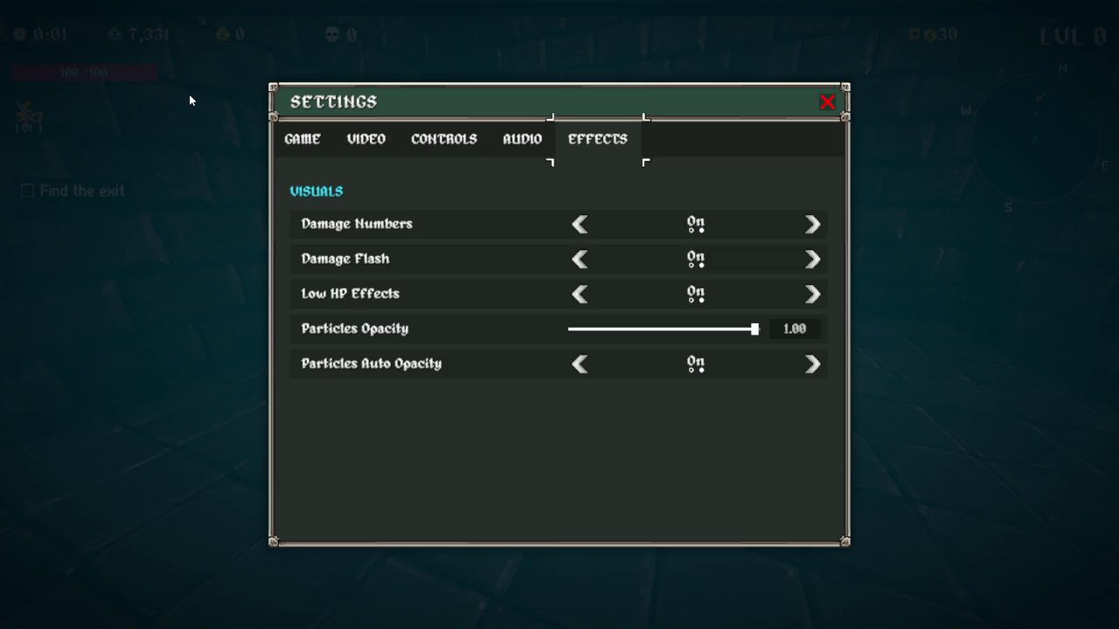
Resume the crypt run and push through the corridors, collecting coins while fighting ghosts
key(Escape)
key(Escape)
key(w)
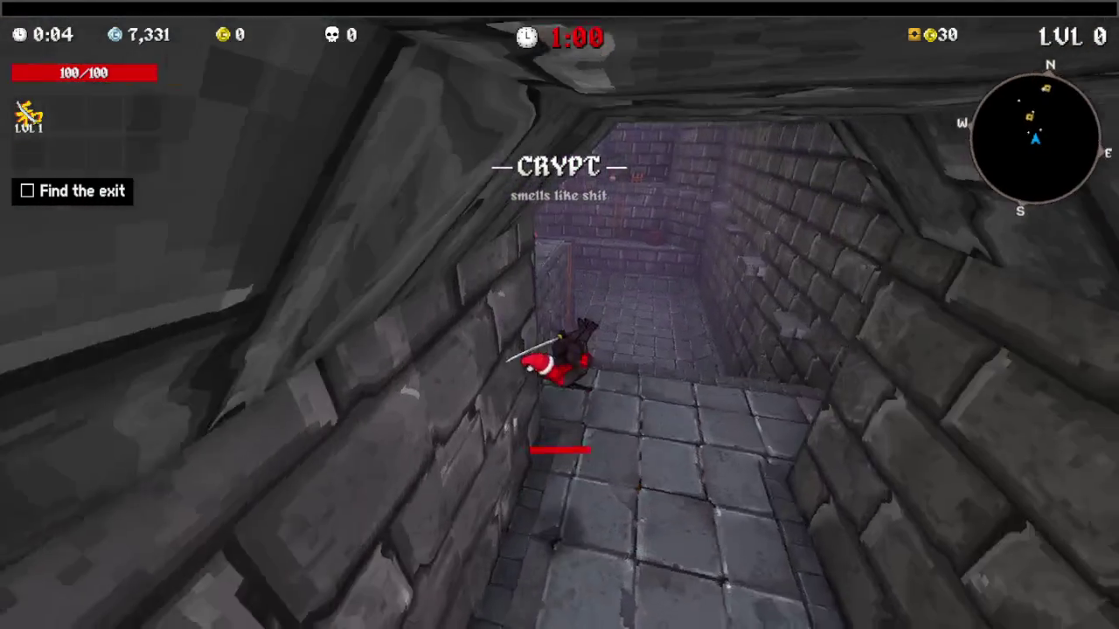
key(w)
key(space)
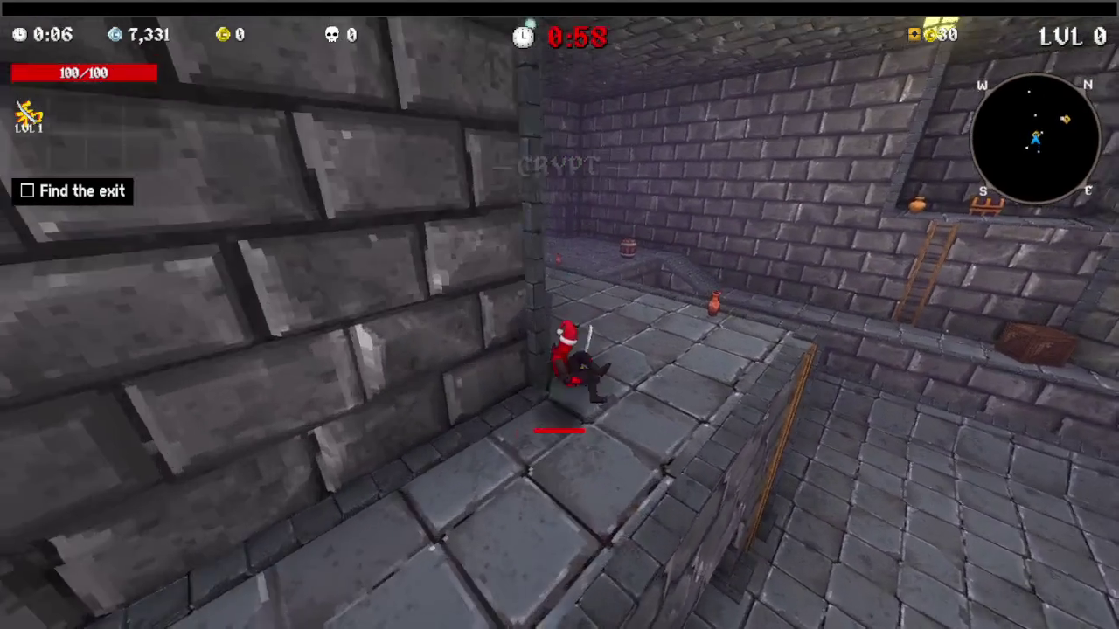
key(w)
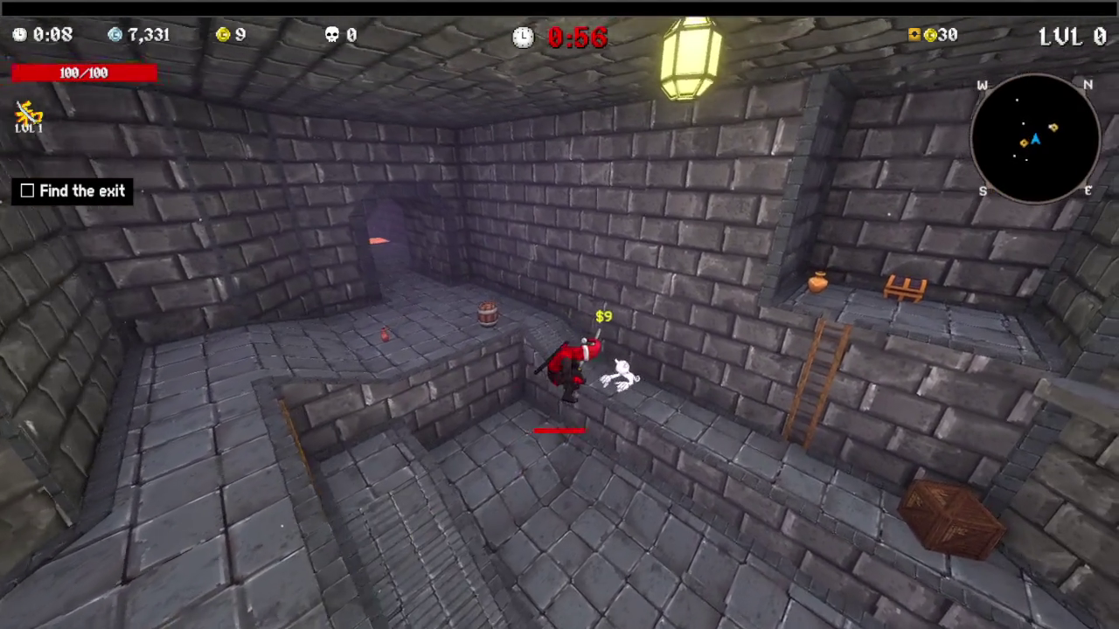
key(w)
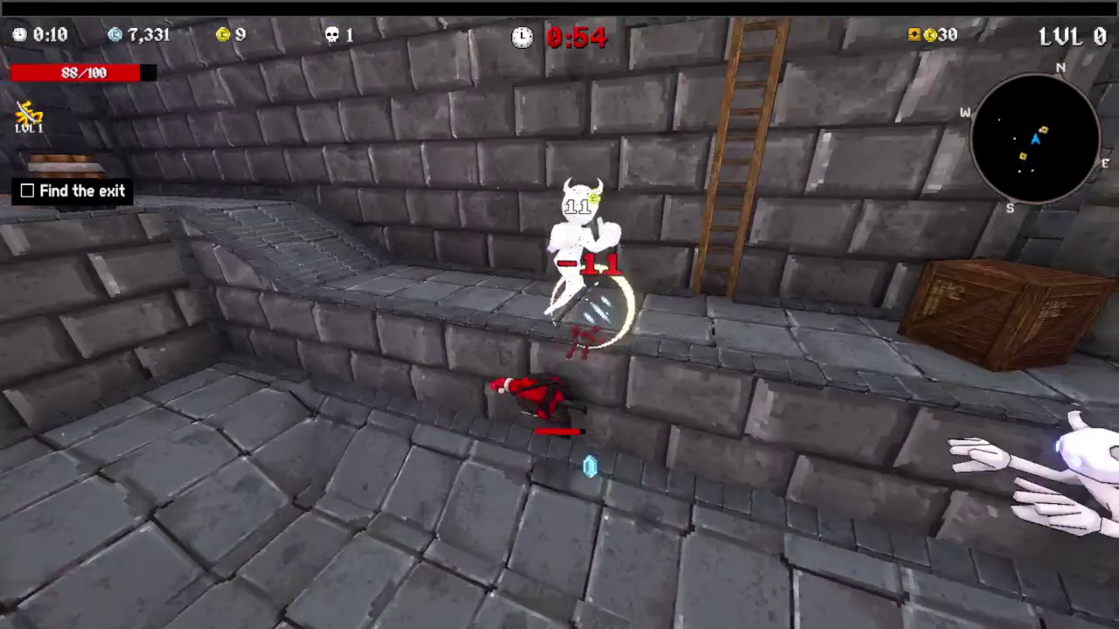
key(w)
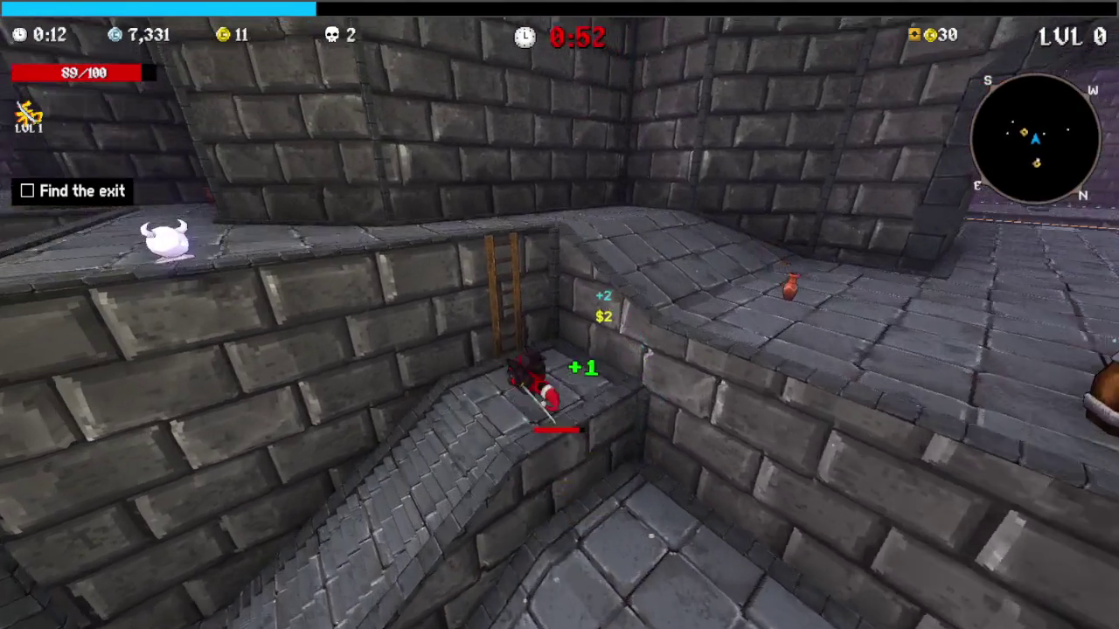
key(w)
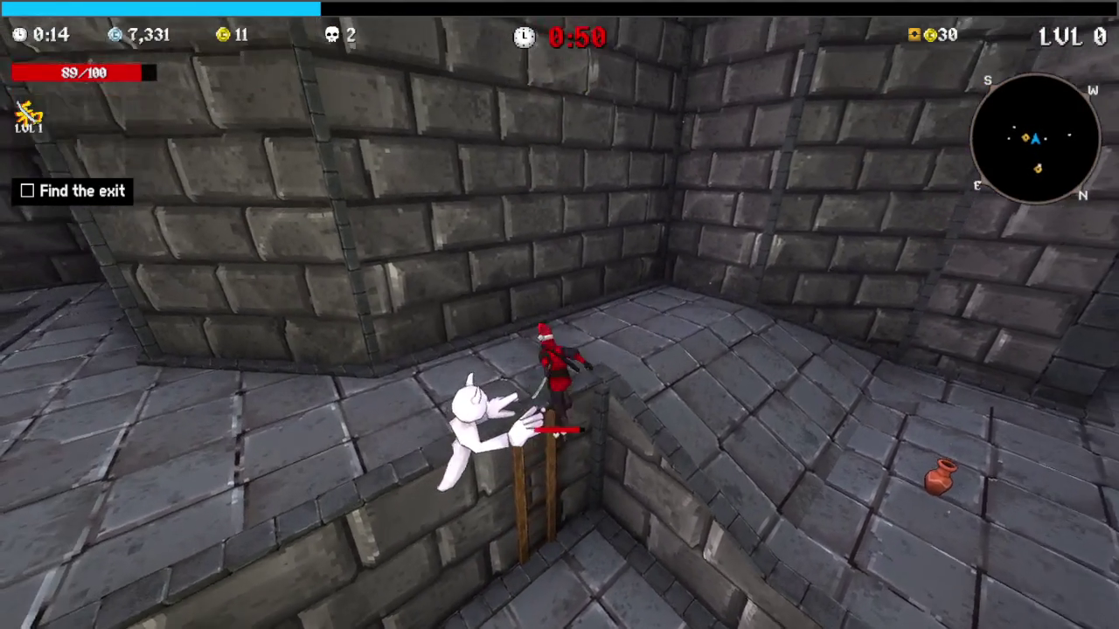
key(w)
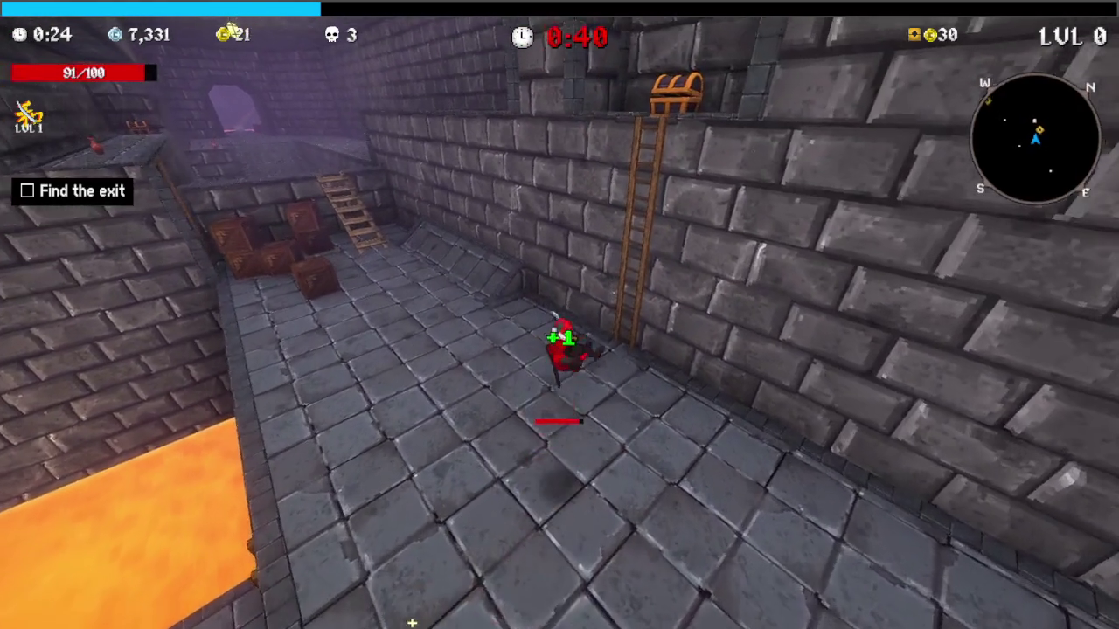
Open the chest for a second item, climb the ladder and head for the exit doorway
key(Tab)
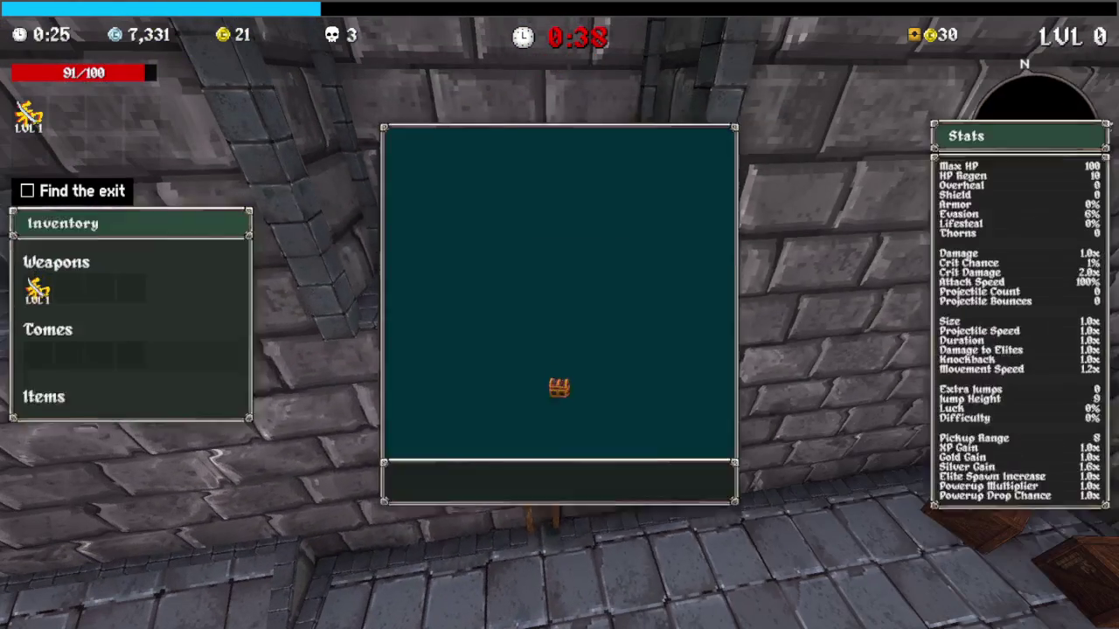
key(a)
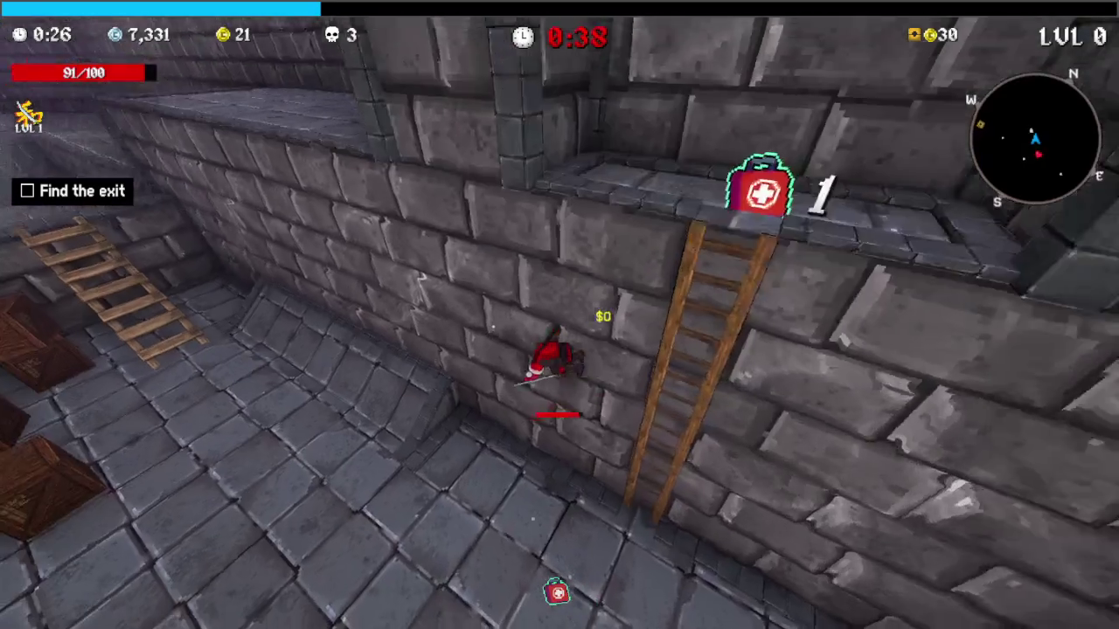
key(w)
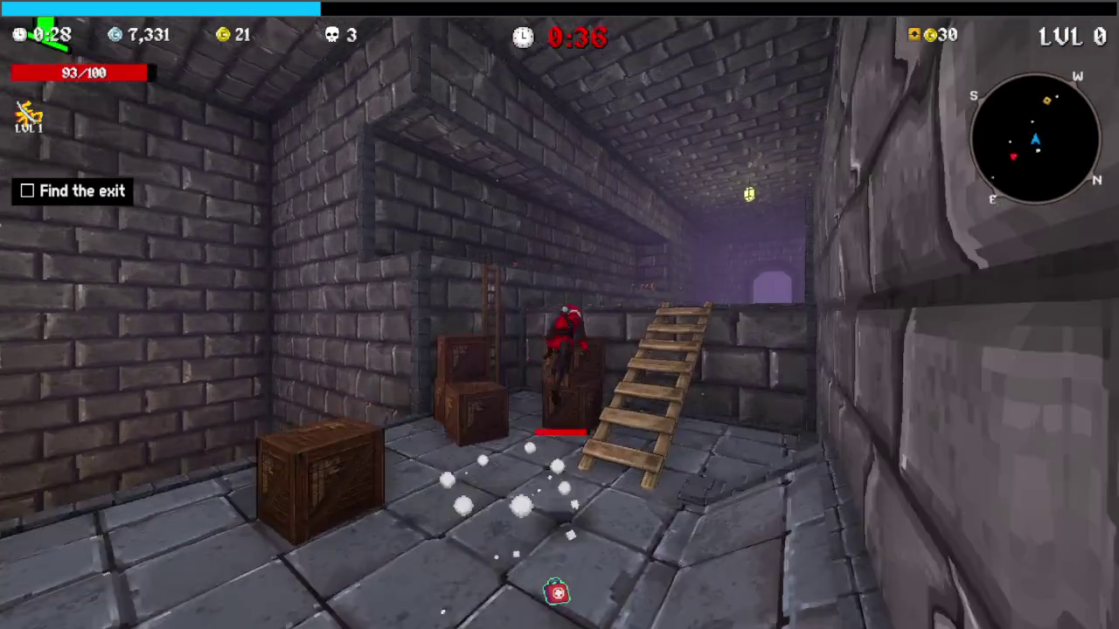
key(w)
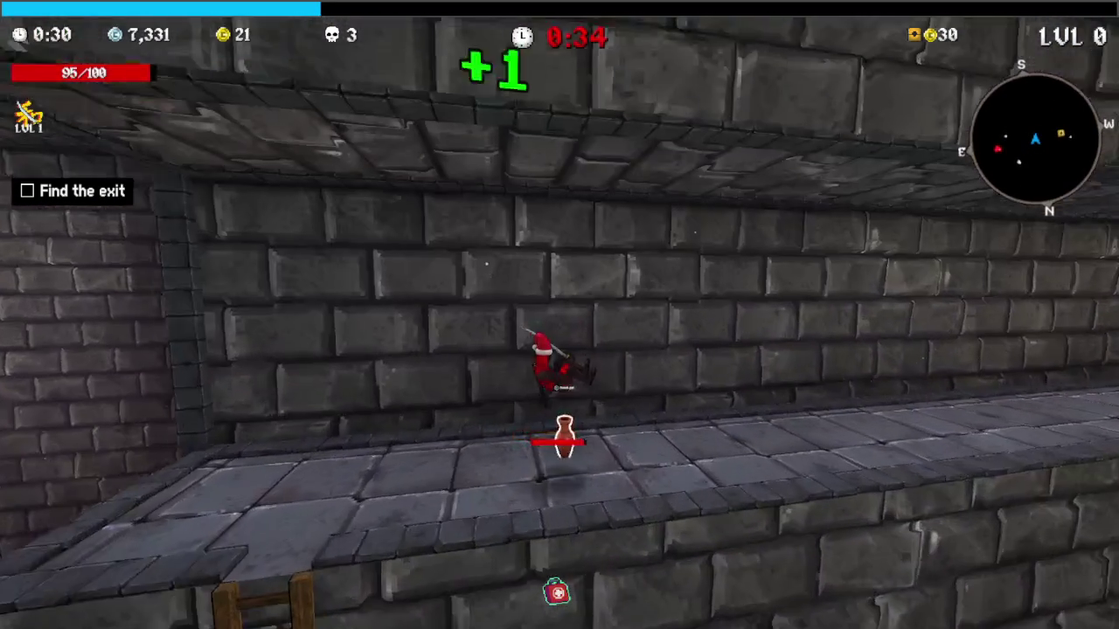
key(w)
key(w)
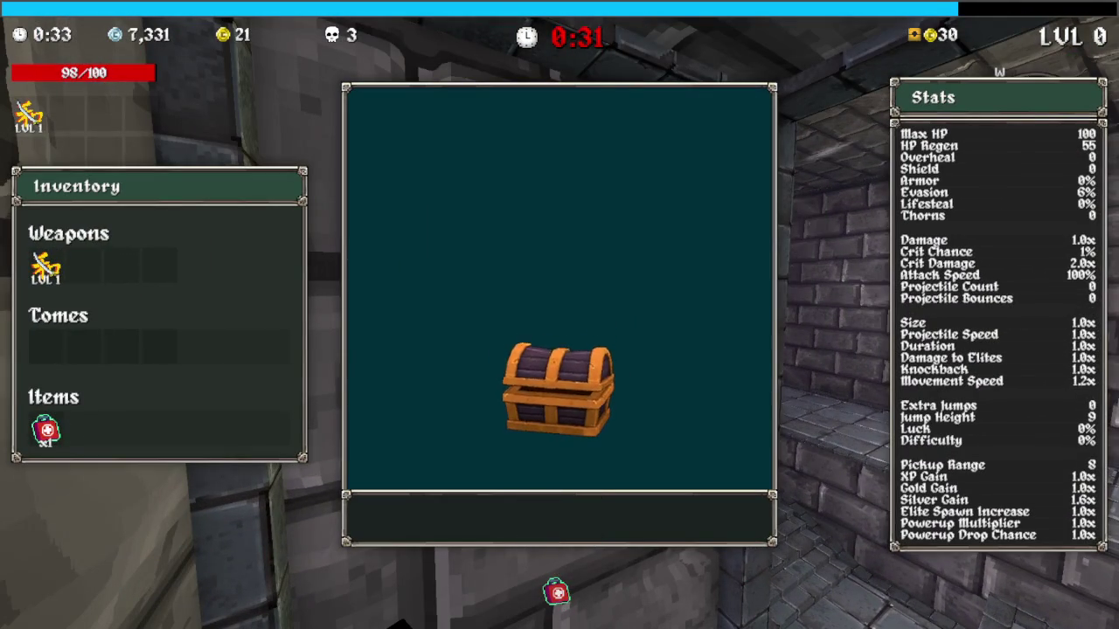
key(w)
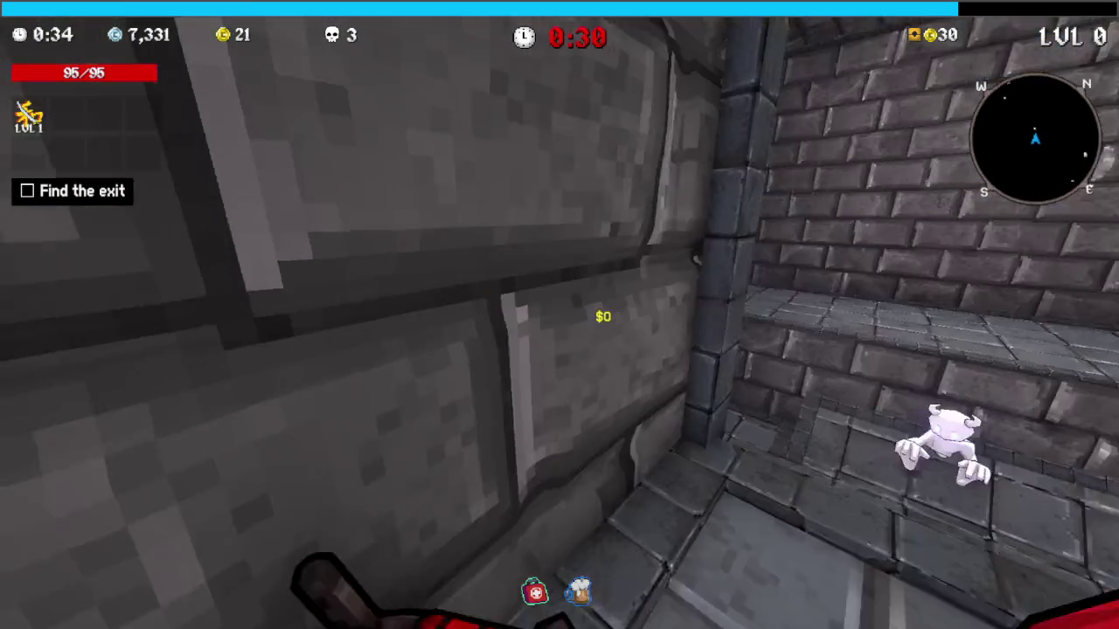
key(w)
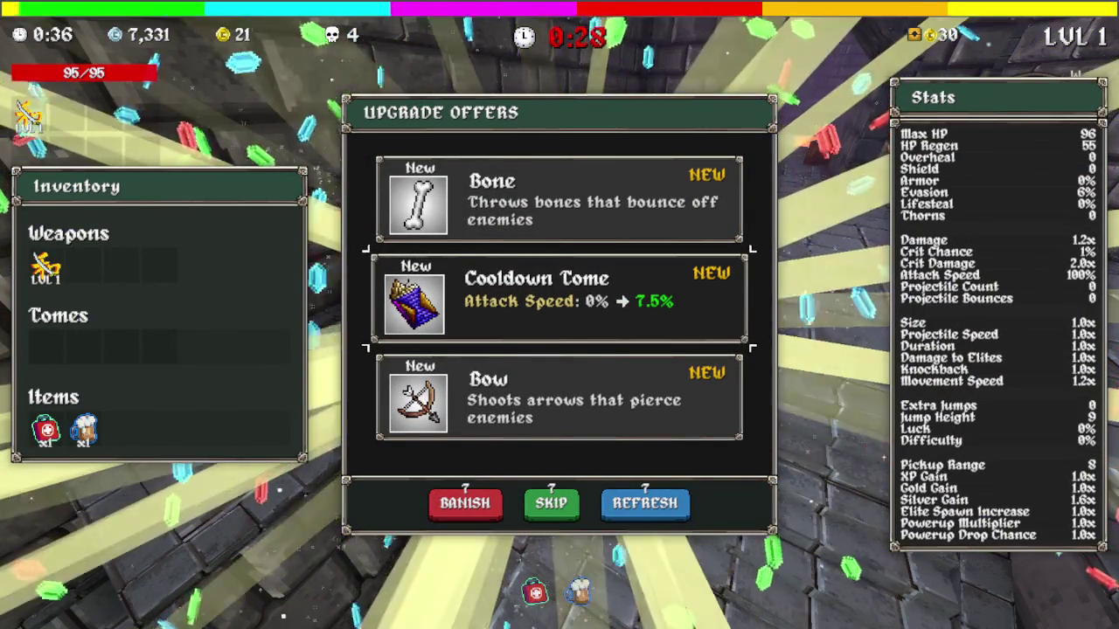
Take the Cooldown Tome and run past the lava, breaking a pot, up the stairs
key(Return)
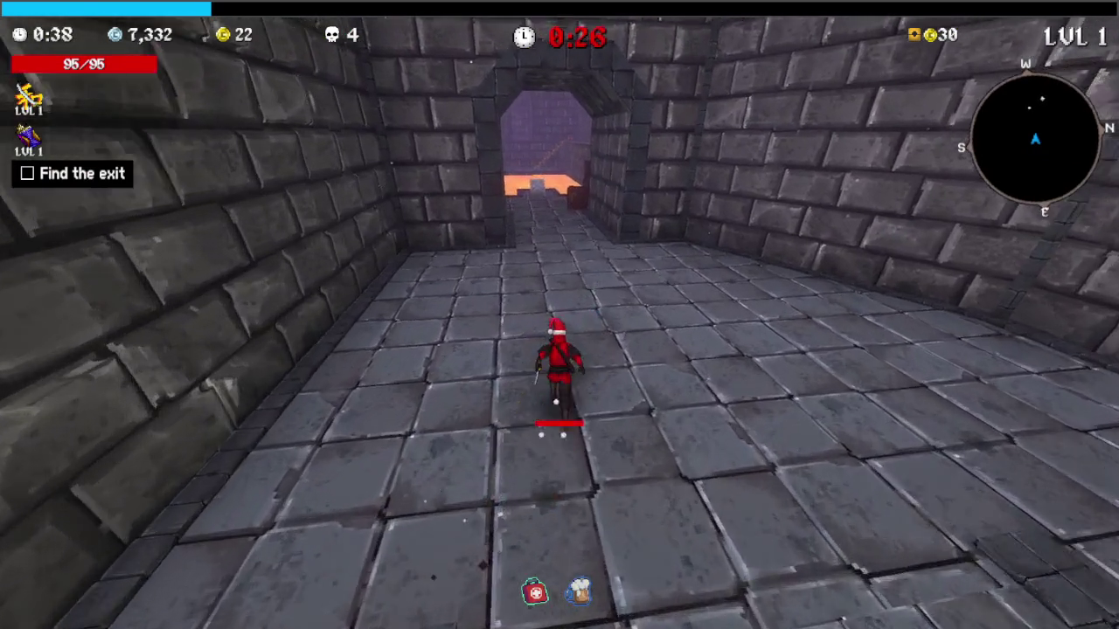
key(w)
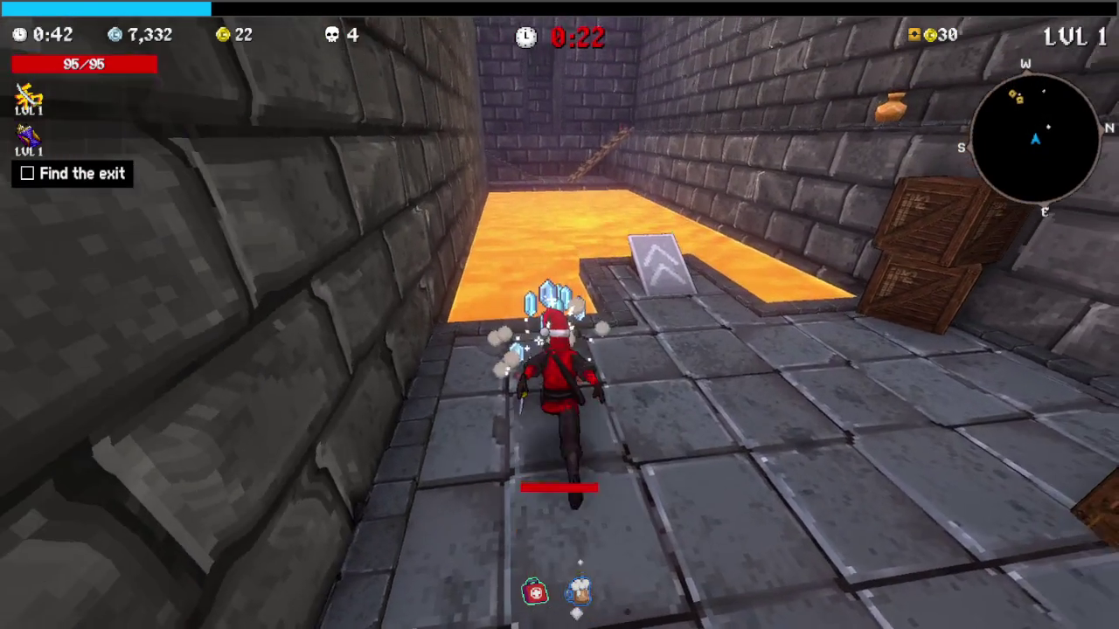
key(w)
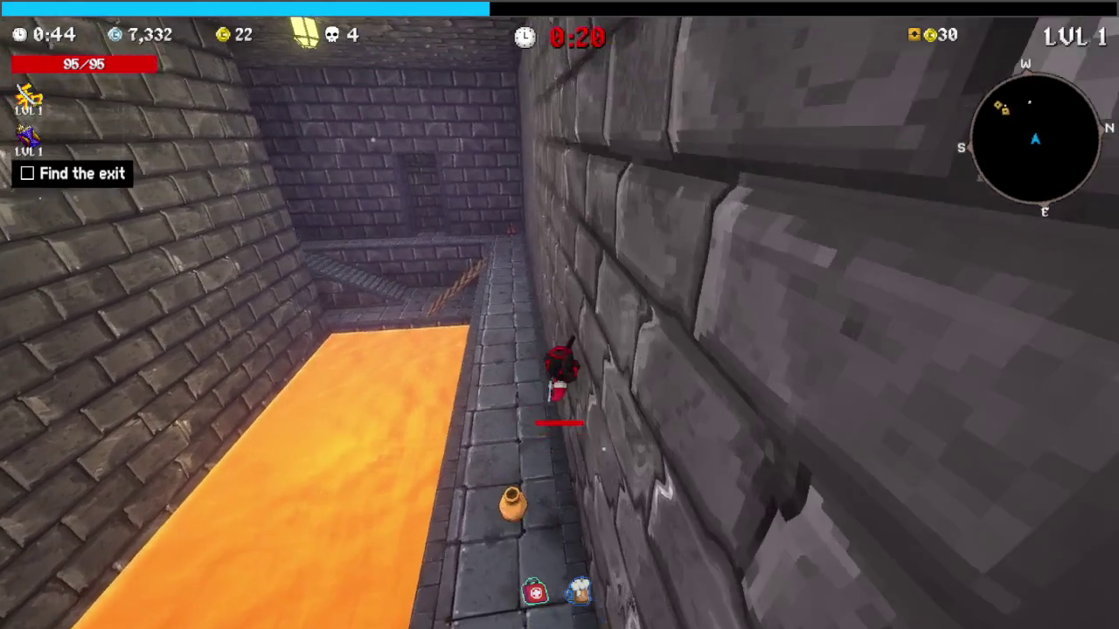
key(w)
key(w)
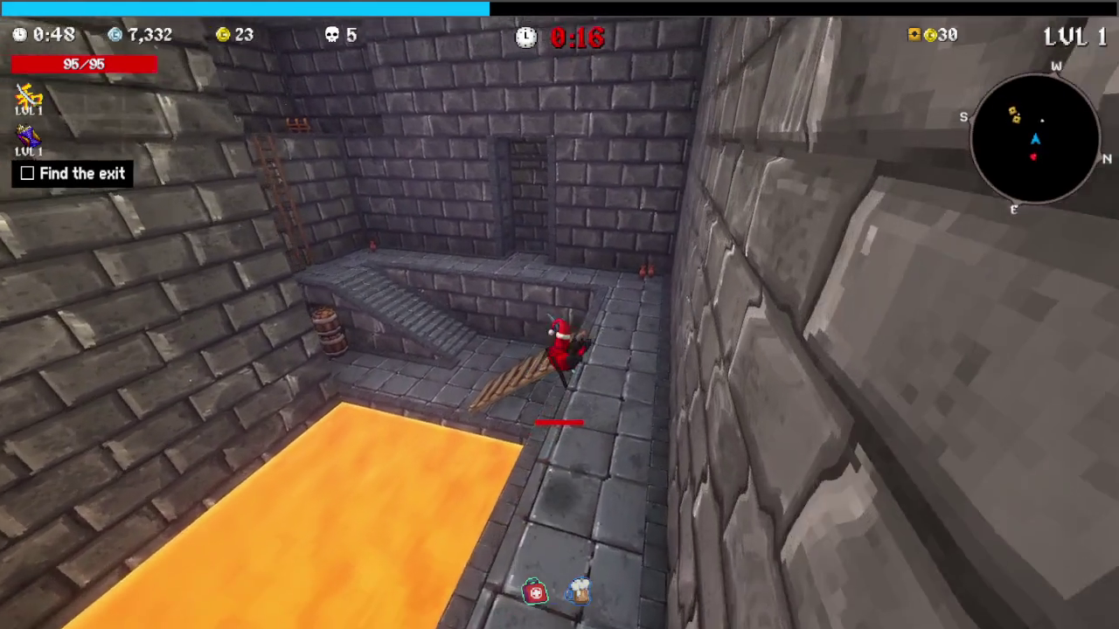
key(w)
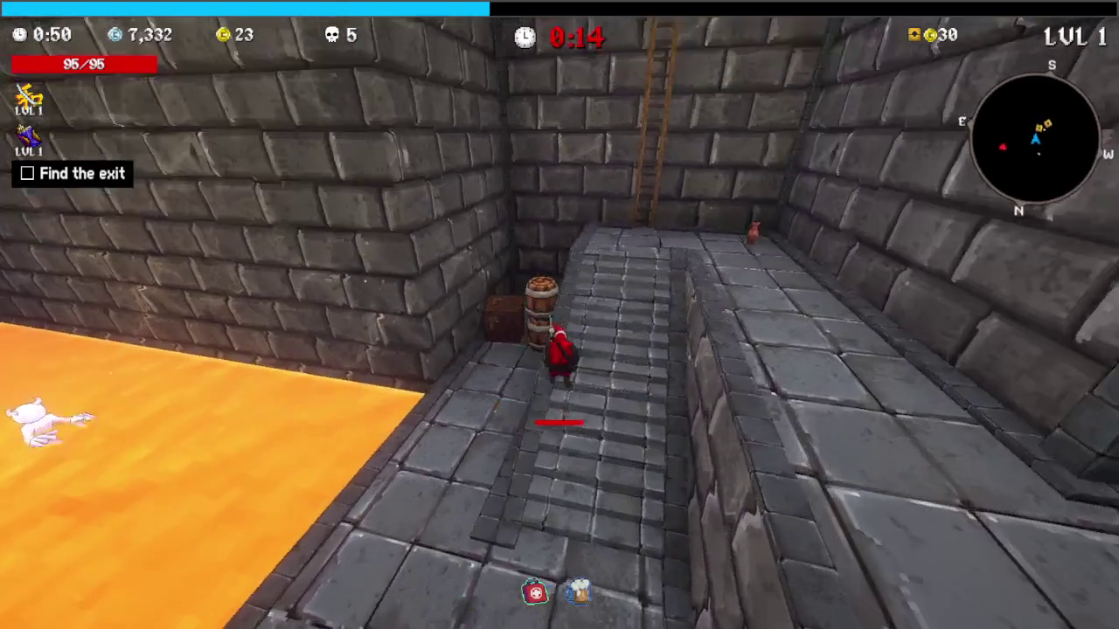
key(w)
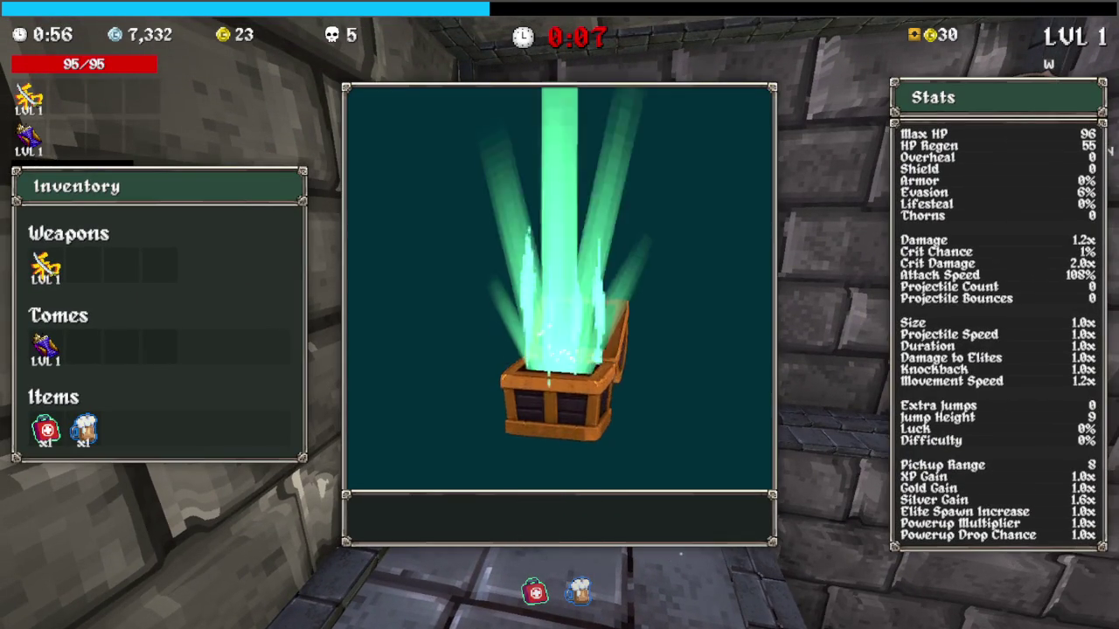
Claim the gingerbread item from the chest and run through the brick room to the Graveyard door
key(e)
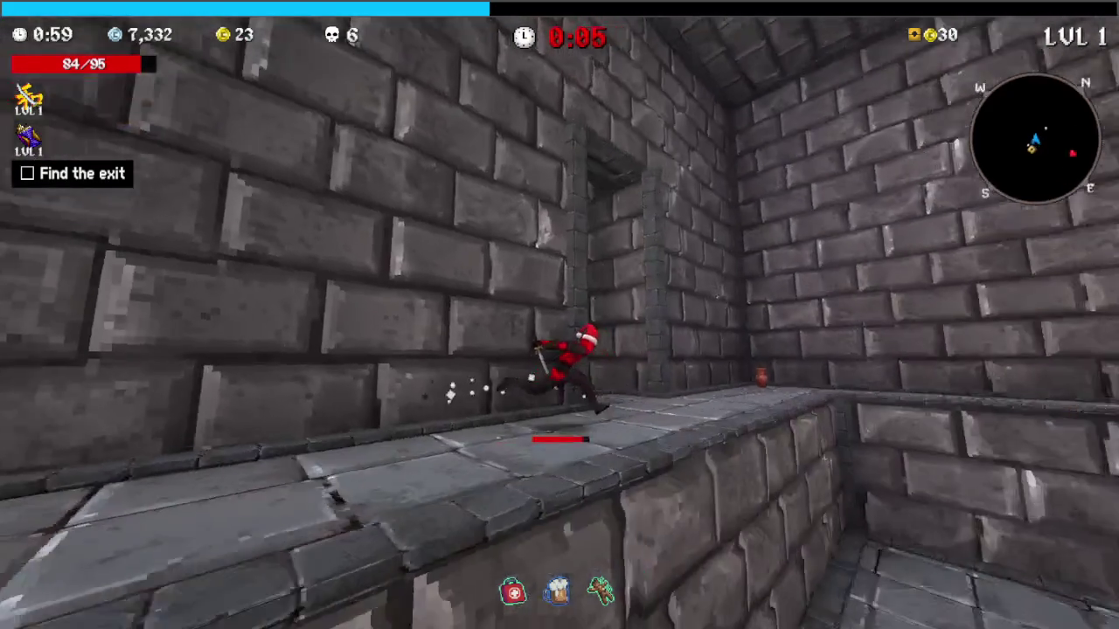
key(w)
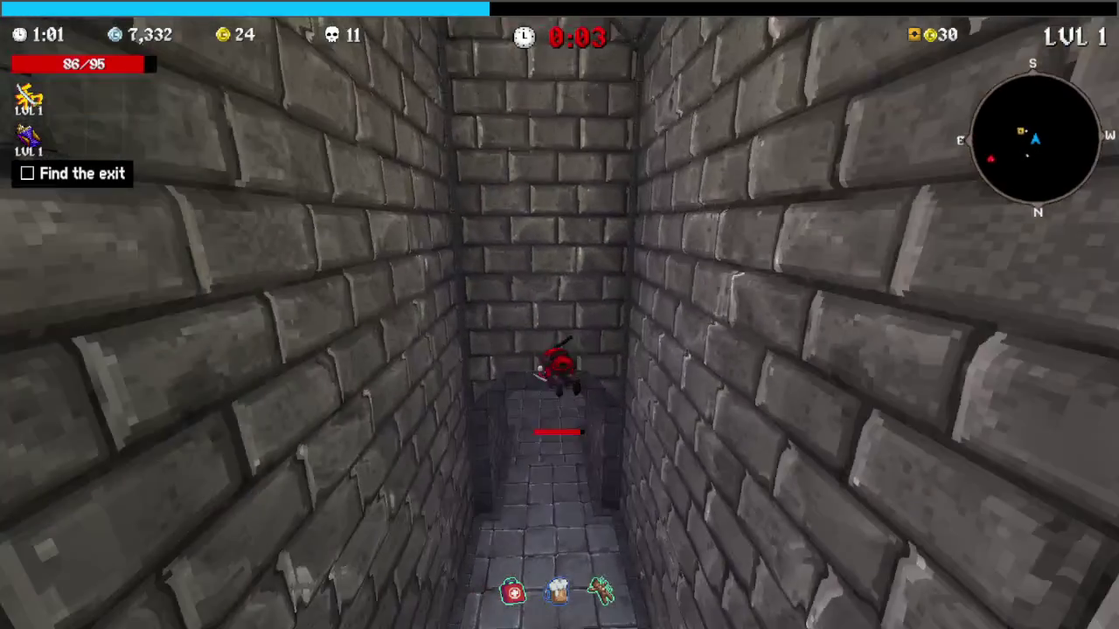
key(w)
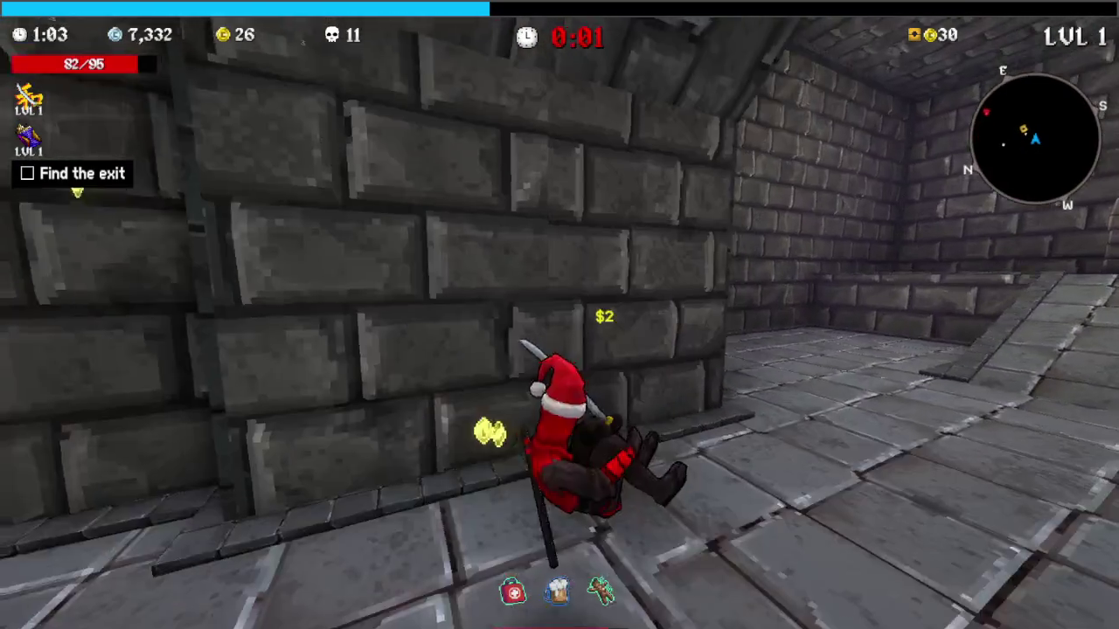
key(w)
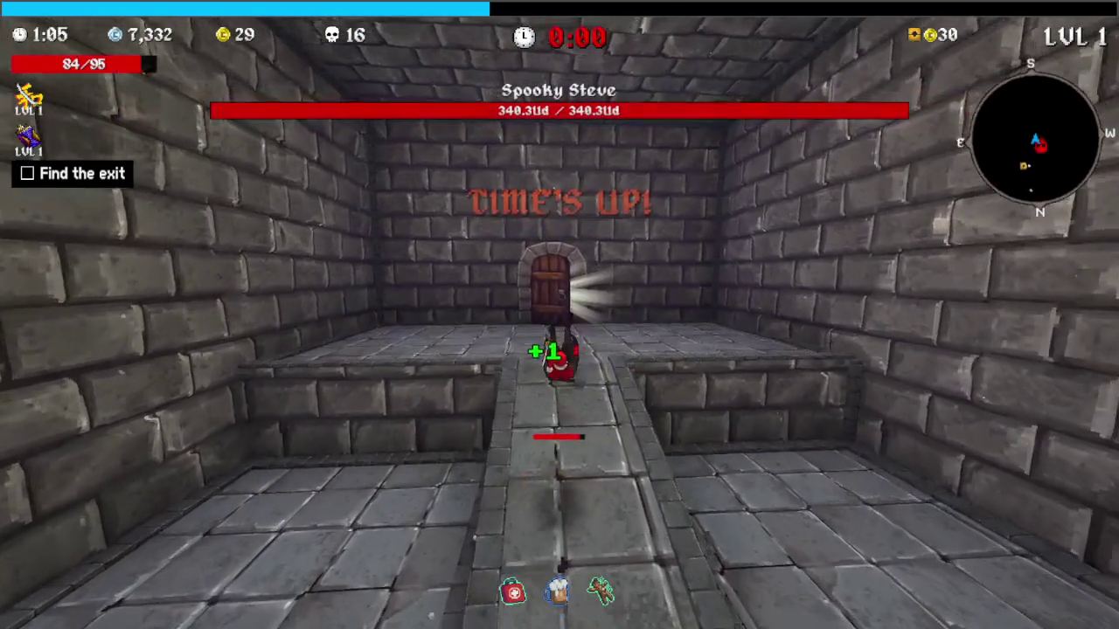
key(w)
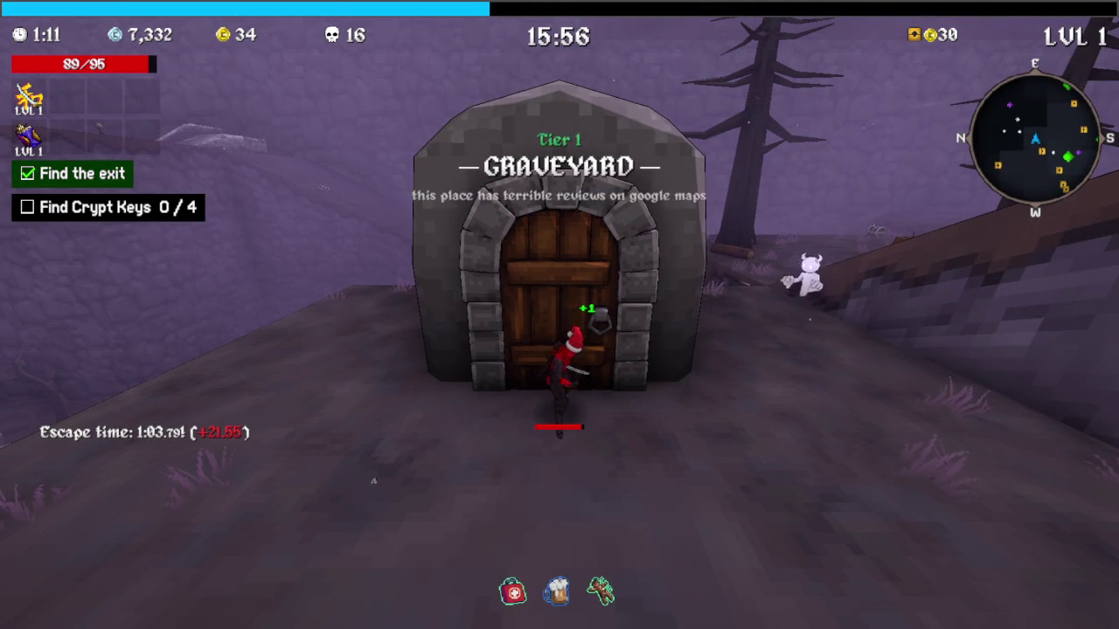
Run across the graveyard slope fighting ghosts, briefly pausing to check inventory and stats
key(w)
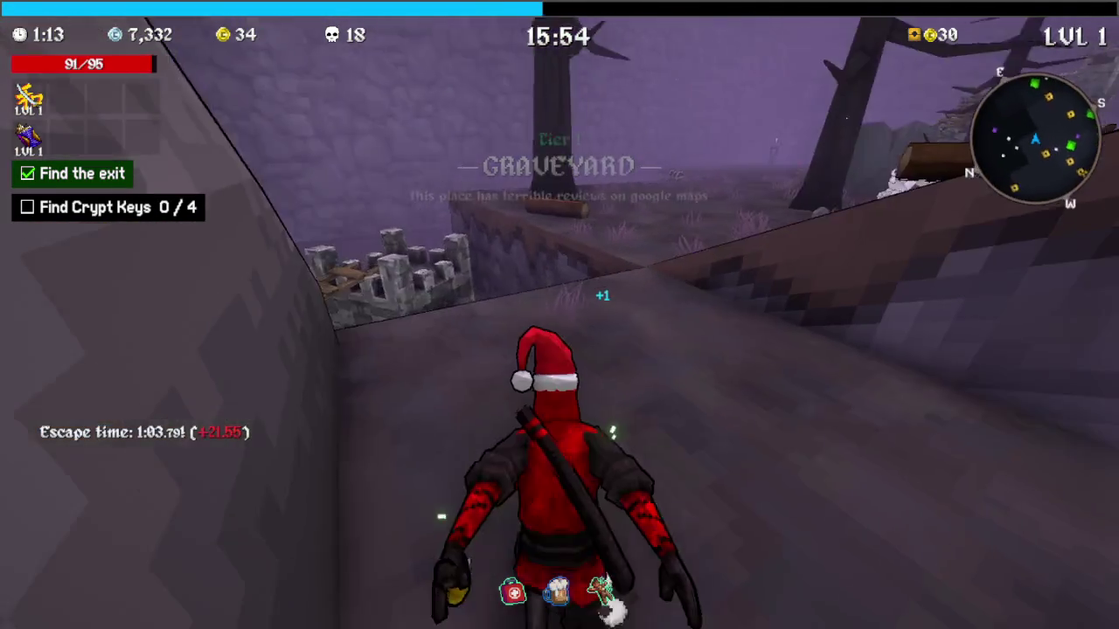
key(w)
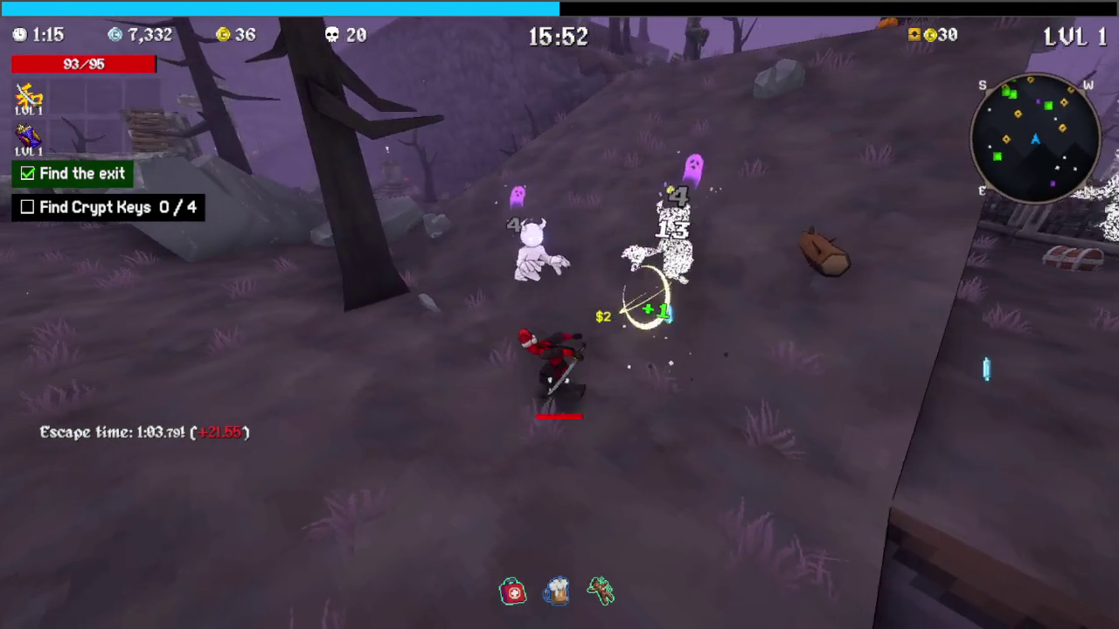
key(w)
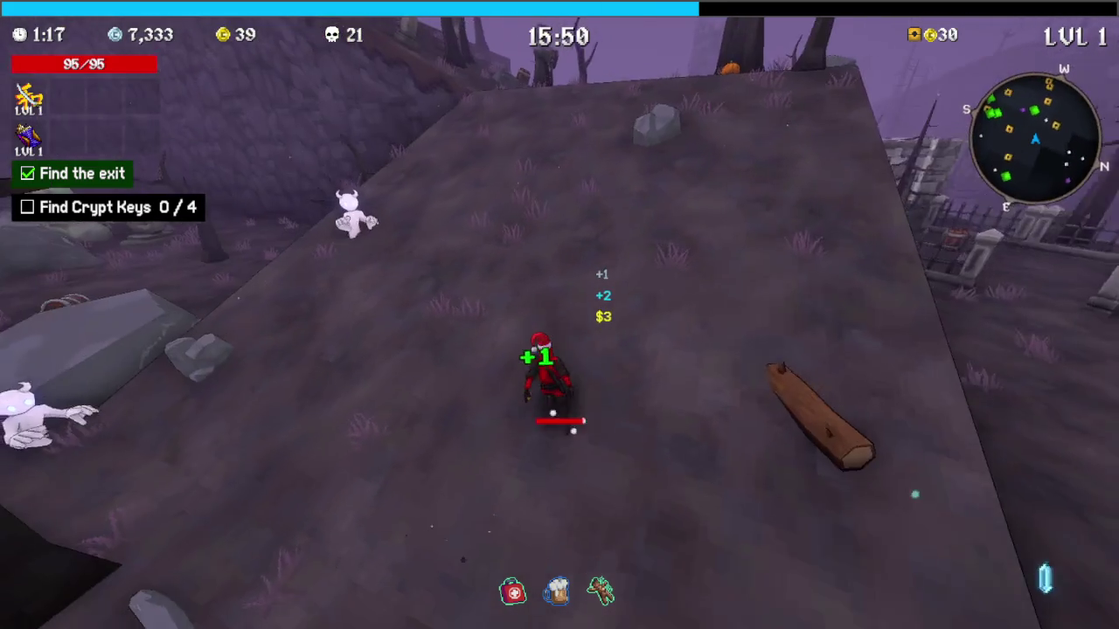
key(w)
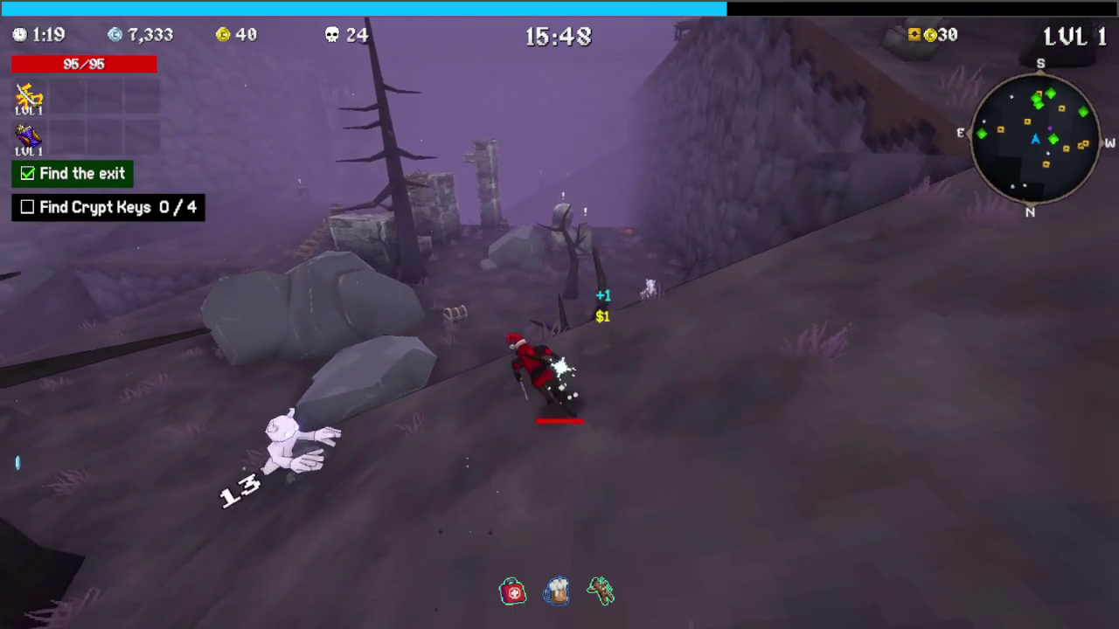
key(w)
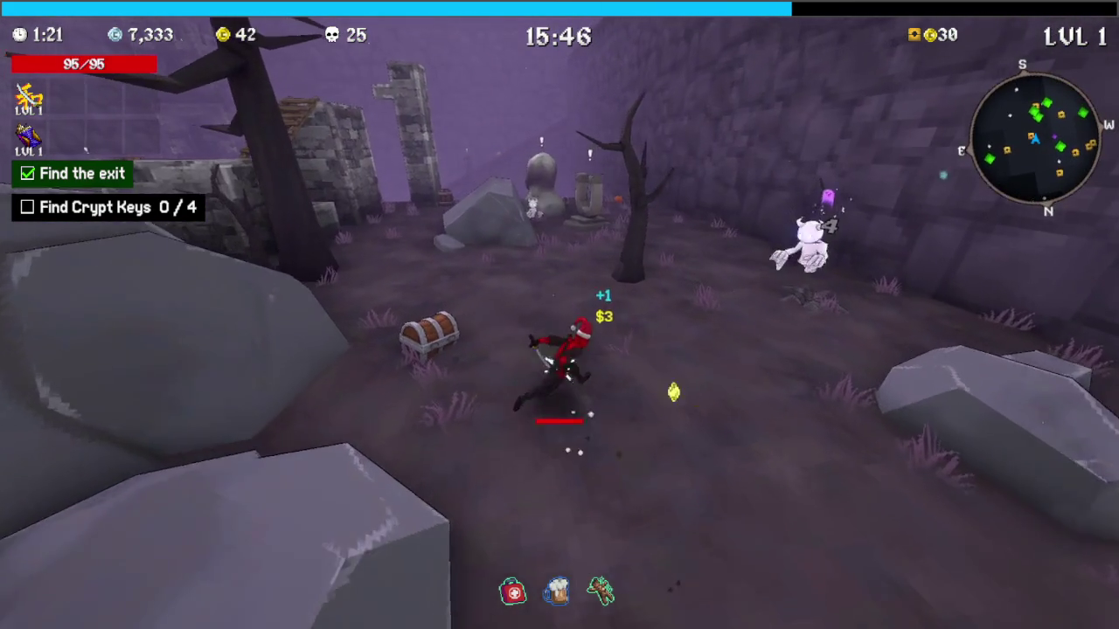
key(Escape)
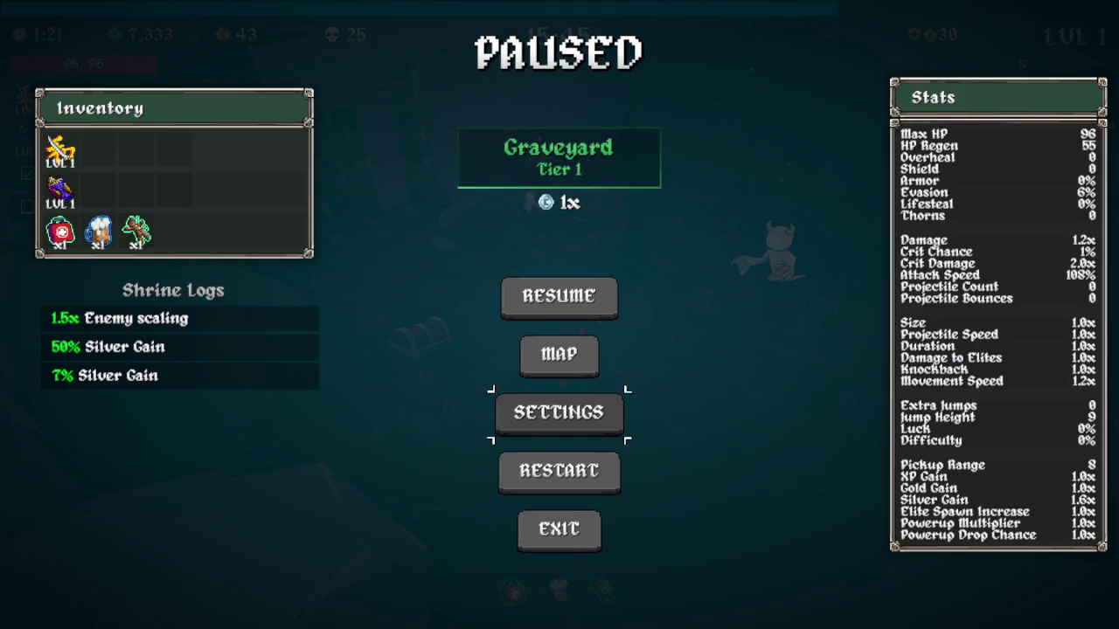
key(Escape)
Open the chest for the syringe item and keep fighting toward the tombstone
key(e)
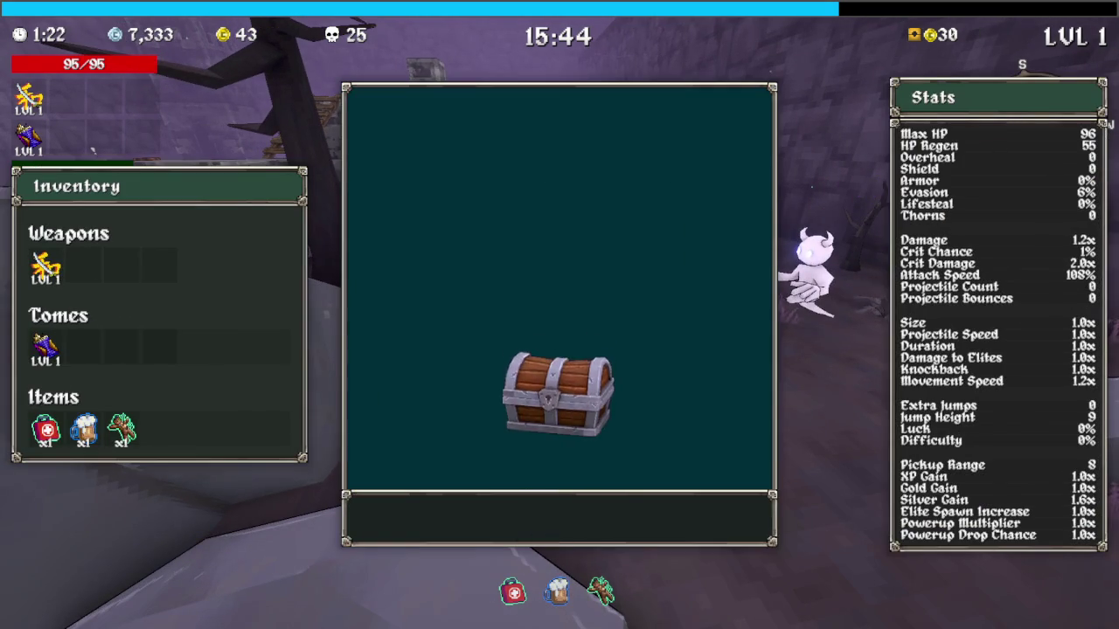
key(e)
key(w)
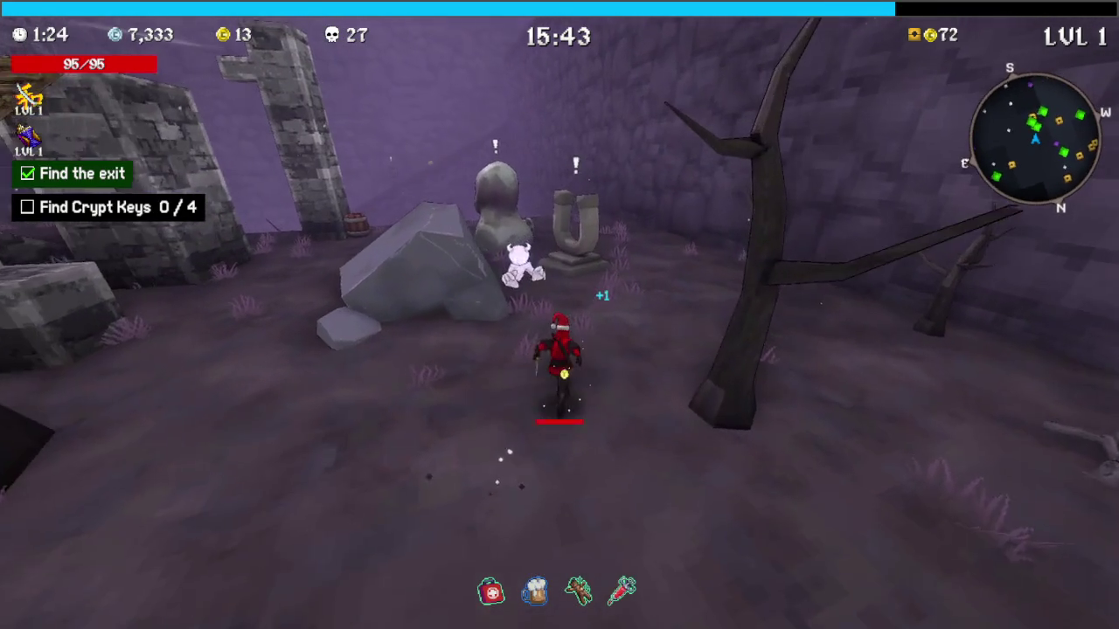
key(w)
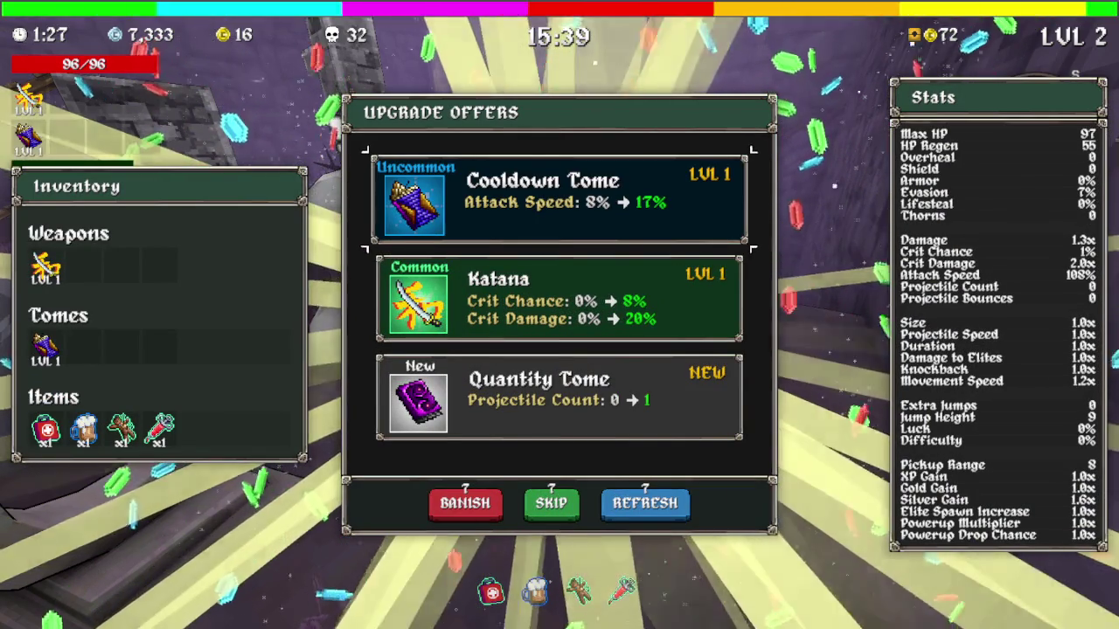
Take the Quantity Tome and accept the Shrine of Balance's double crit chance, halved armor offer
key(3)
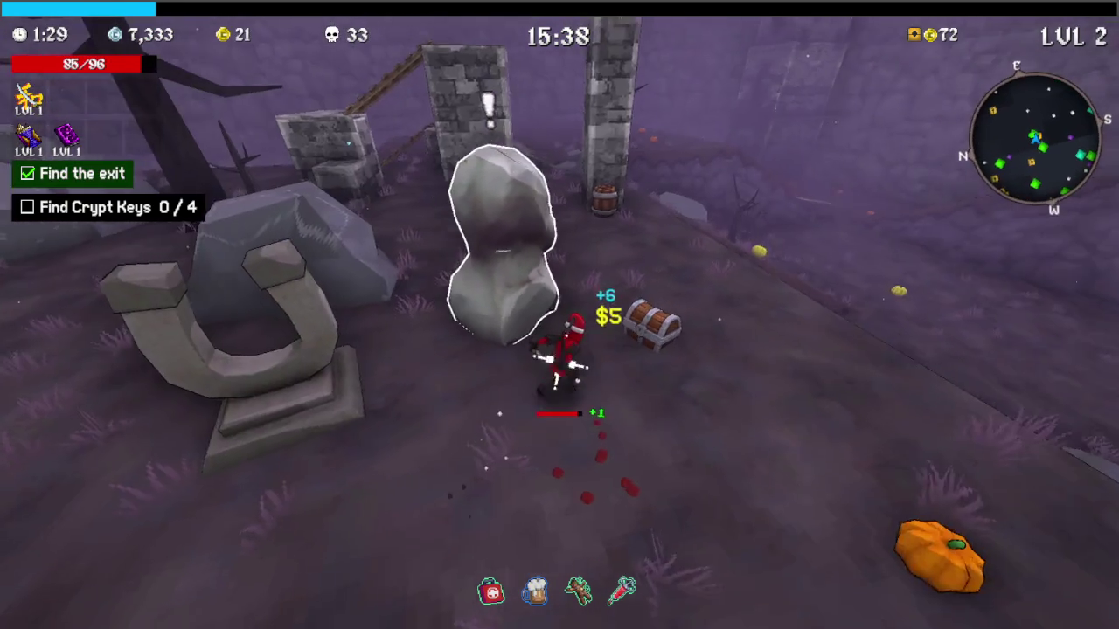
key(e)
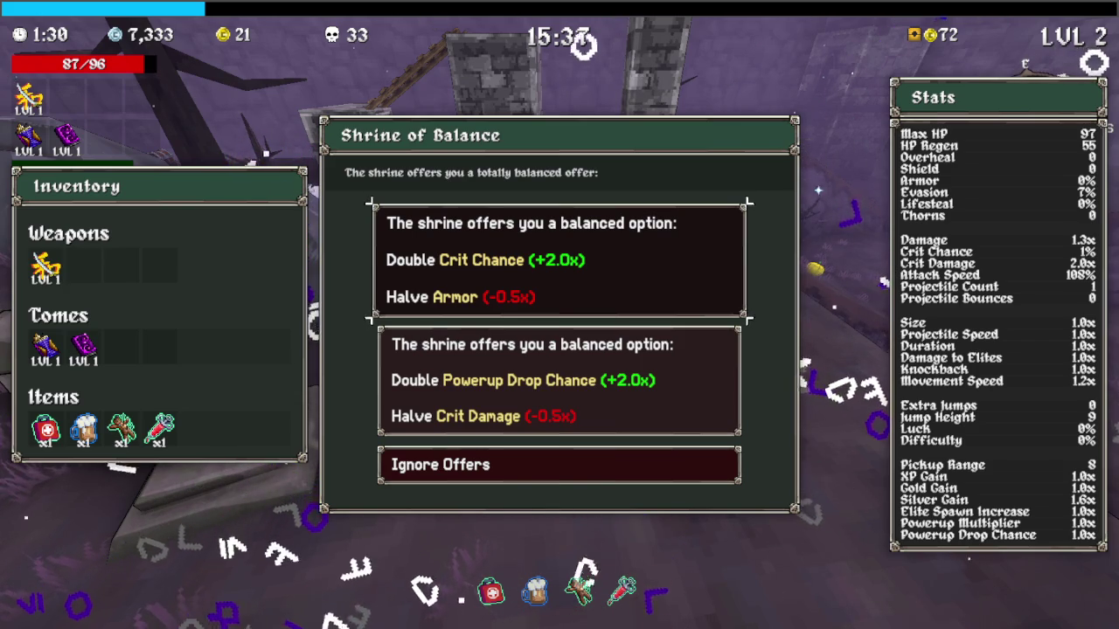
click(560, 260)
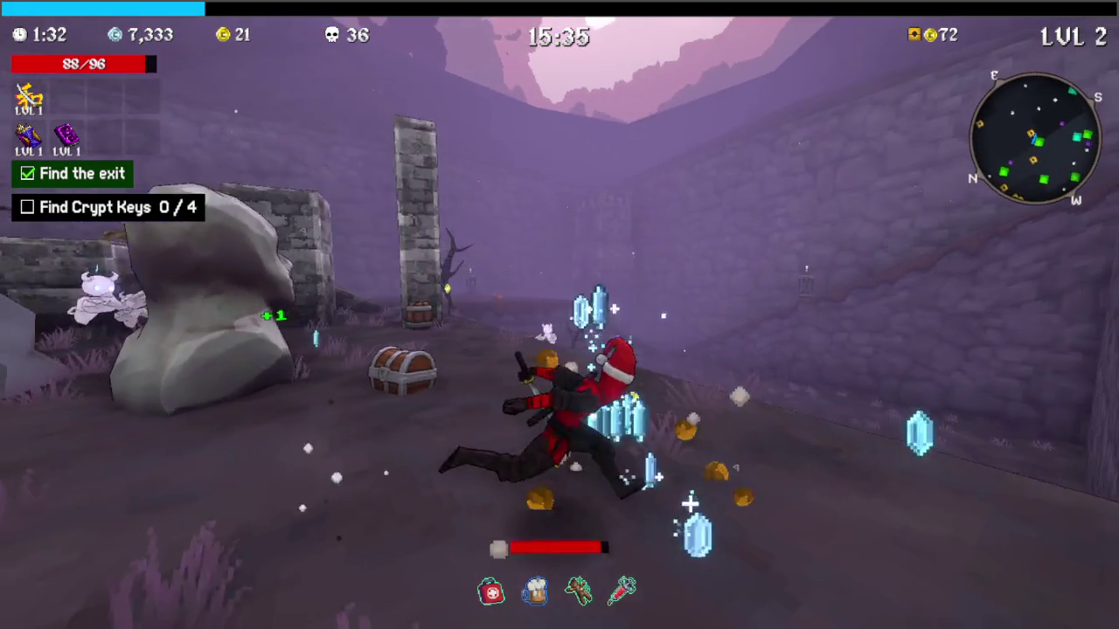
Fight past the statues collecting gold and take Aegis at level 3
key(w)
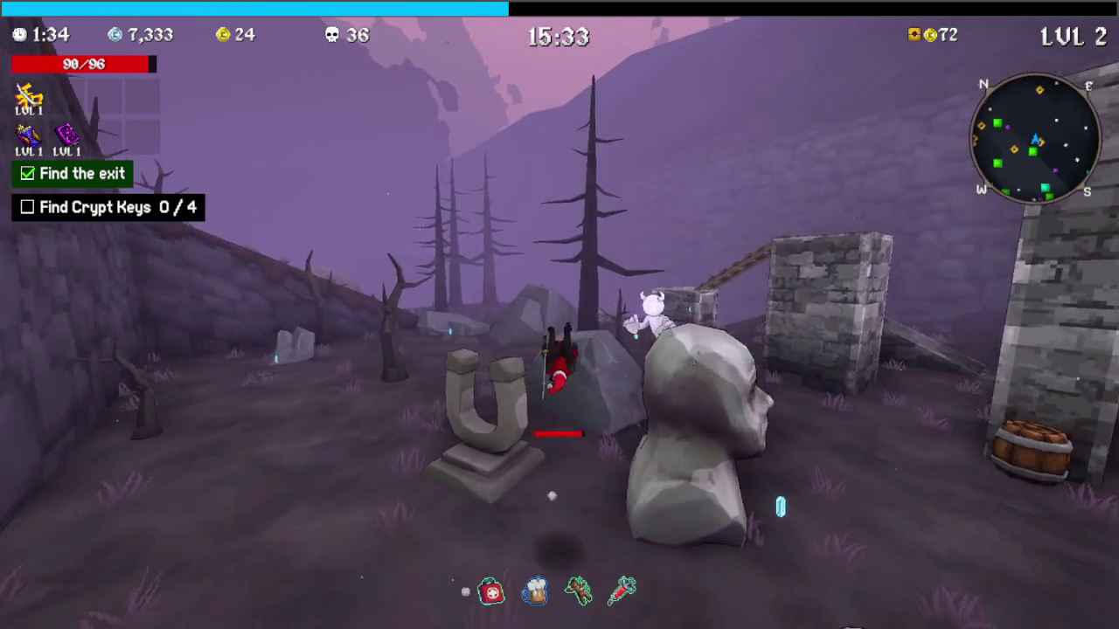
key(w)
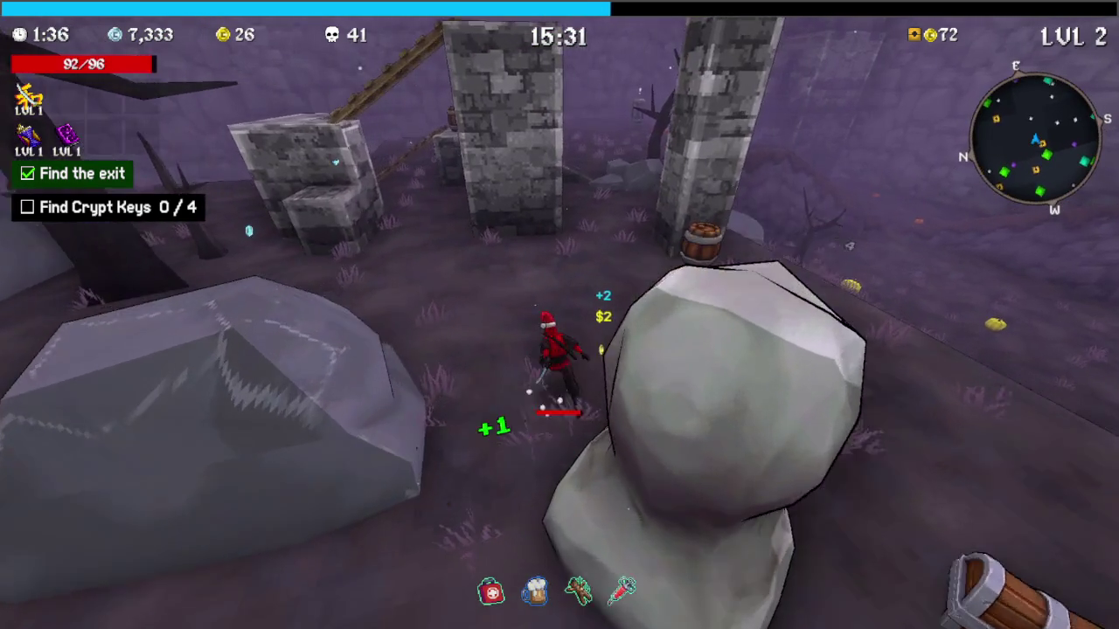
key(w)
key(w)
key(w)
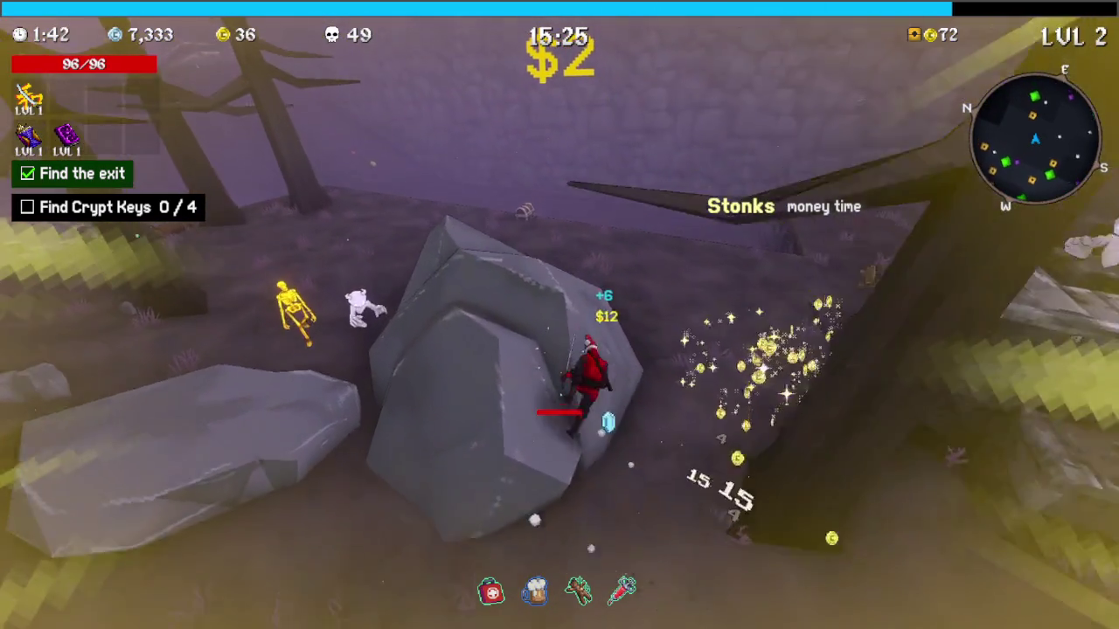
key(w)
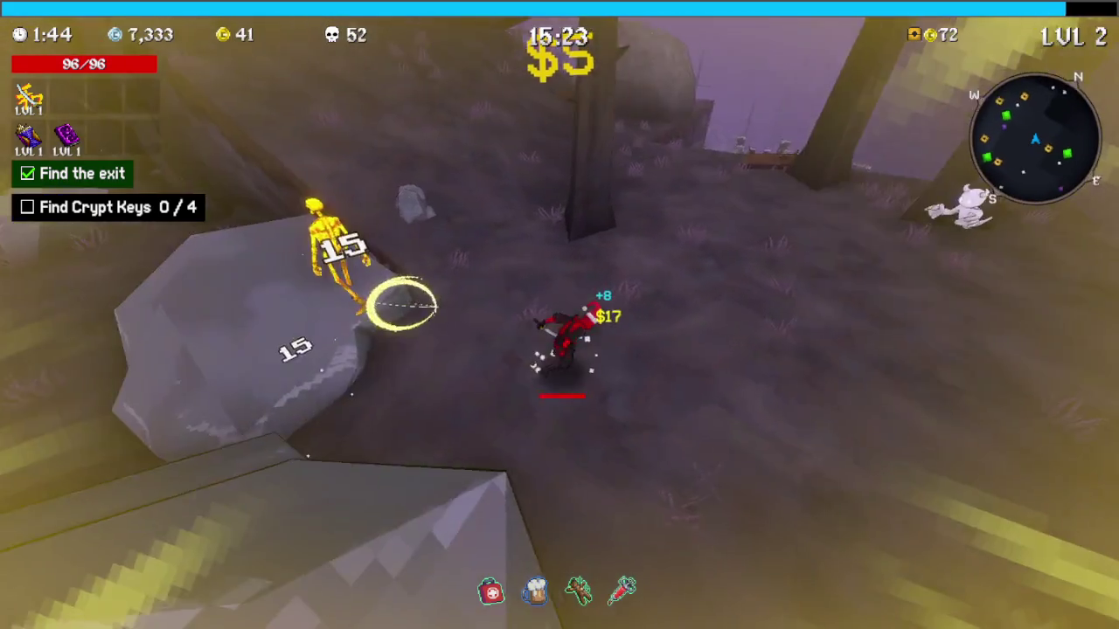
key(w)
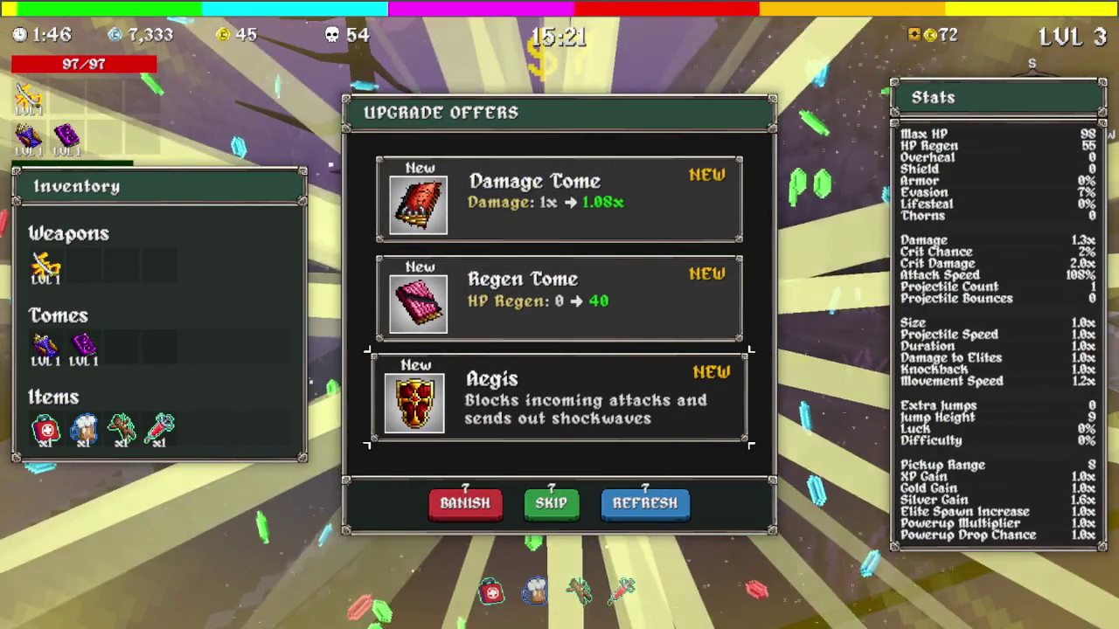
key(space)
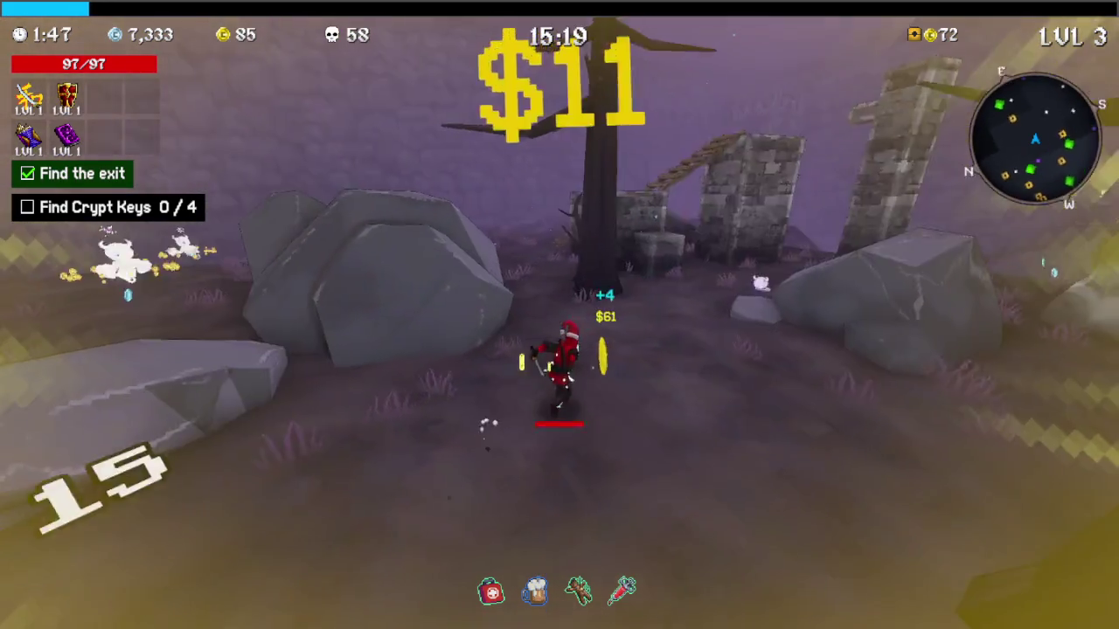
Open the chest by the wall to get a burger item
key(w)
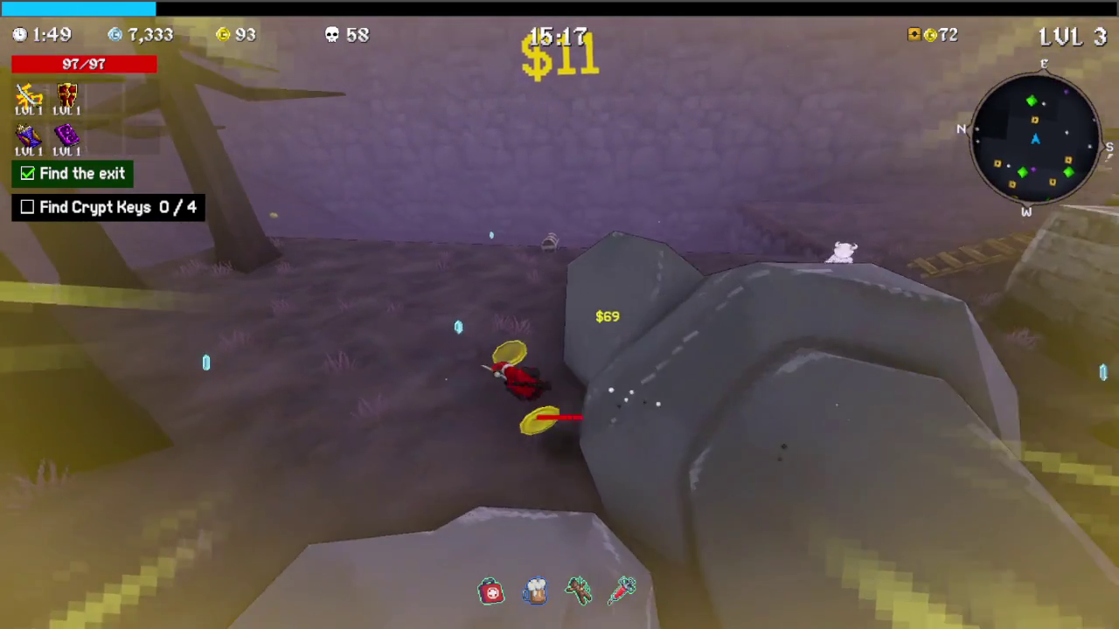
key(w)
key(w)
key(e)
key(e)
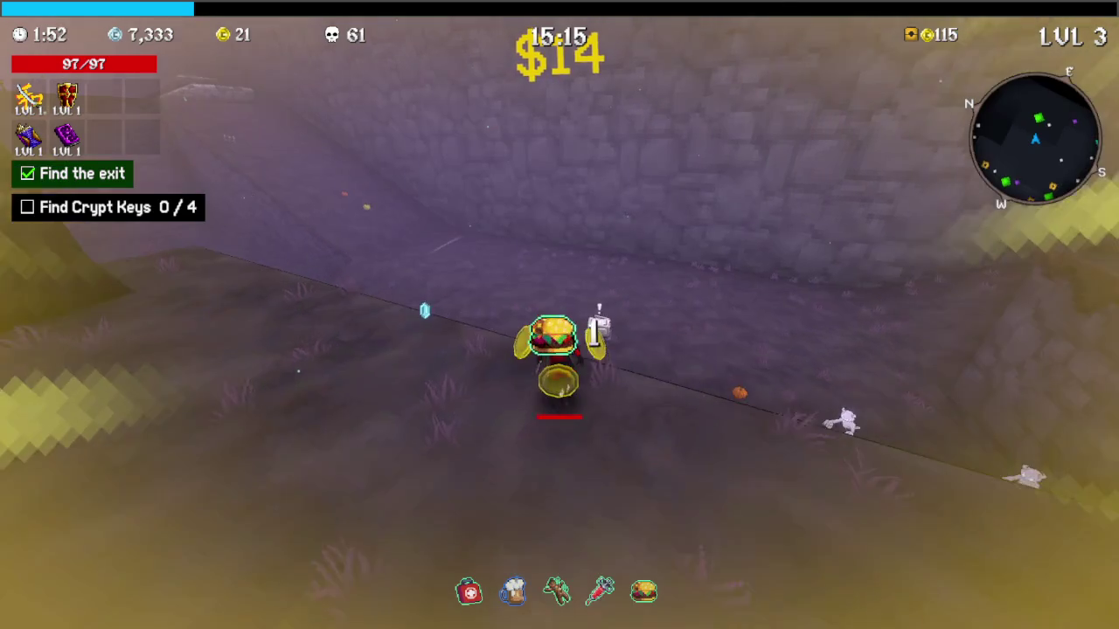
key(w)
Fight ghosts around the microwave and raise the Quantity Tome to level 2
key(w)
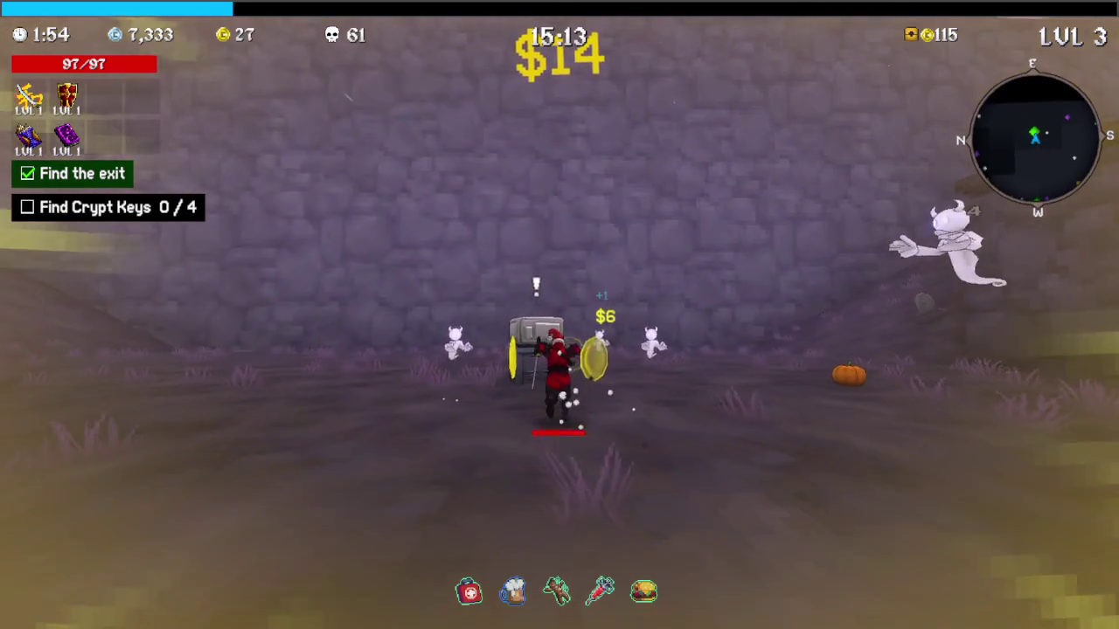
key(e)
key(w)
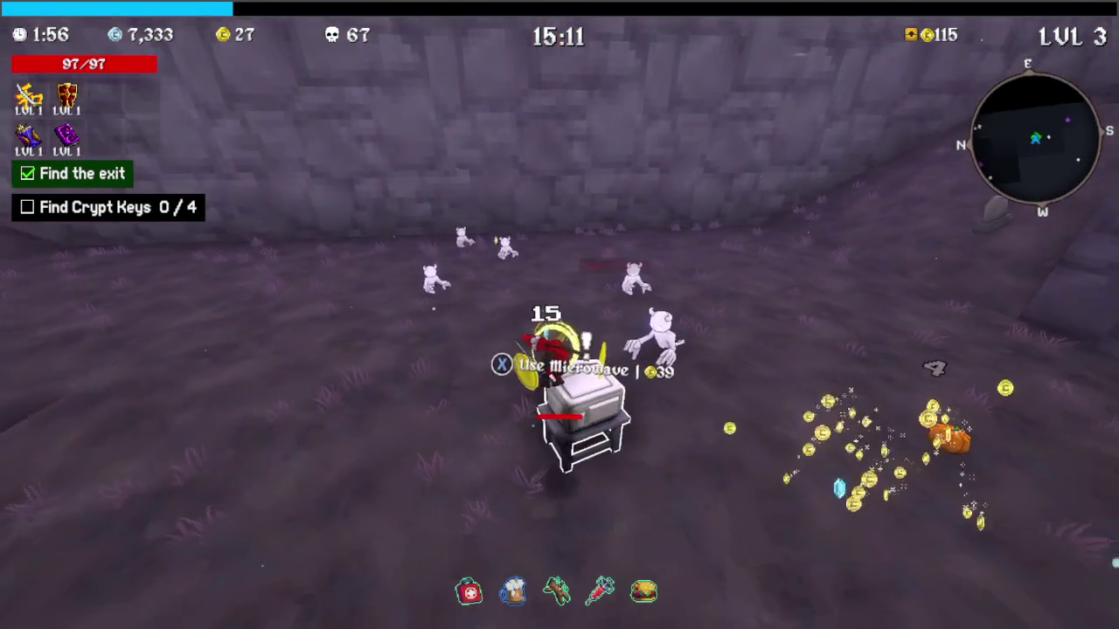
key(w)
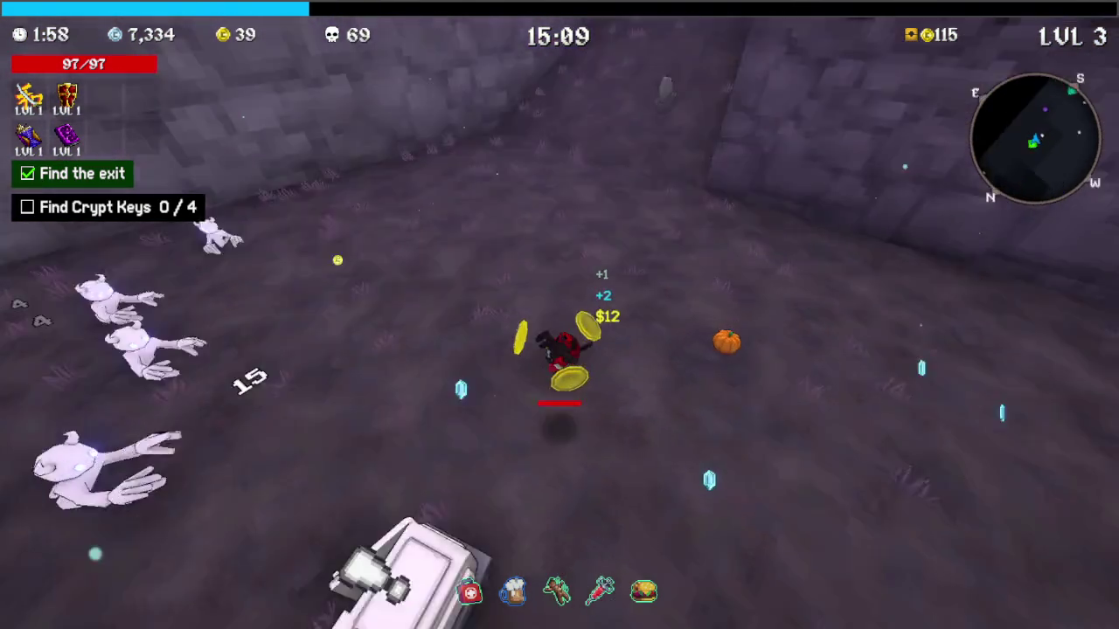
key(w)
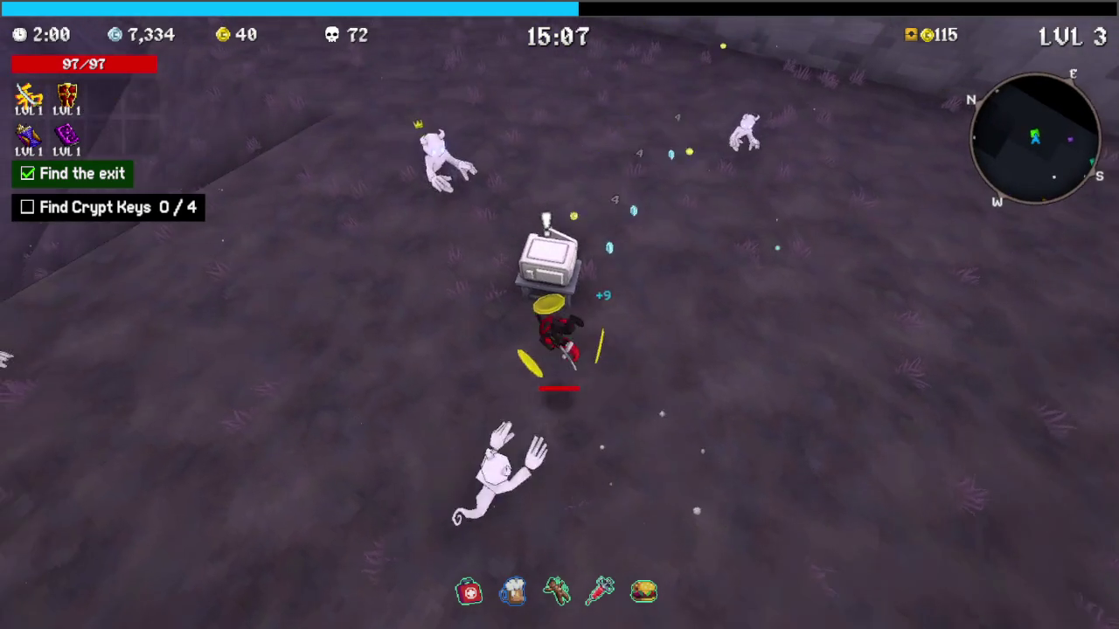
key(w)
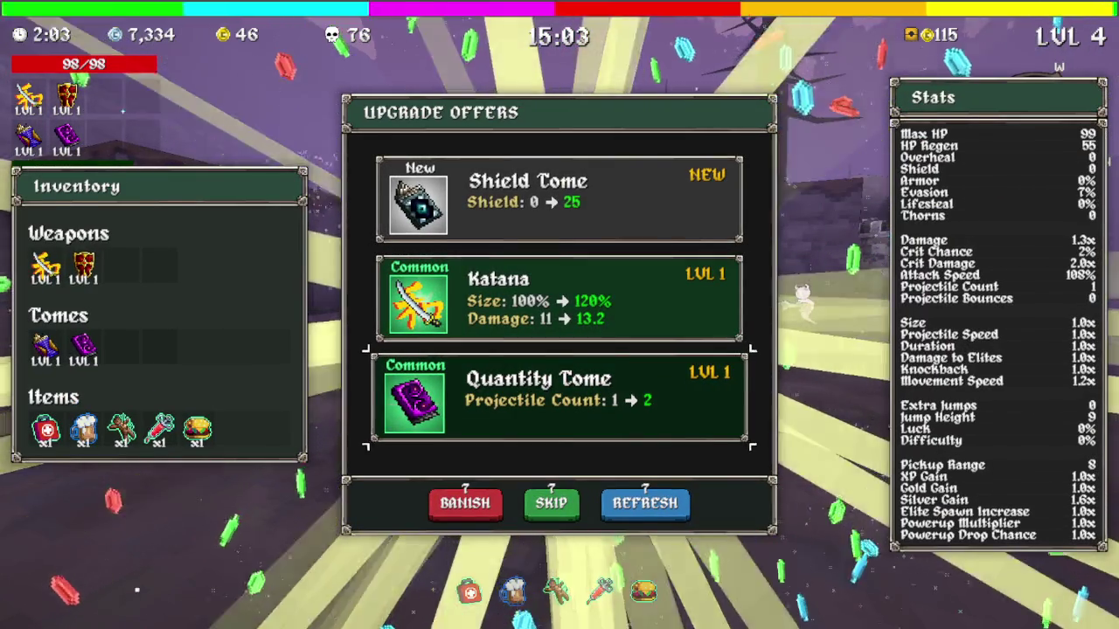
key(Return)
Fight up the stone ramp collecting gold to 170 and start opening the chest there
key(w)
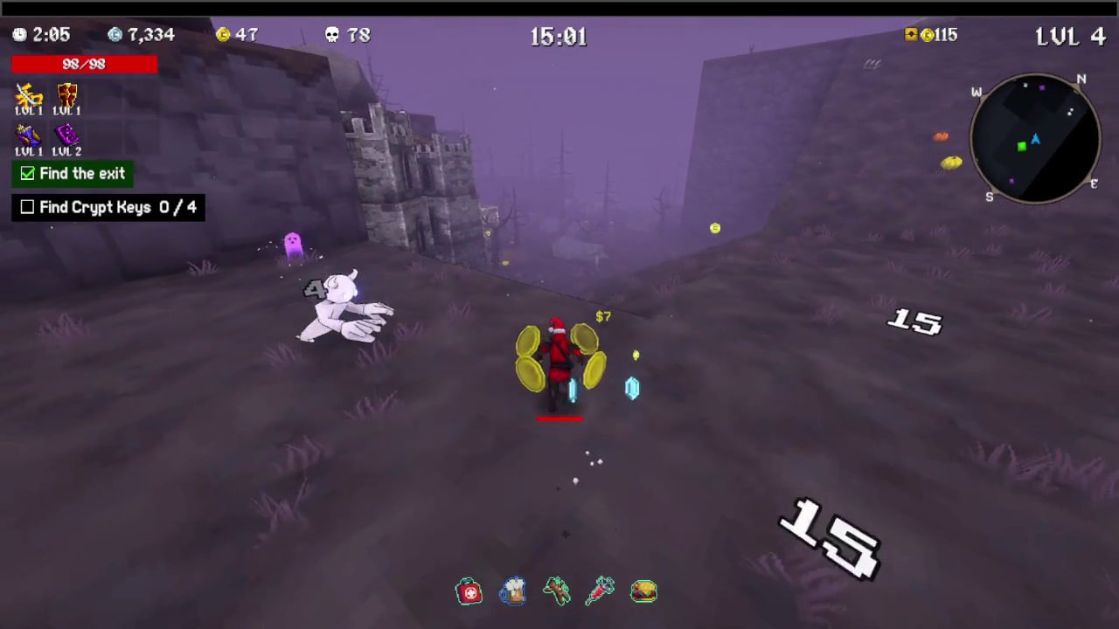
key(w)
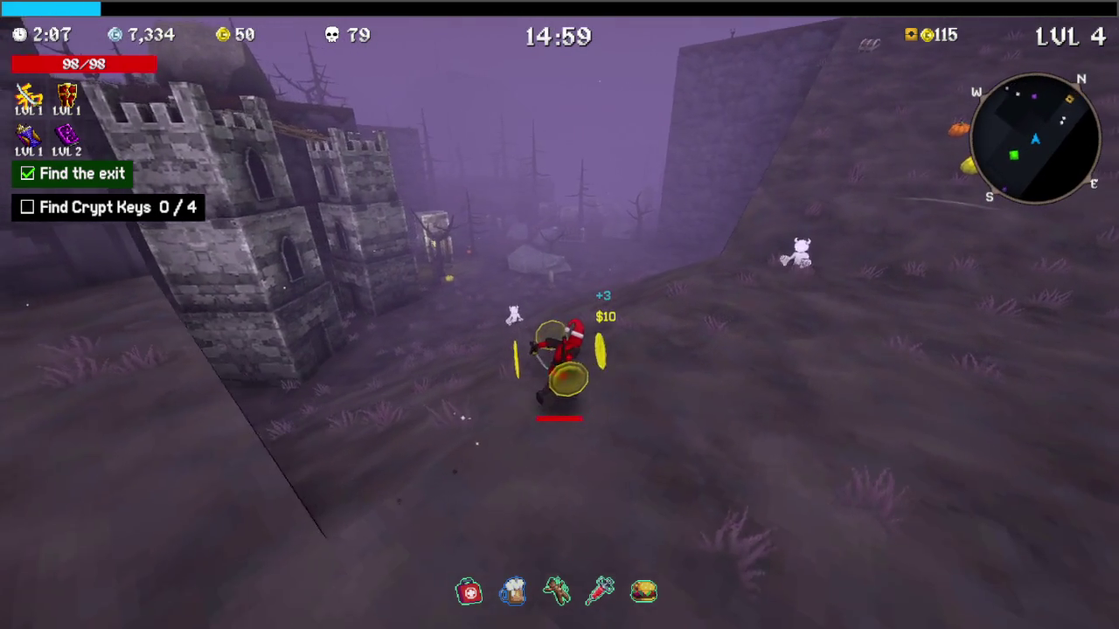
key(w)
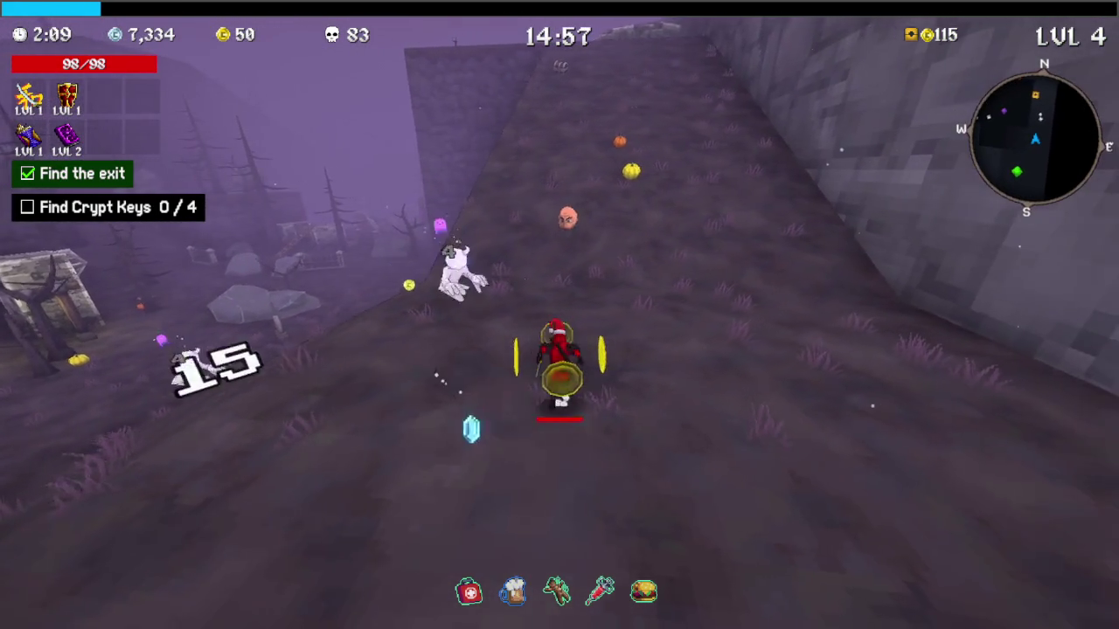
key(w)
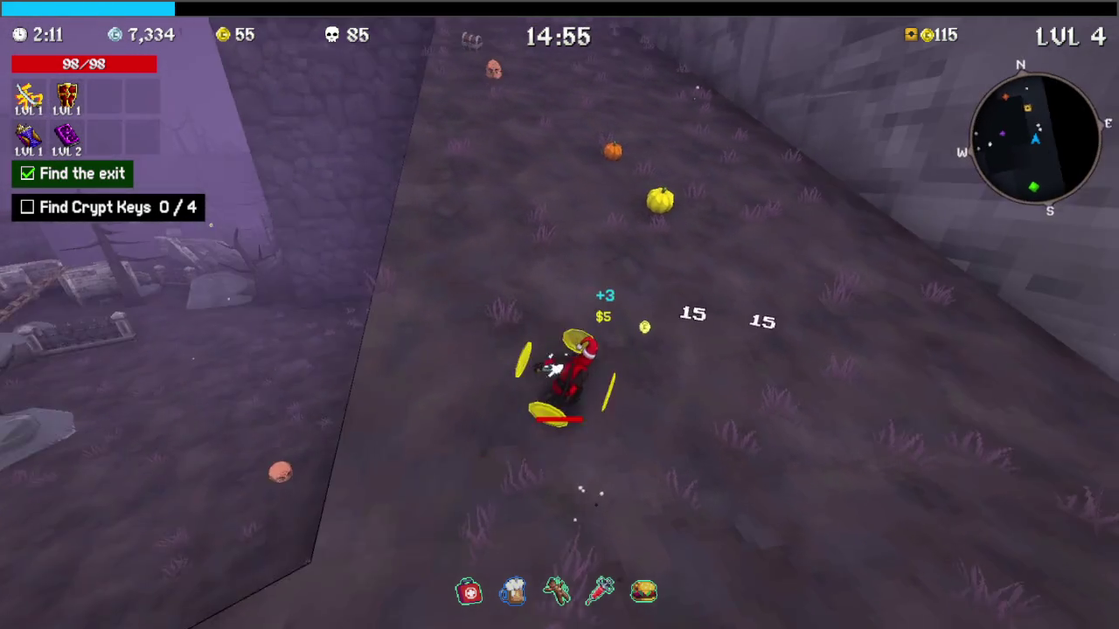
key(w)
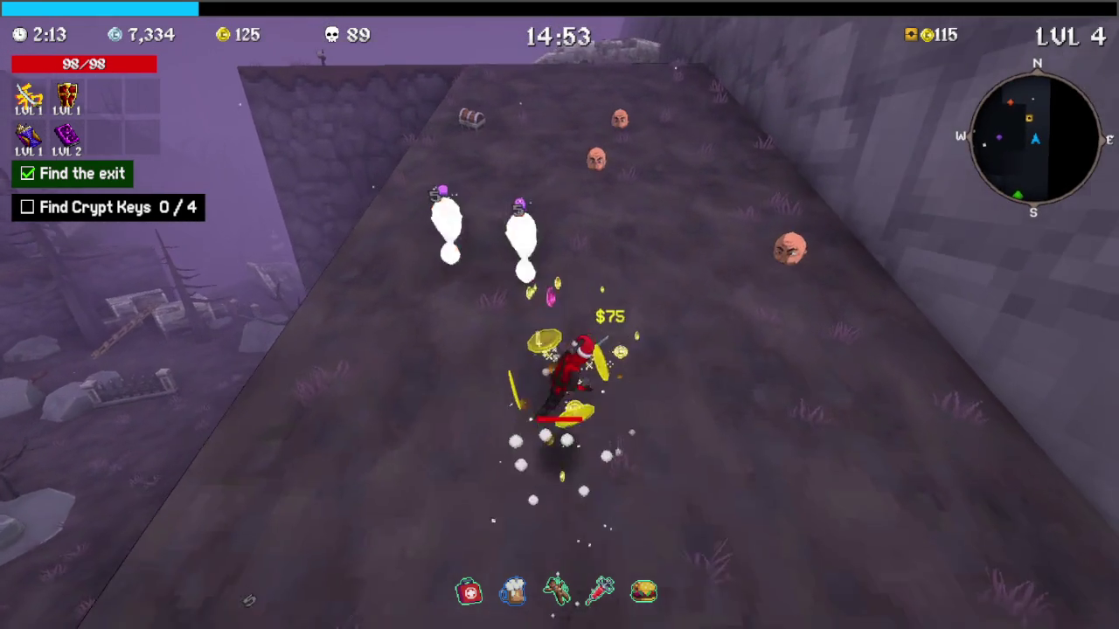
key(w)
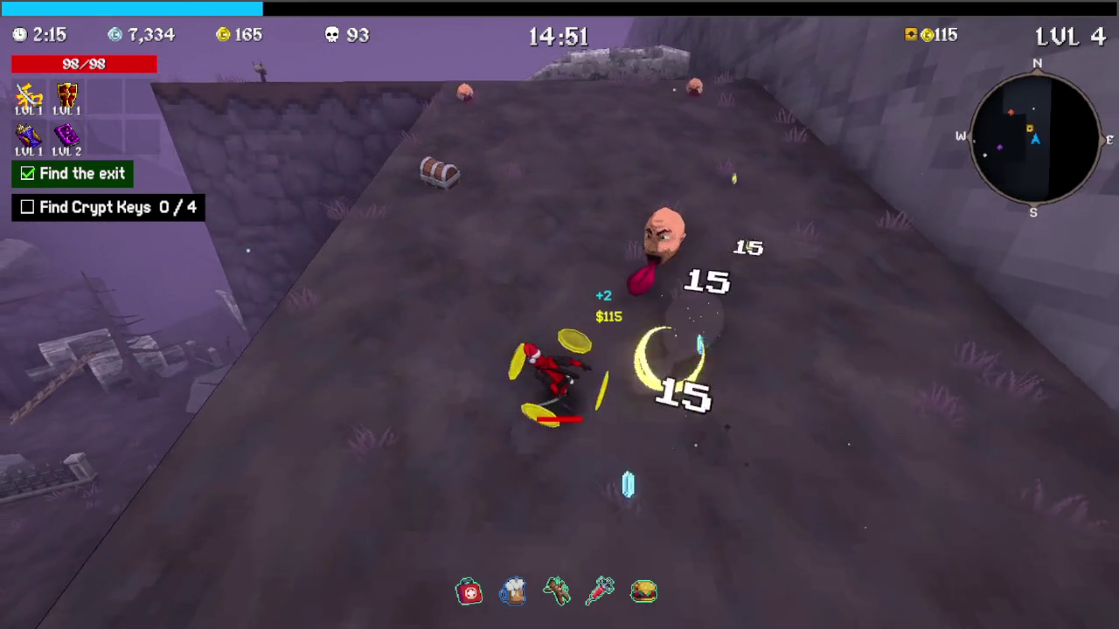
key(w)
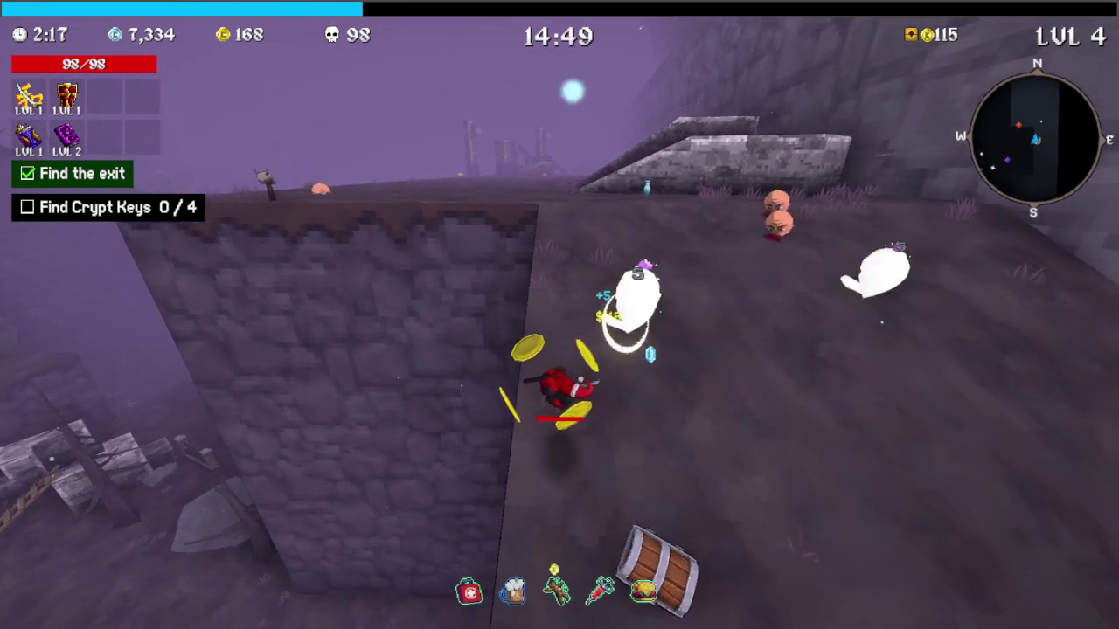
key(e)
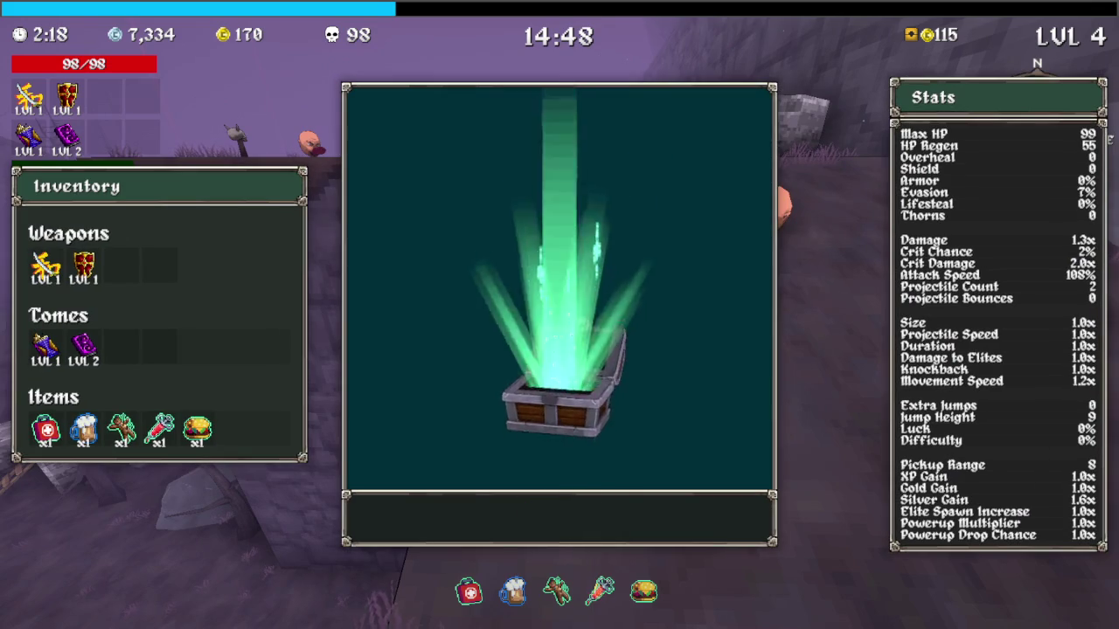
Run along the cliff edge to the stone ramp, fighting floating heads until level 5
key(w)
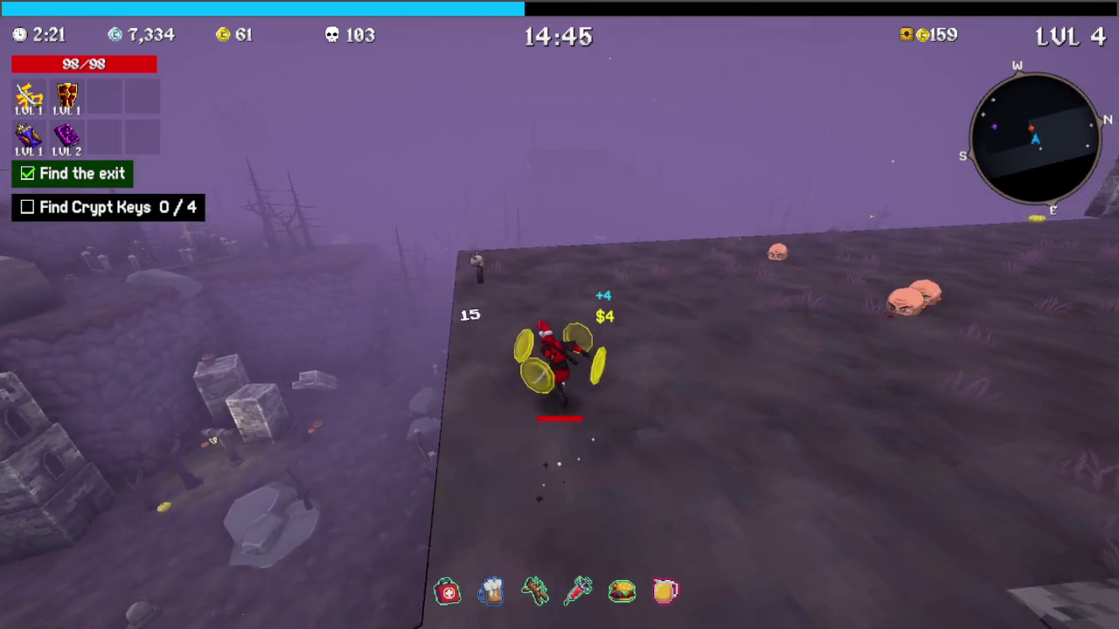
key(w)
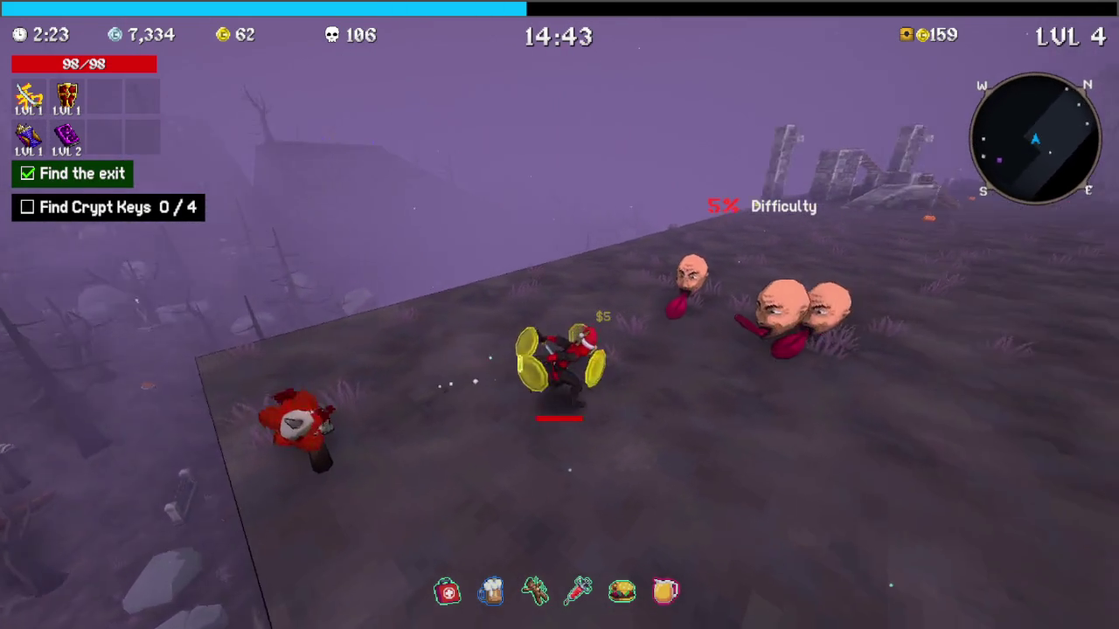
key(w)
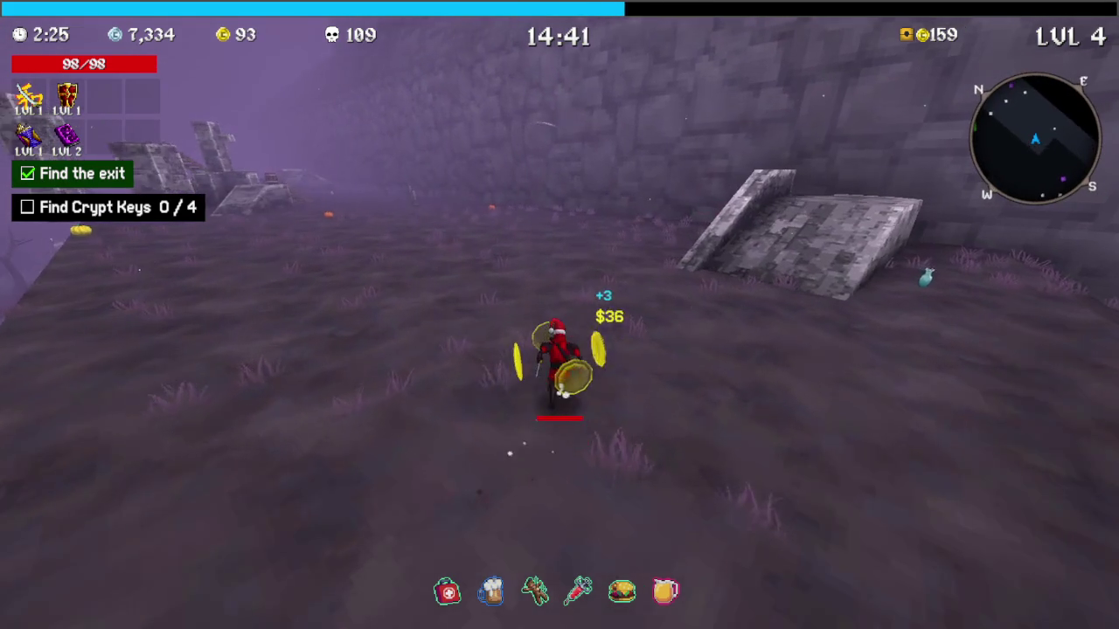
key(w)
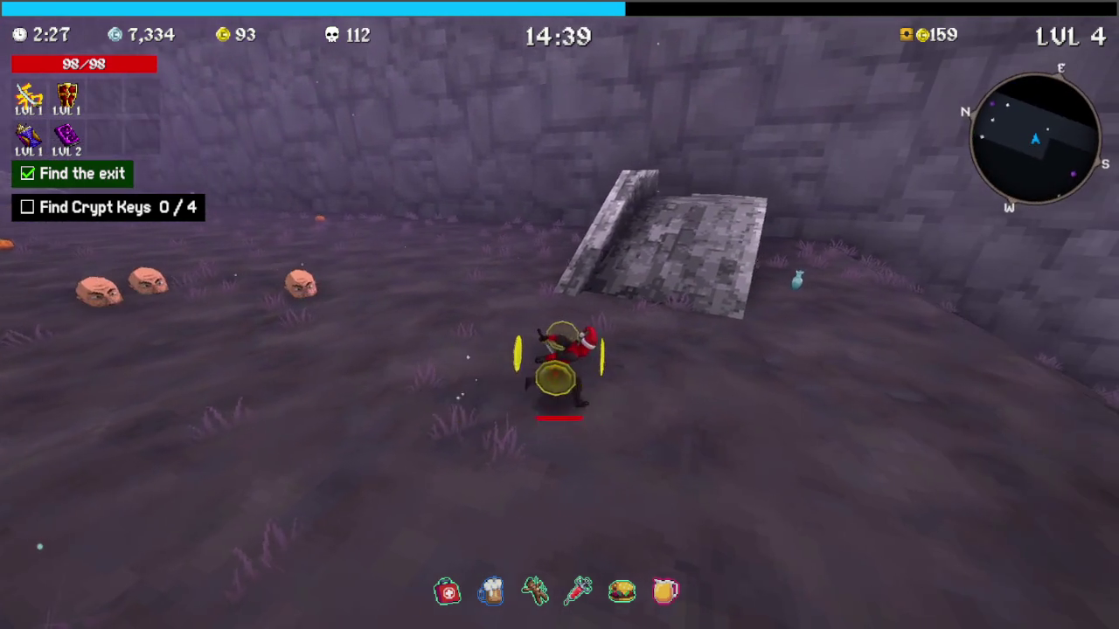
key(w)
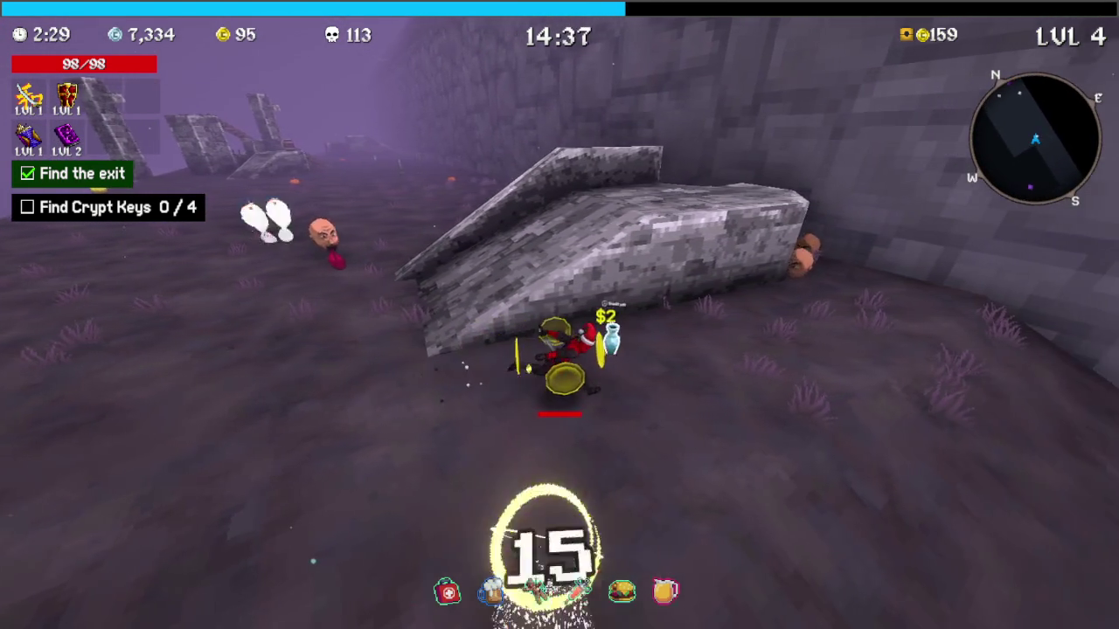
key(w)
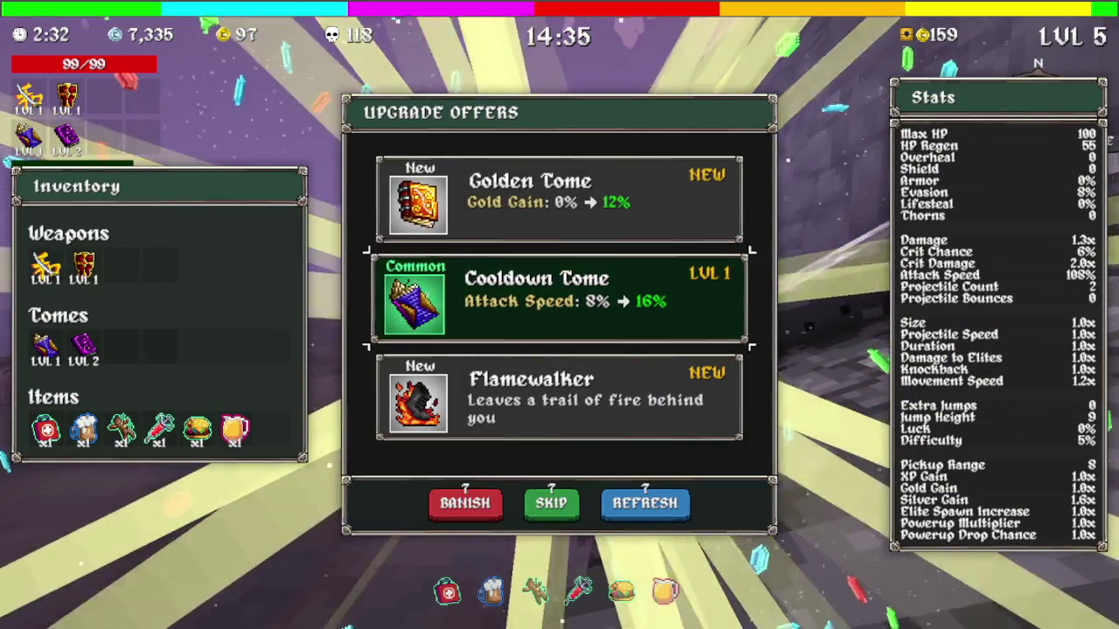
Take Cooldown Tome level 2 and run along the graveyard wall fighting enemies
key(space)
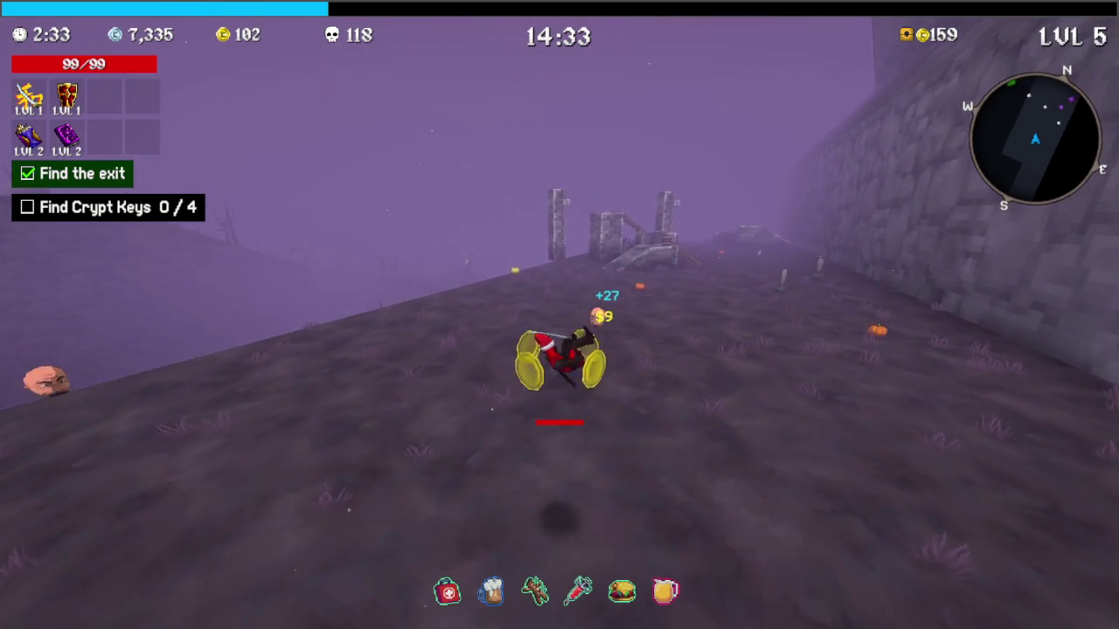
key(w)
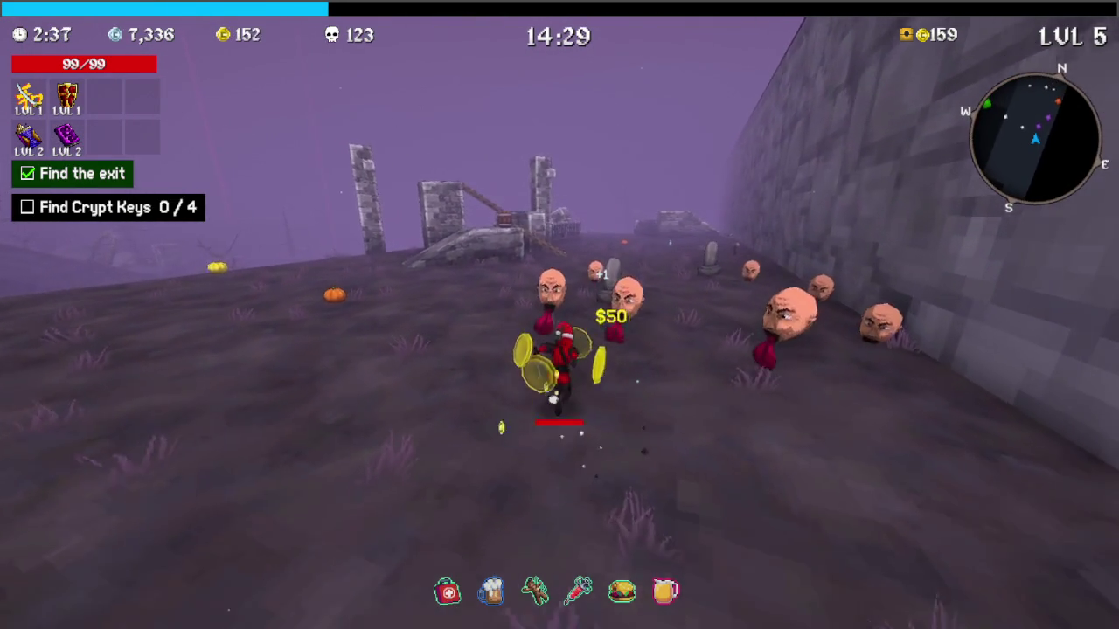
key(w)
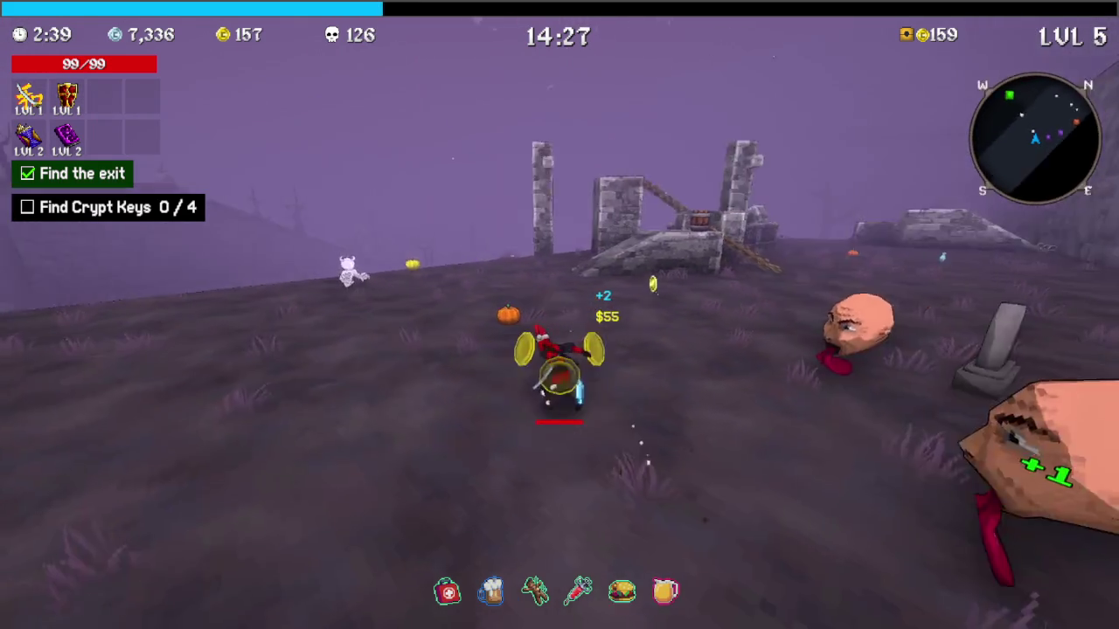
key(w)
key(w)
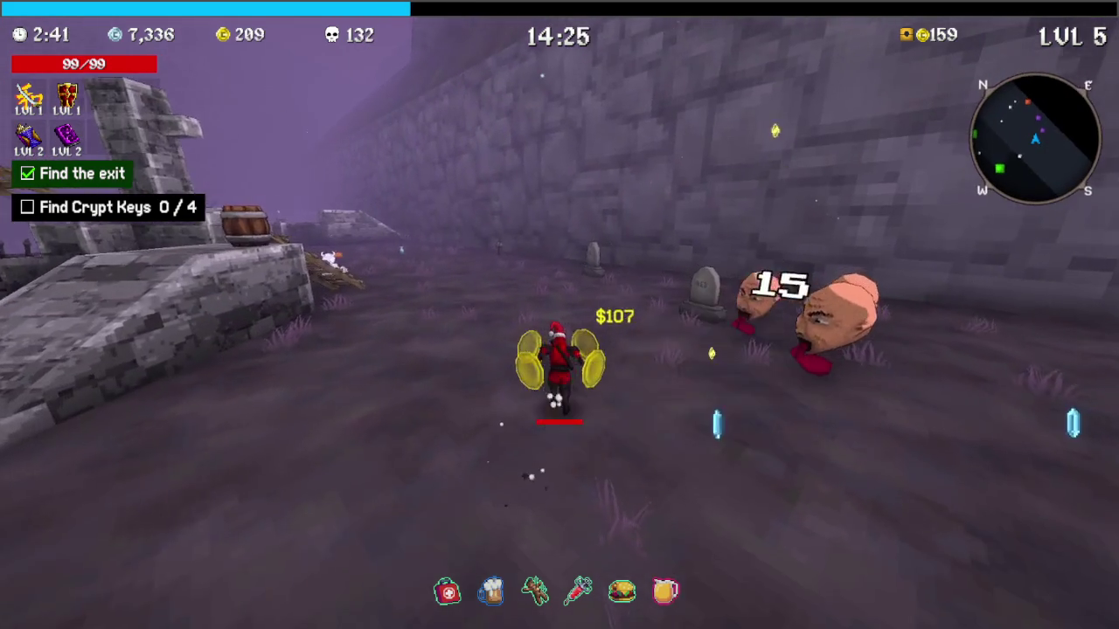
Push past the grave toward the ruins and charge through the enemy crowd
key(w)
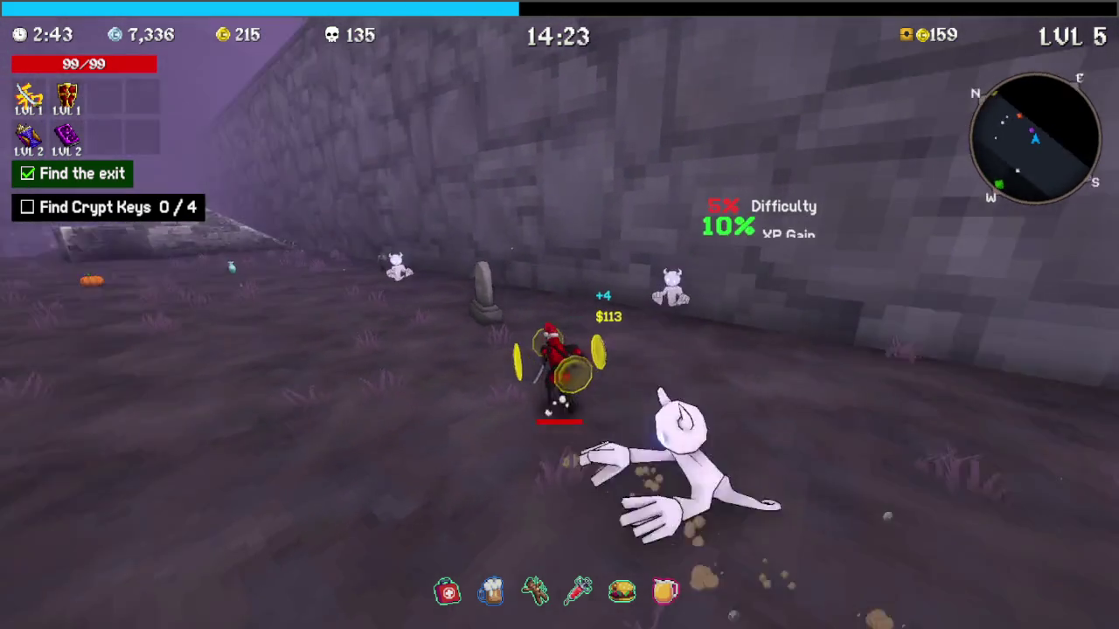
key(w)
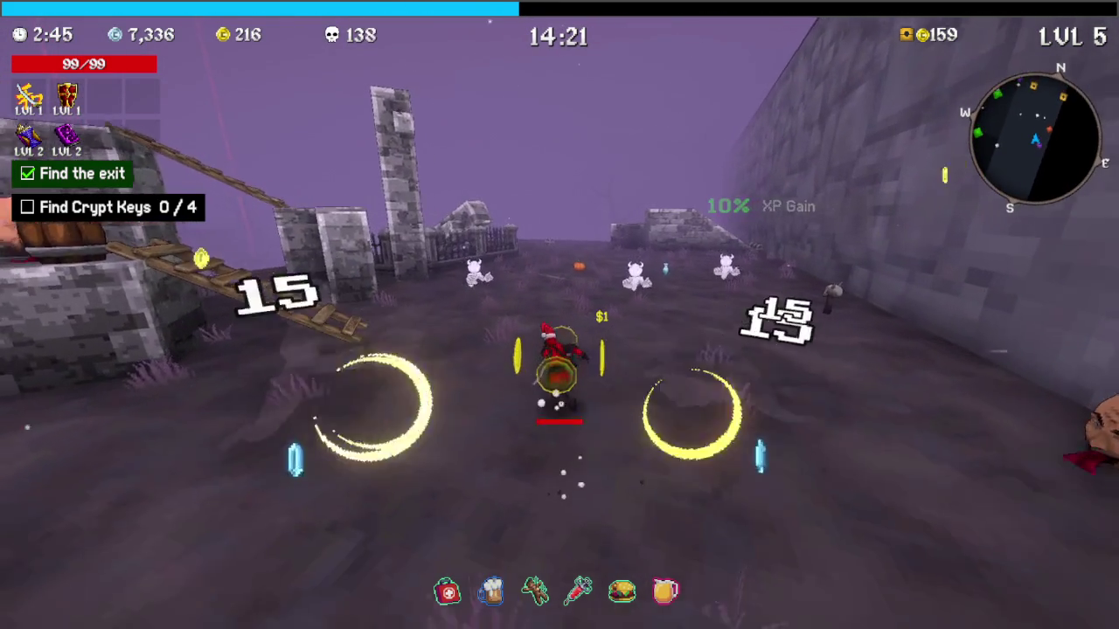
key(w)
key(w)
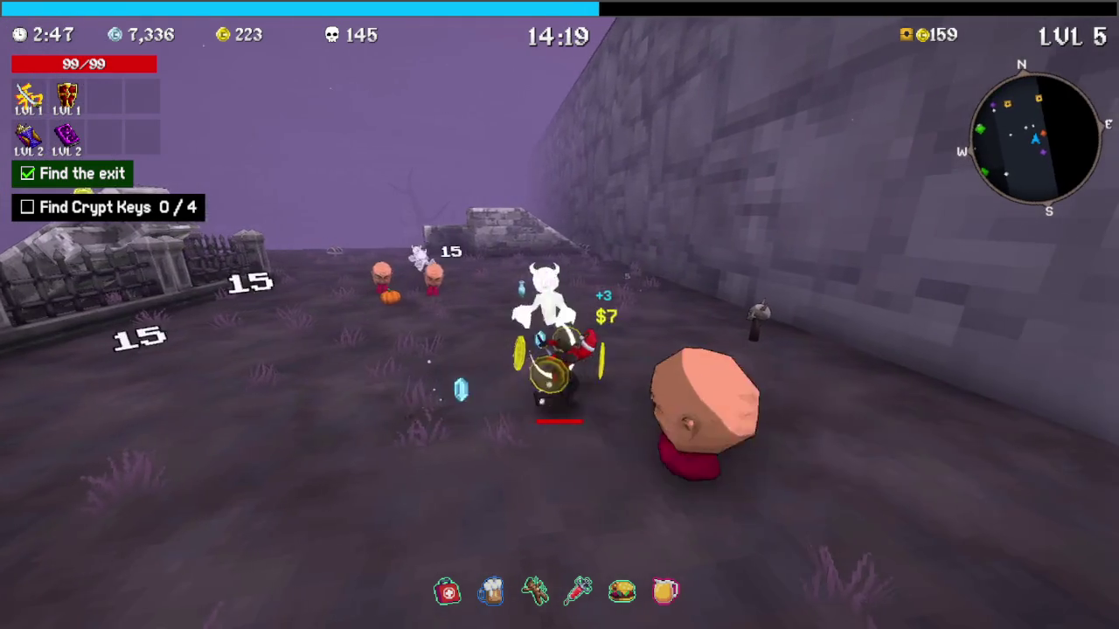
key(w)
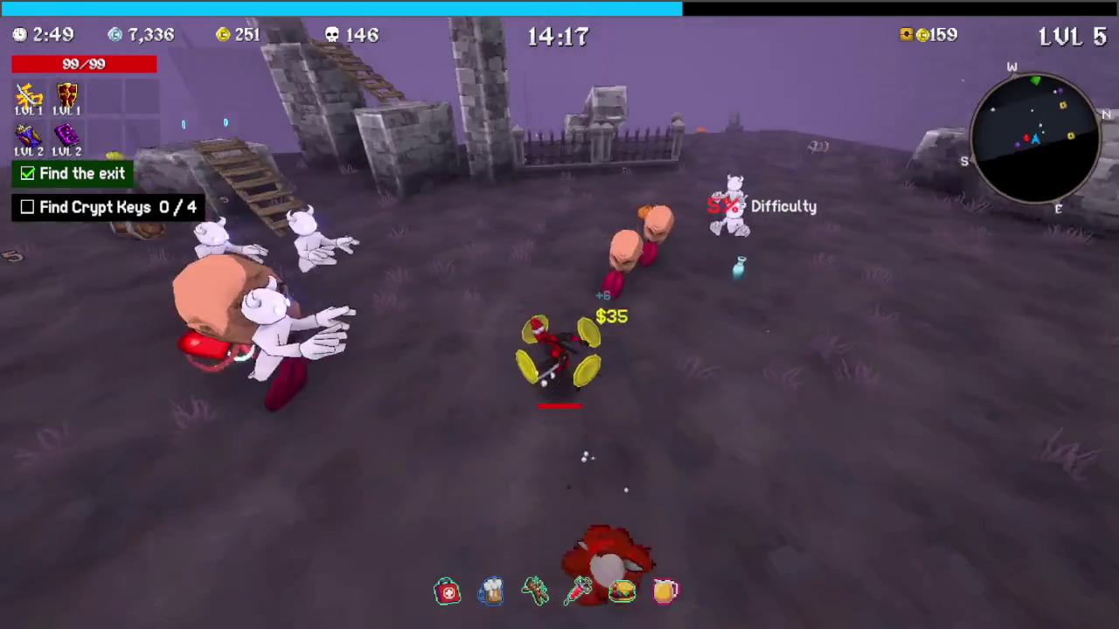
key(w)
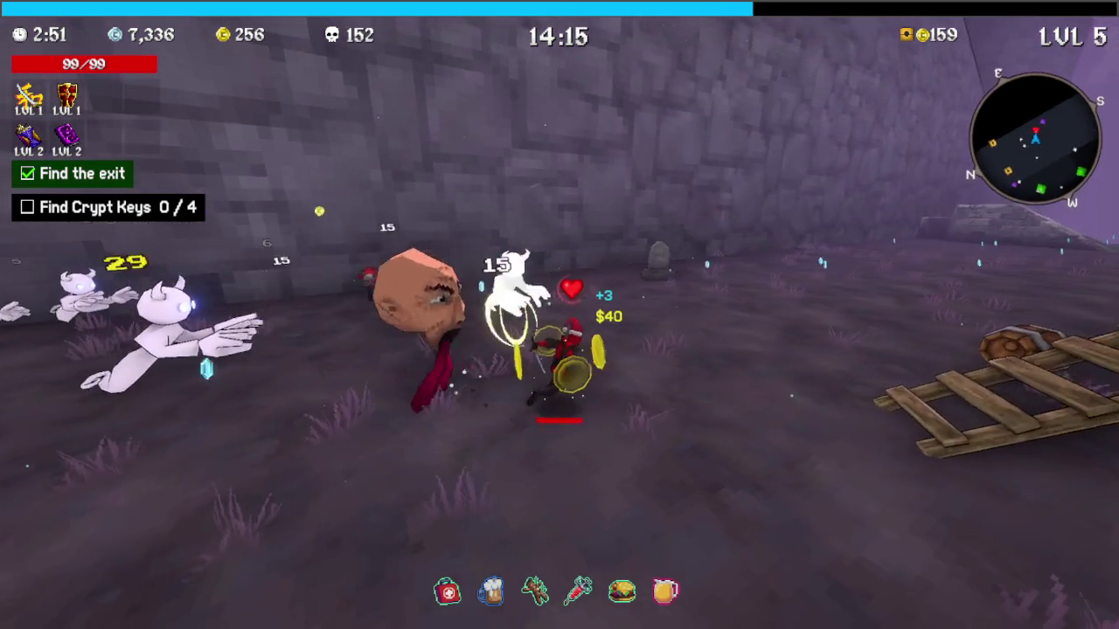
key(w)
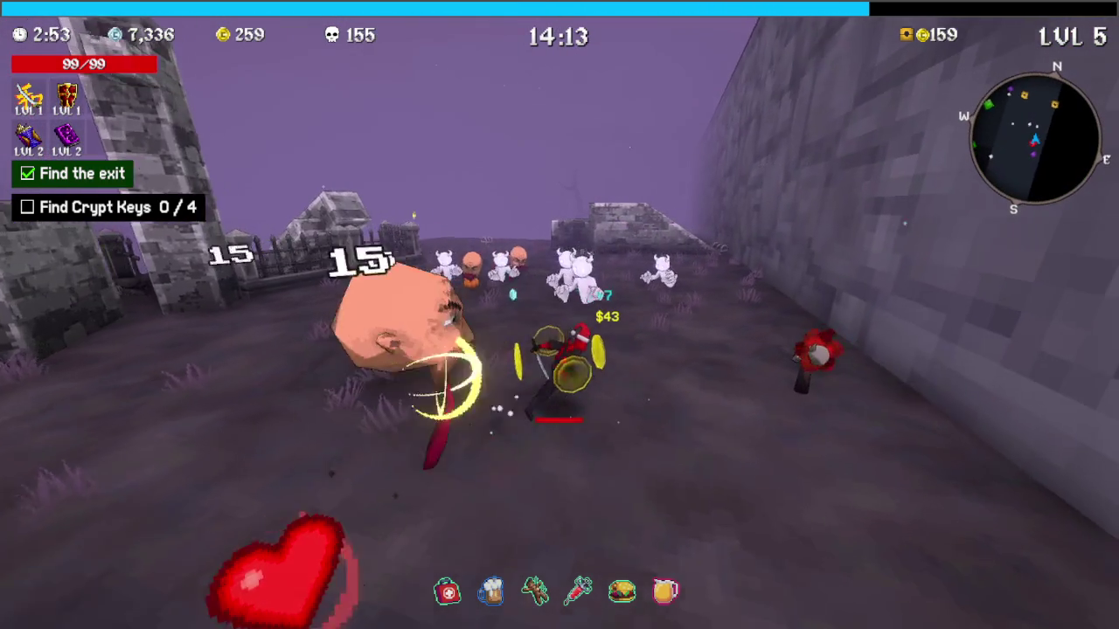
key(w)
key(w)
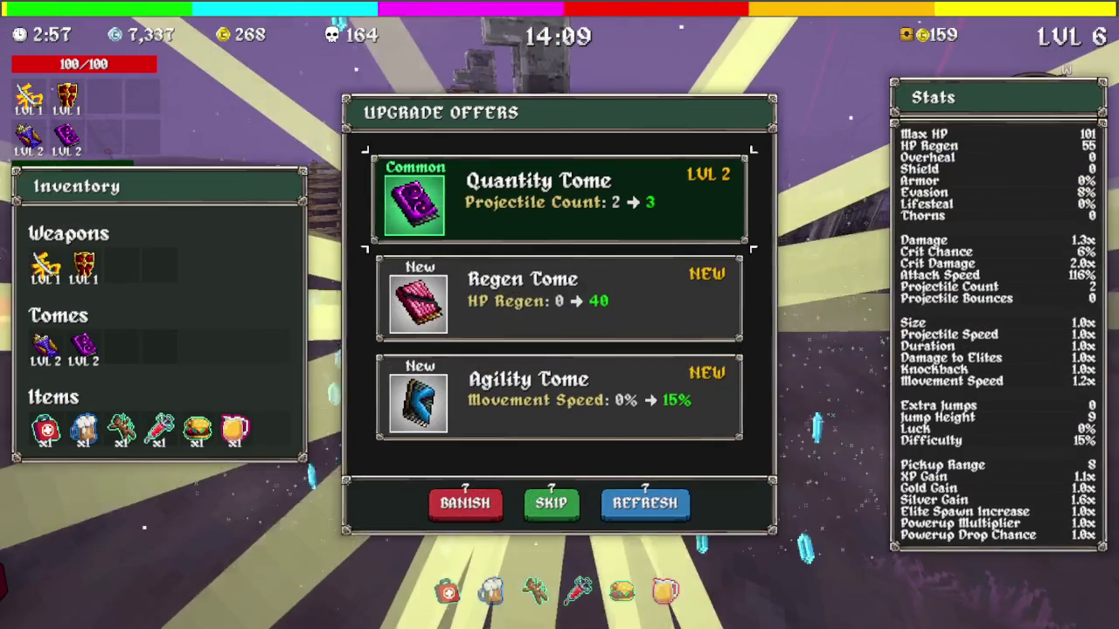
Raise the Quantity Tome to level 3 and open the chest by the wall for its item
key(Return)
key(w)
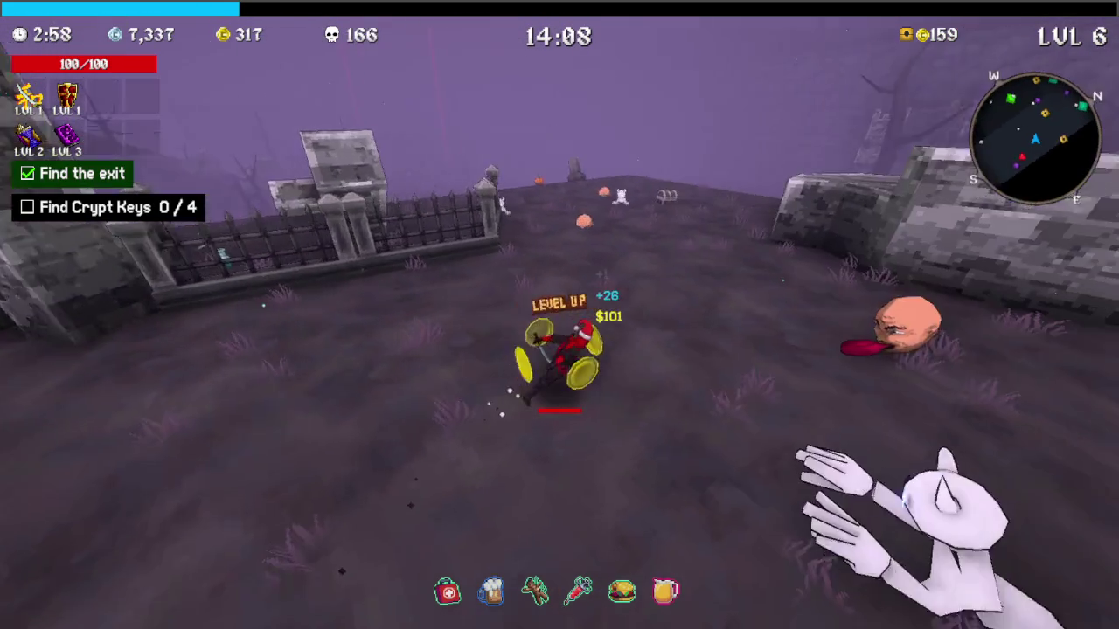
key(w)
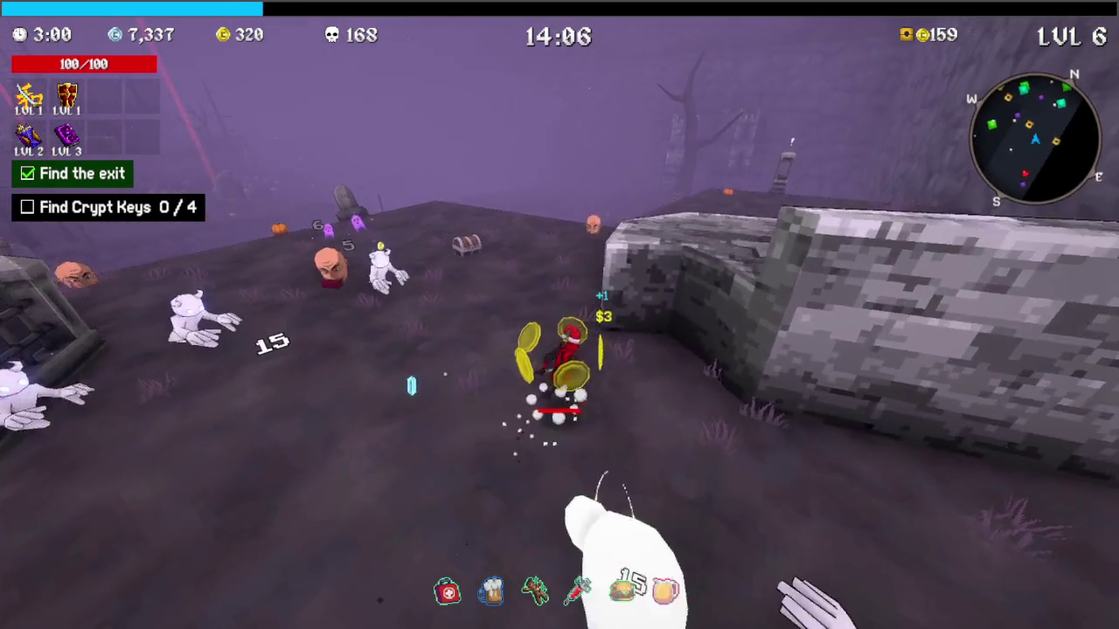
key(w)
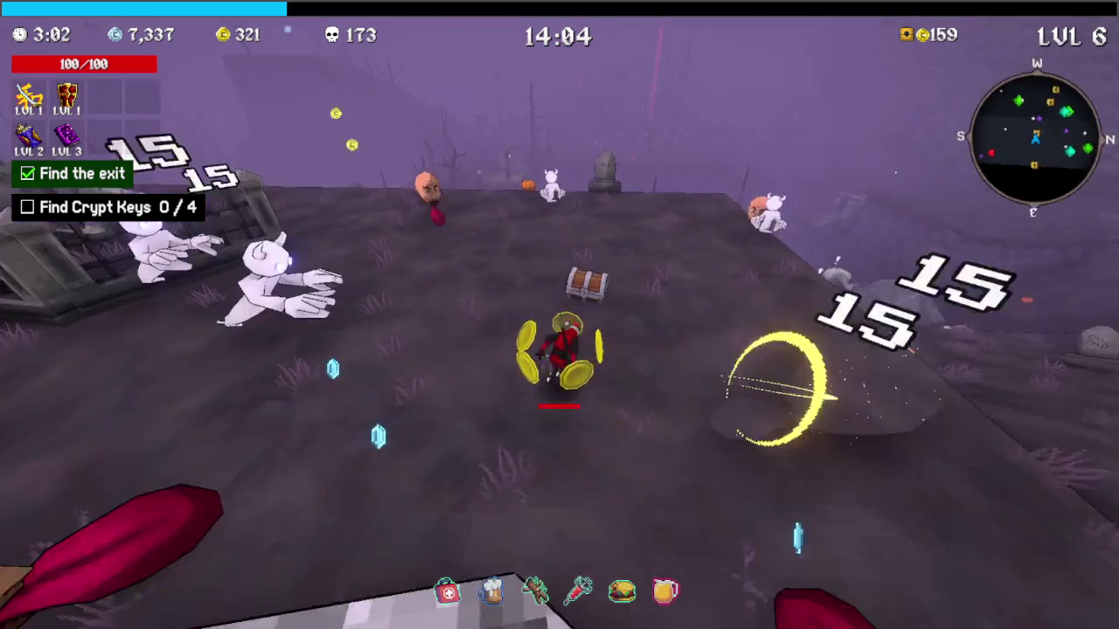
key(e)
key(w)
Cross the hill and charge the shrine until it offers Gold Gain, Jump Height or Elite Damage
key(w)
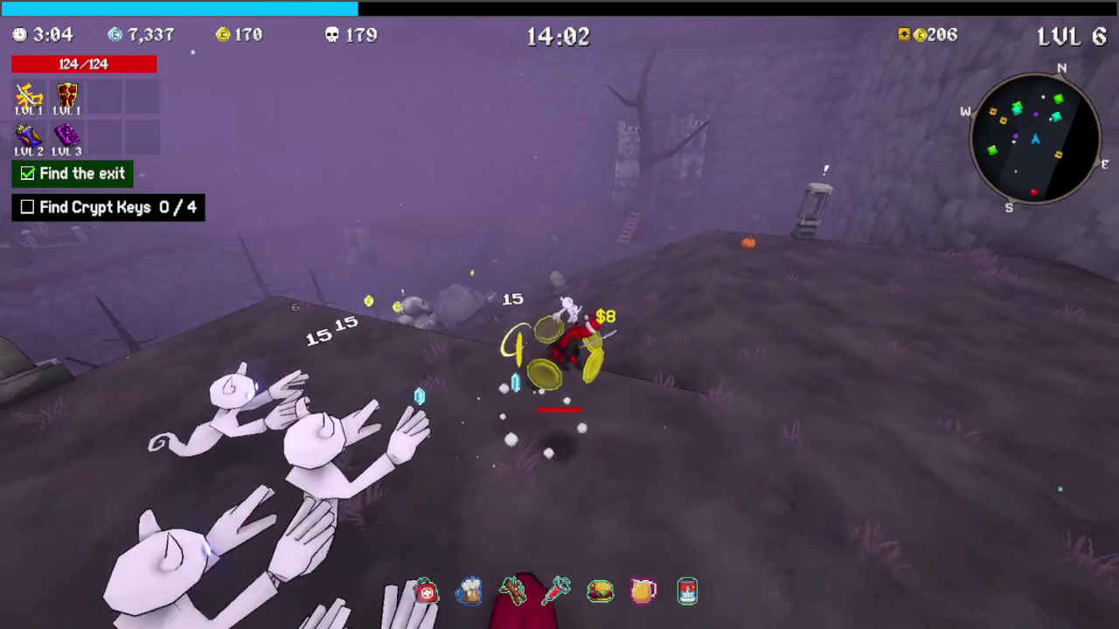
key(w)
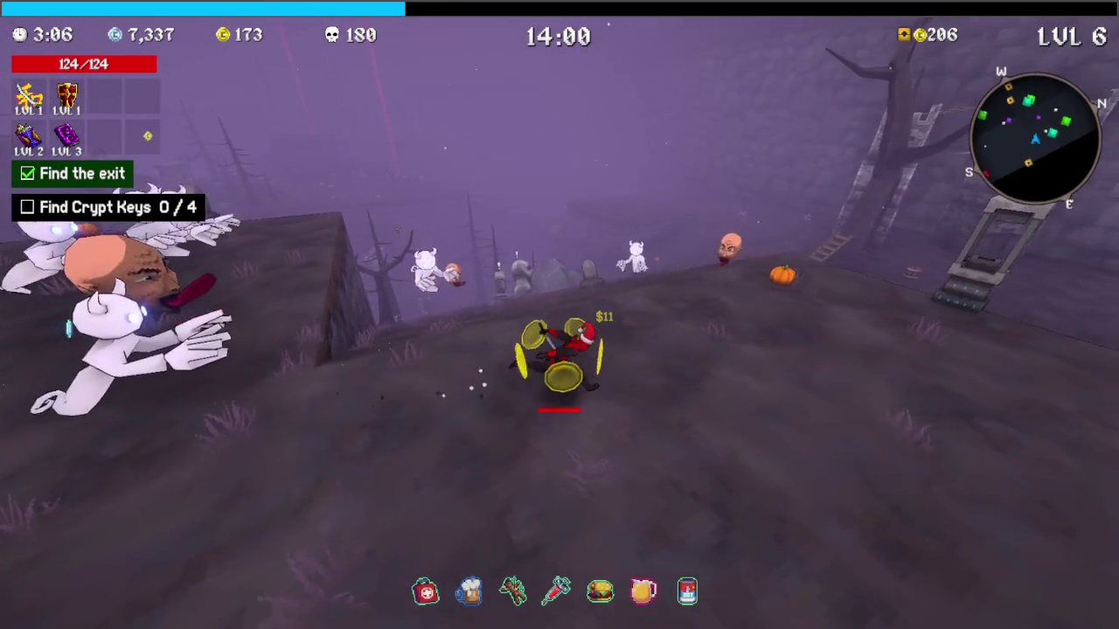
key(w)
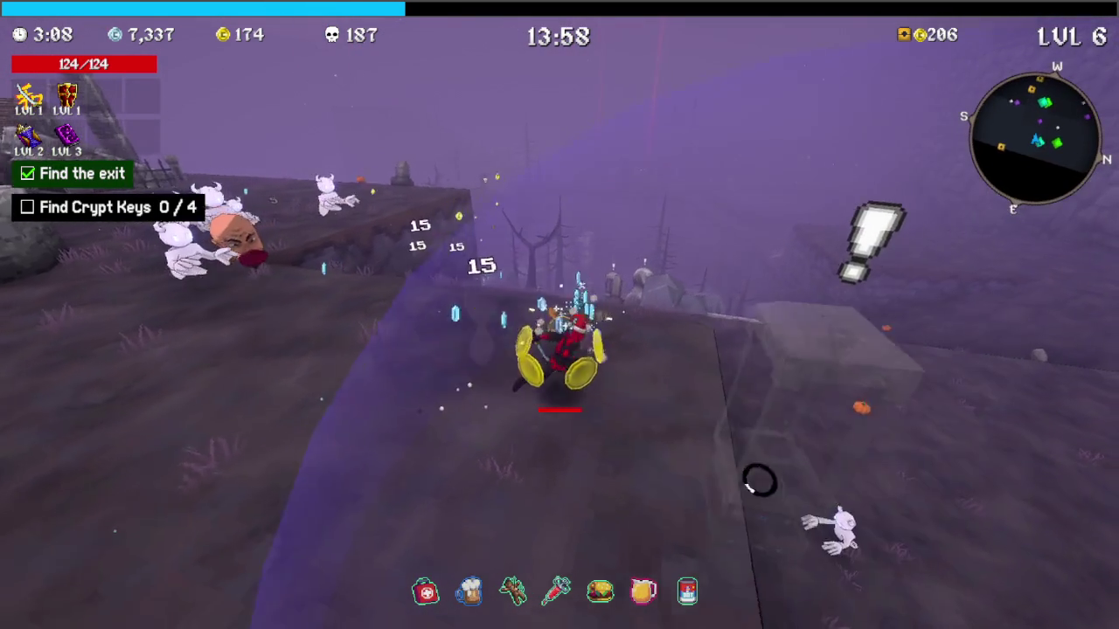
key(w)
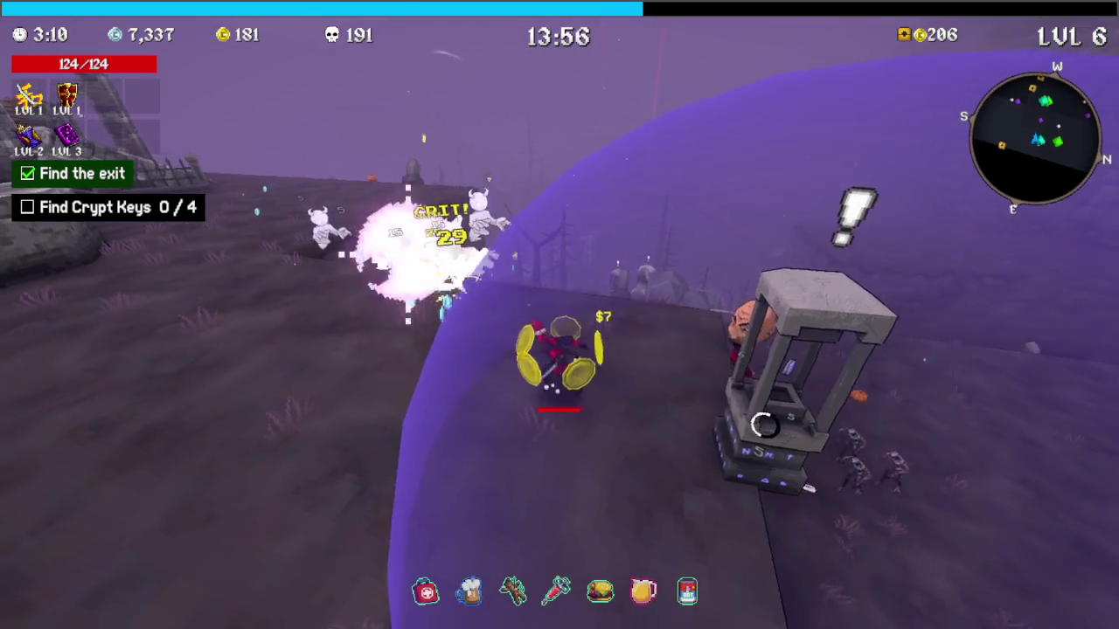
key(w)
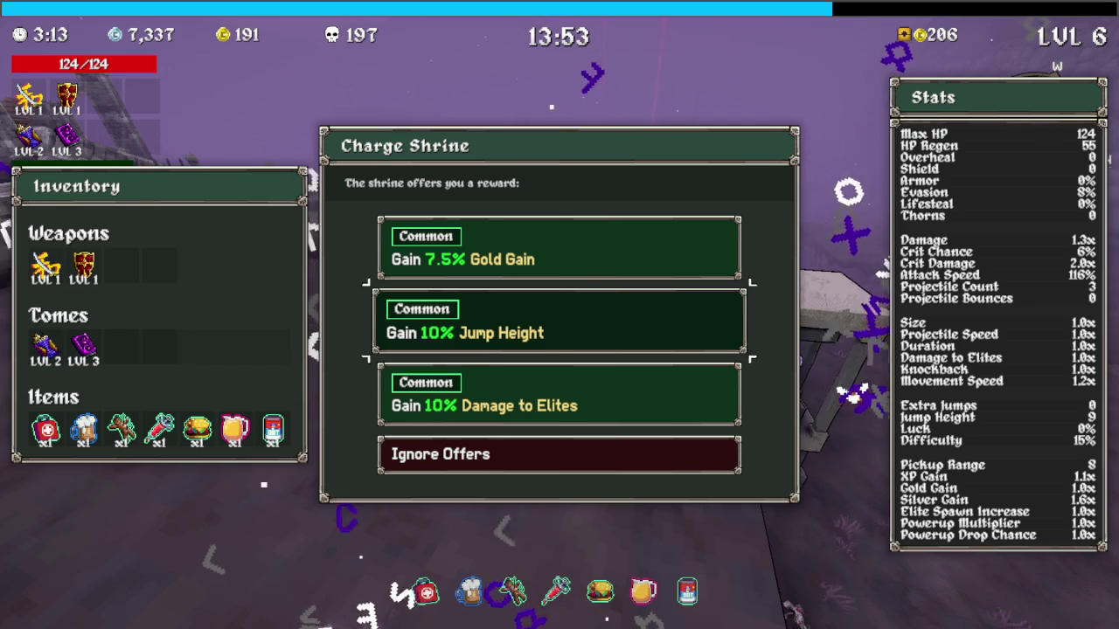
Take 10% Jump Height, then fight on and take Cooldown Tome level 3
click(559, 322)
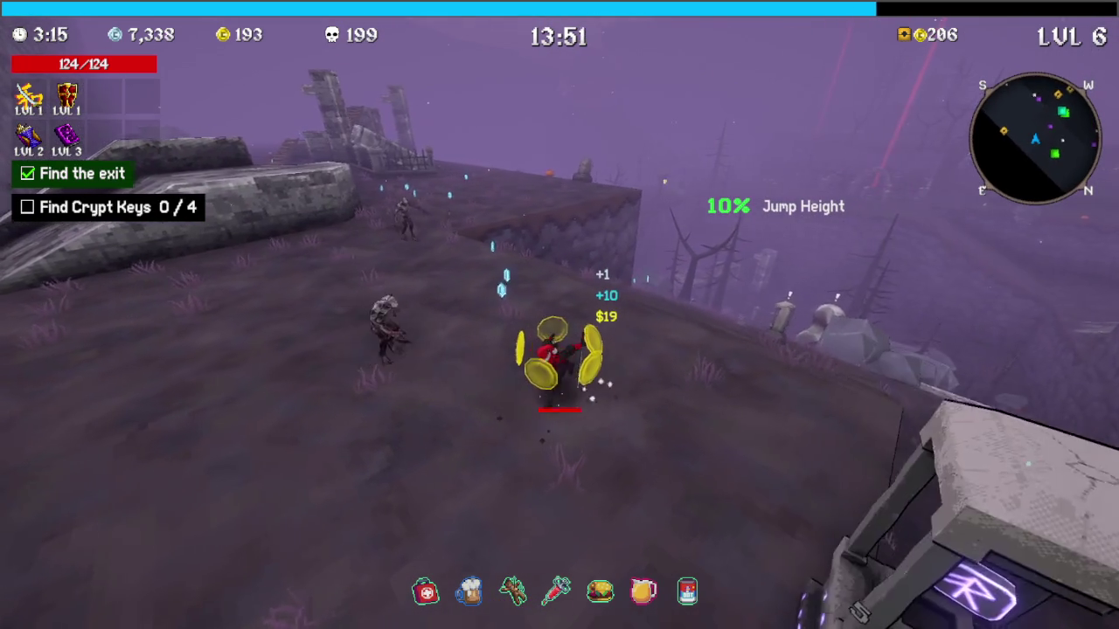
key(w)
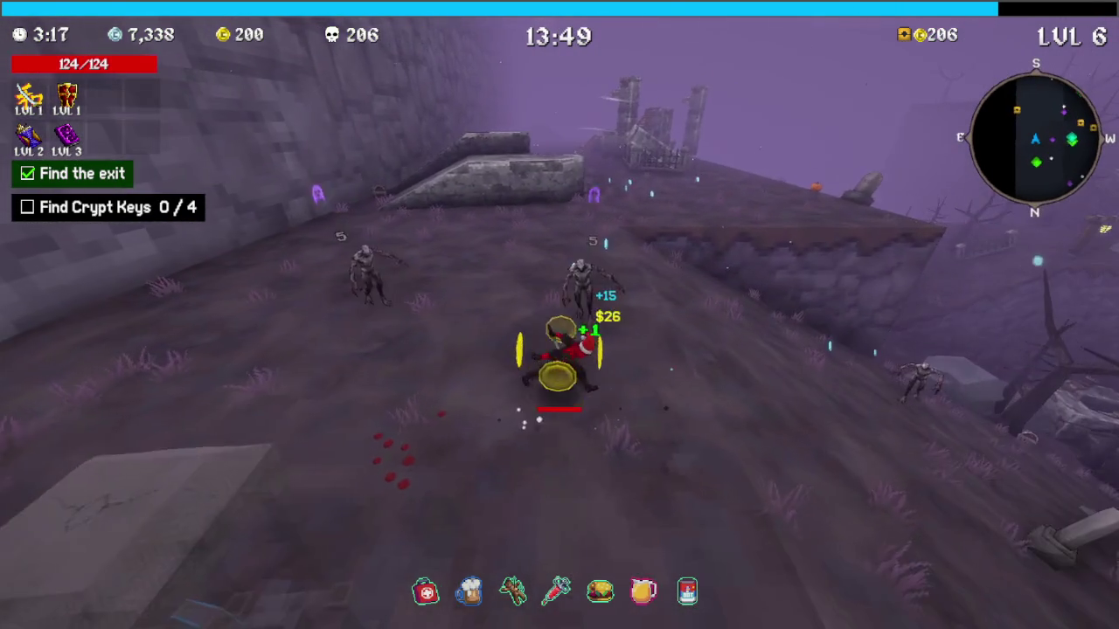
key(w)
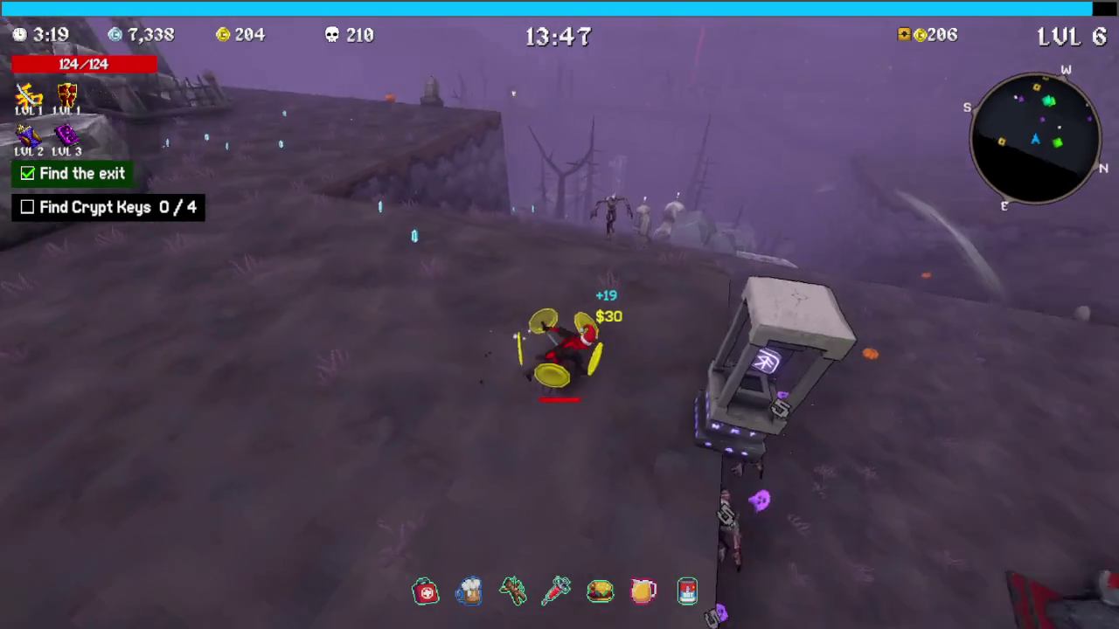
key(w)
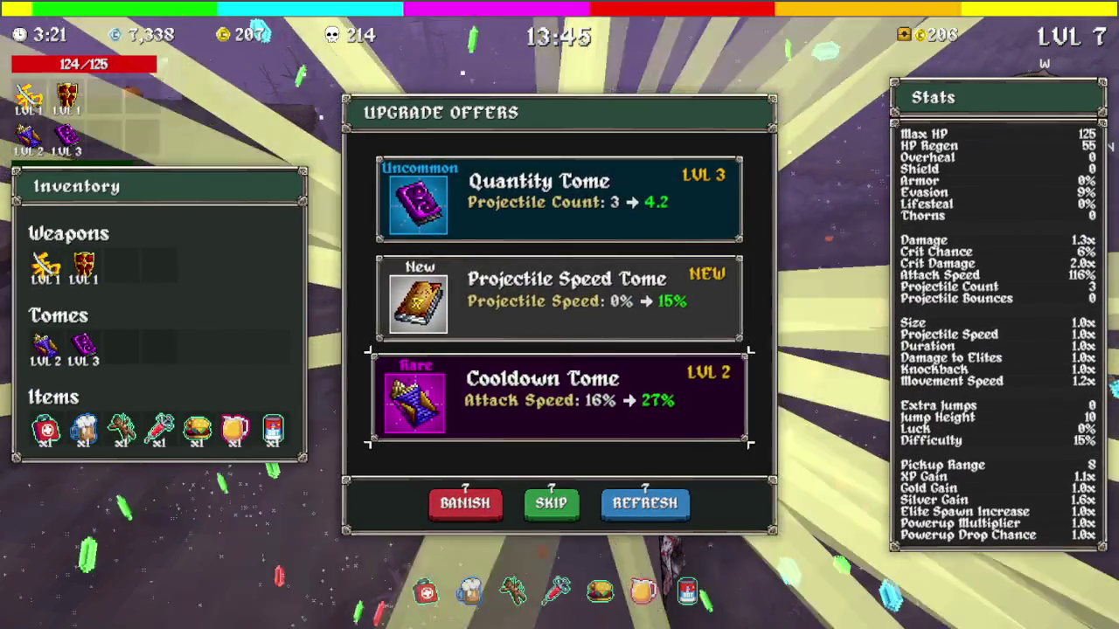
click(558, 388)
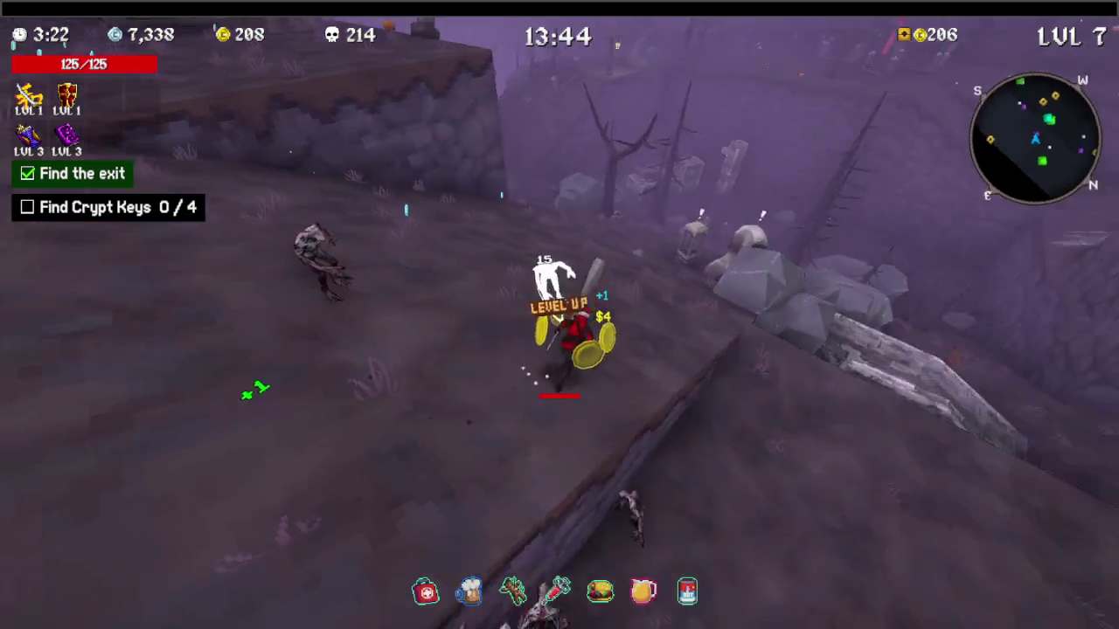
Accept Double Damage at the Shrine of Balance, then take 21% Elite Spawn Increase
key(w)
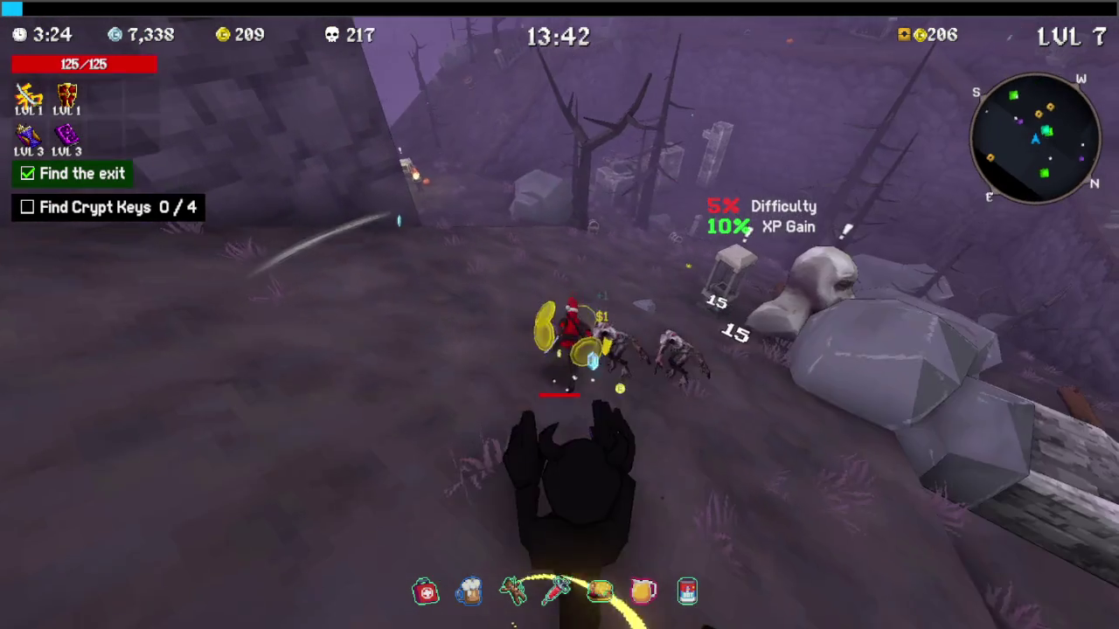
key(w)
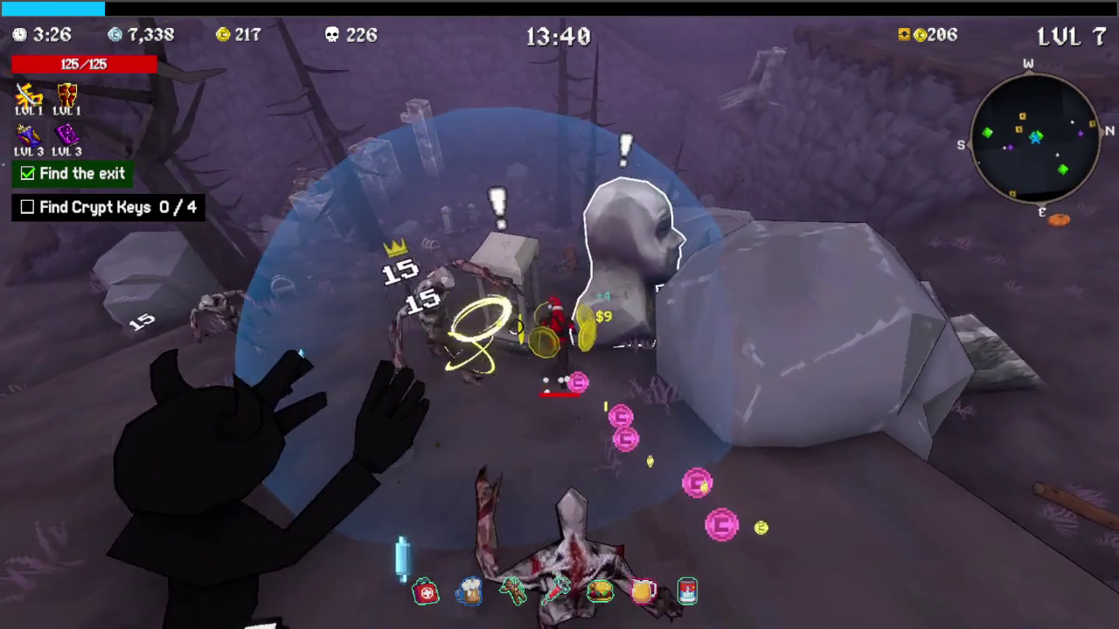
key(e)
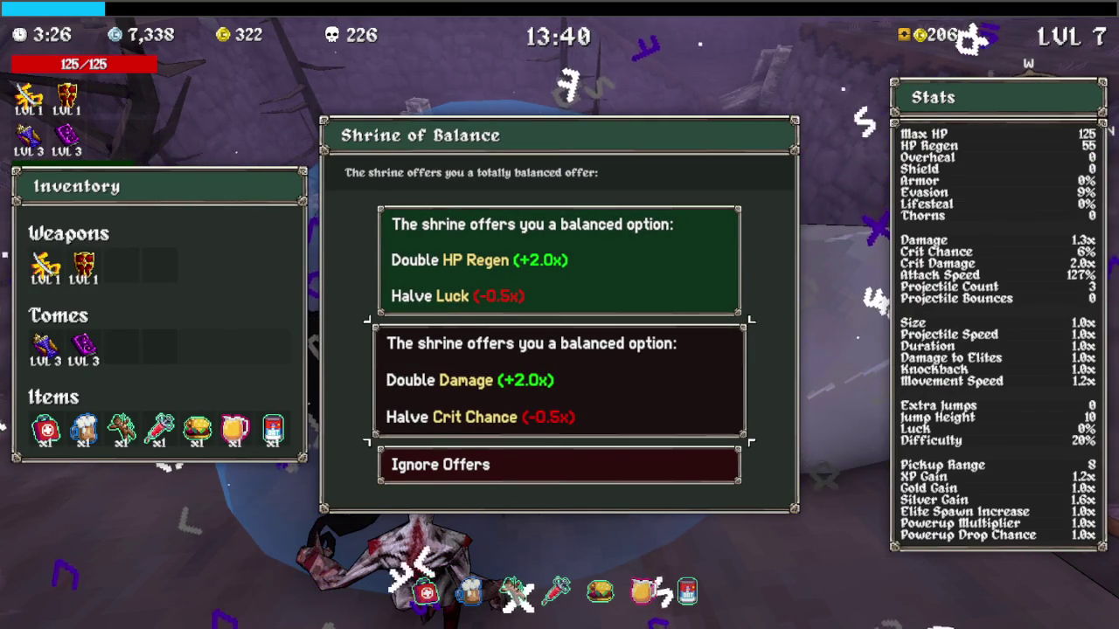
key(Return)
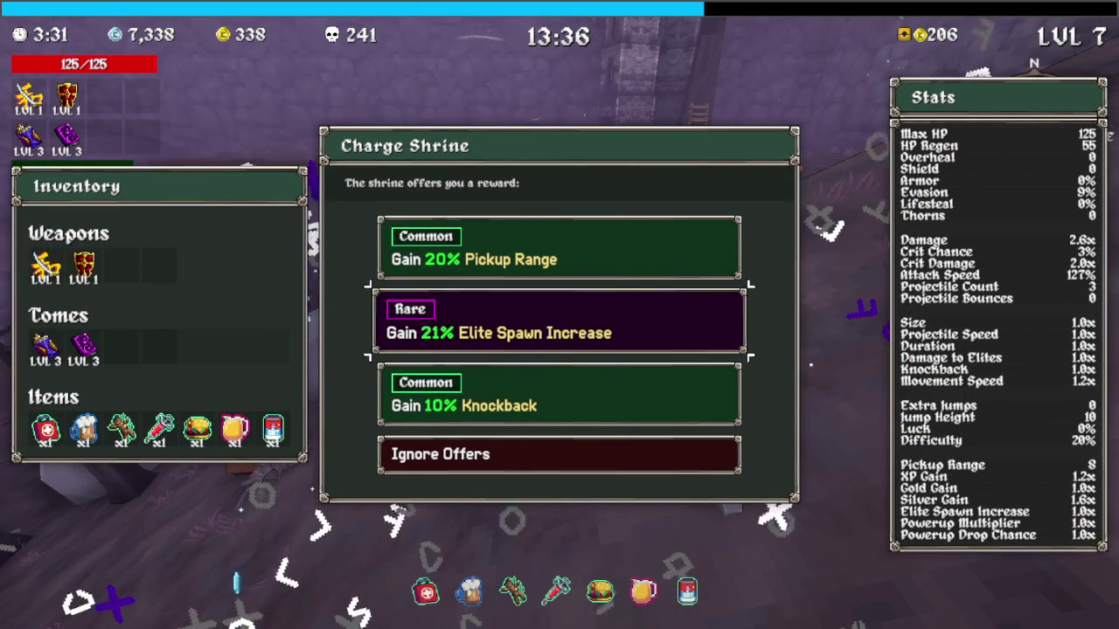
key(Return)
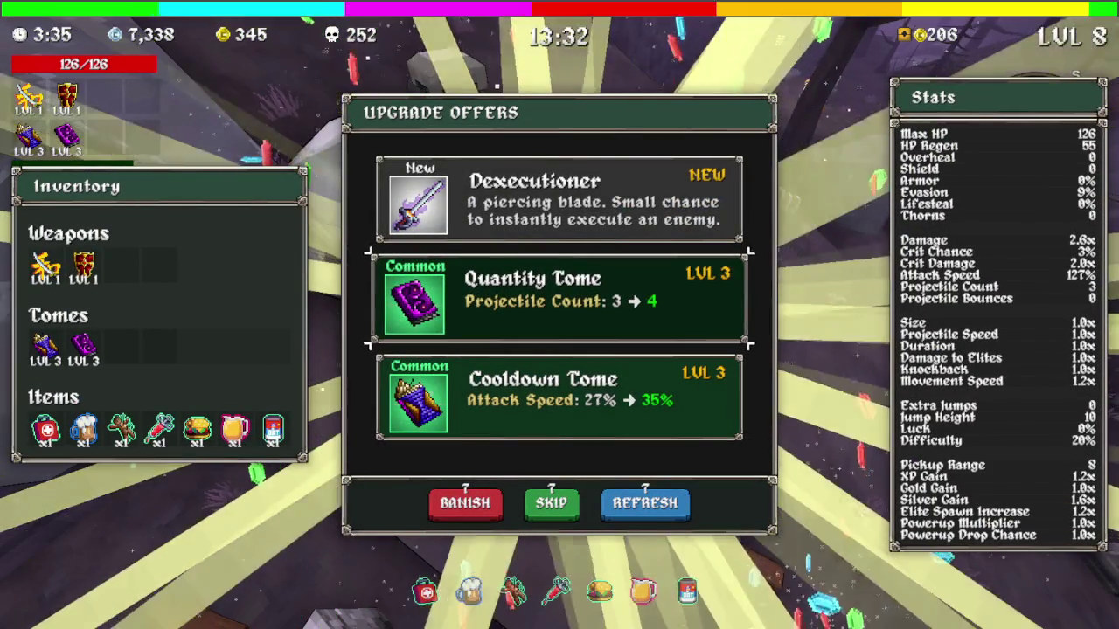
Compare the upgrade offers and take Quantity Tome level 4
key(Down)
key(Up)
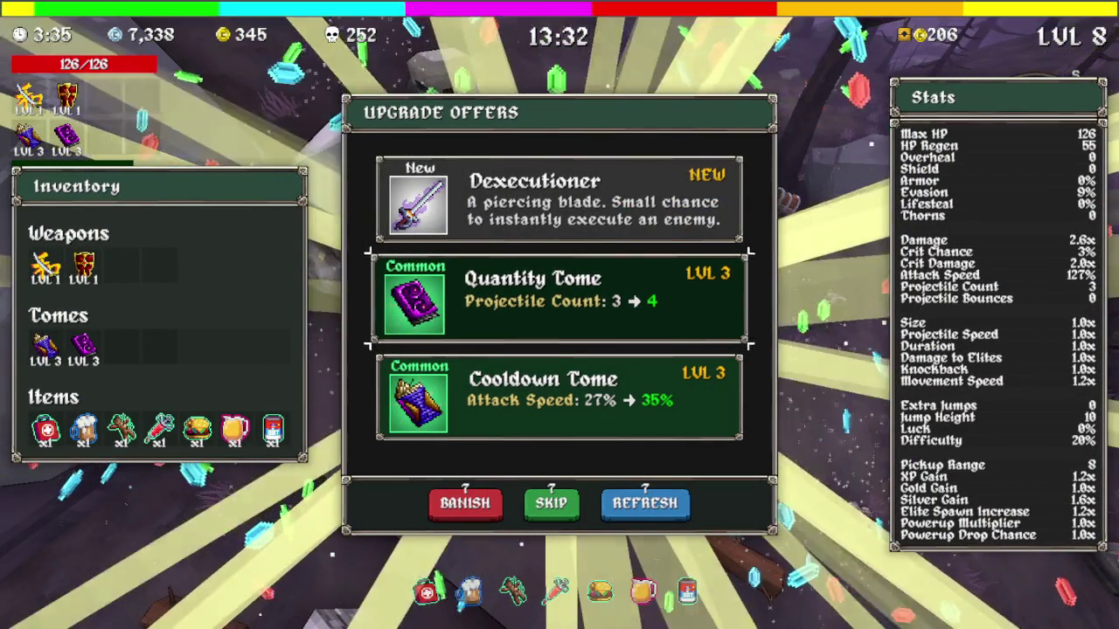
key(Up)
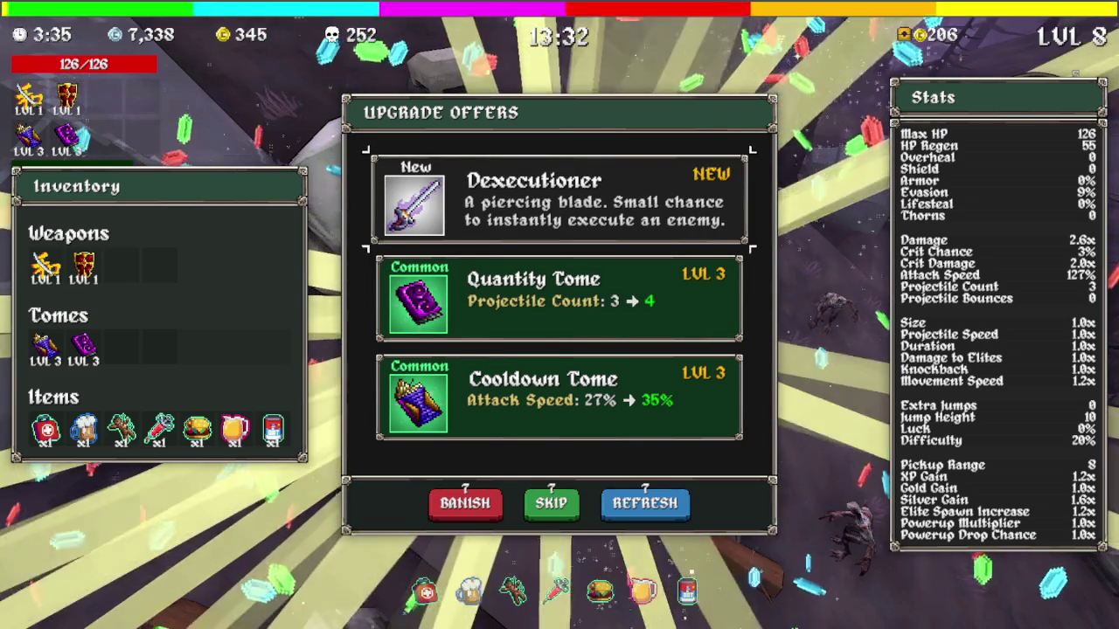
key(Down)
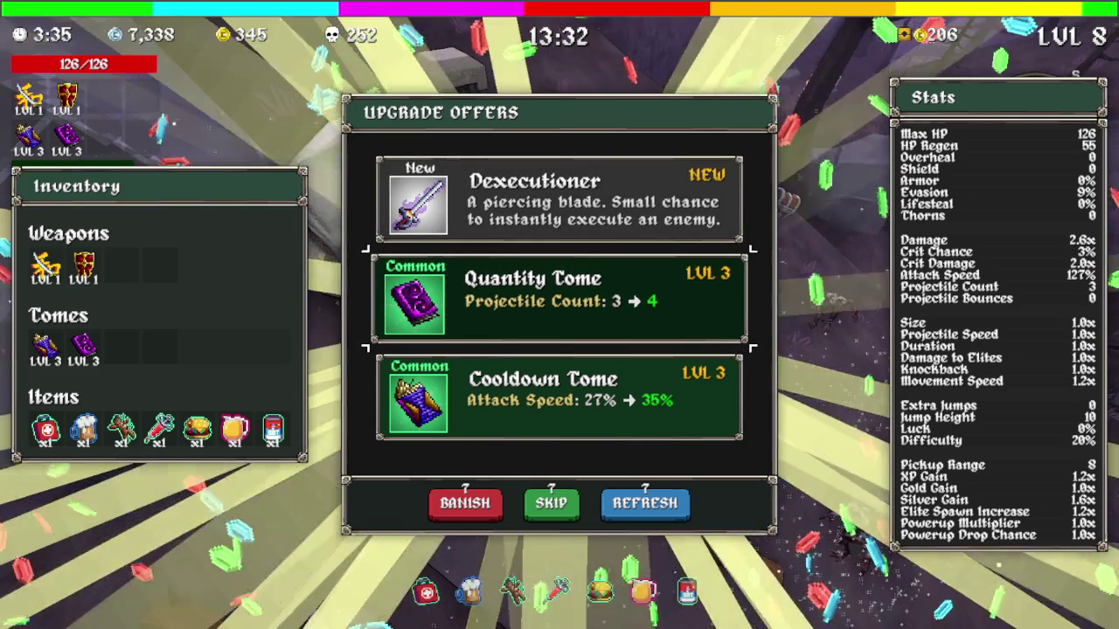
key(Return)
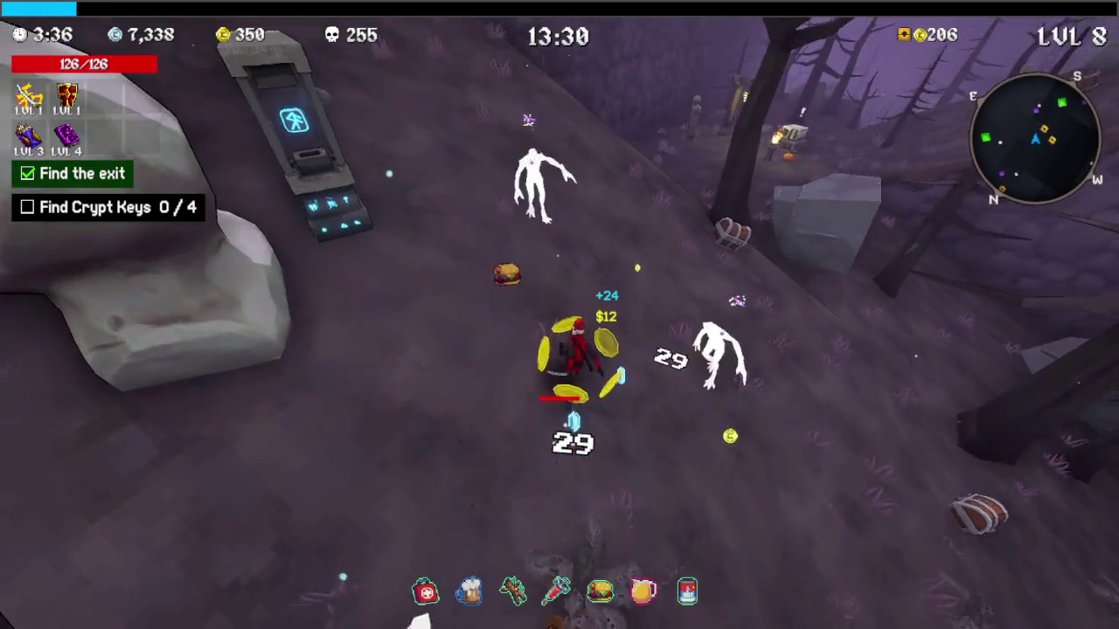
Open a chest for the book item and keep running through the graveyard
key(w)
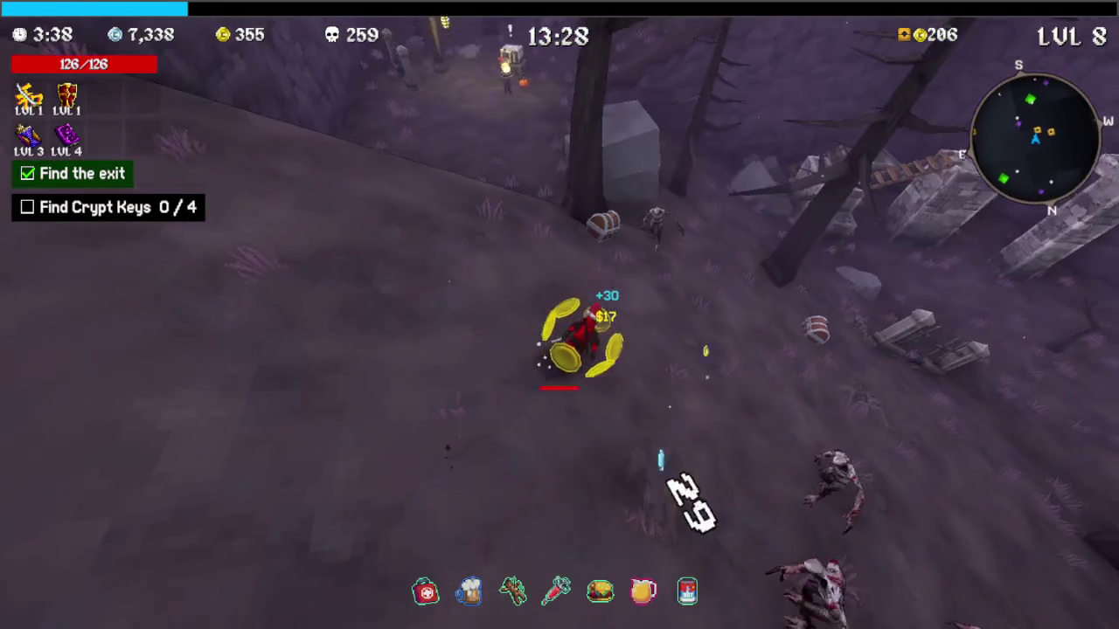
key(e)
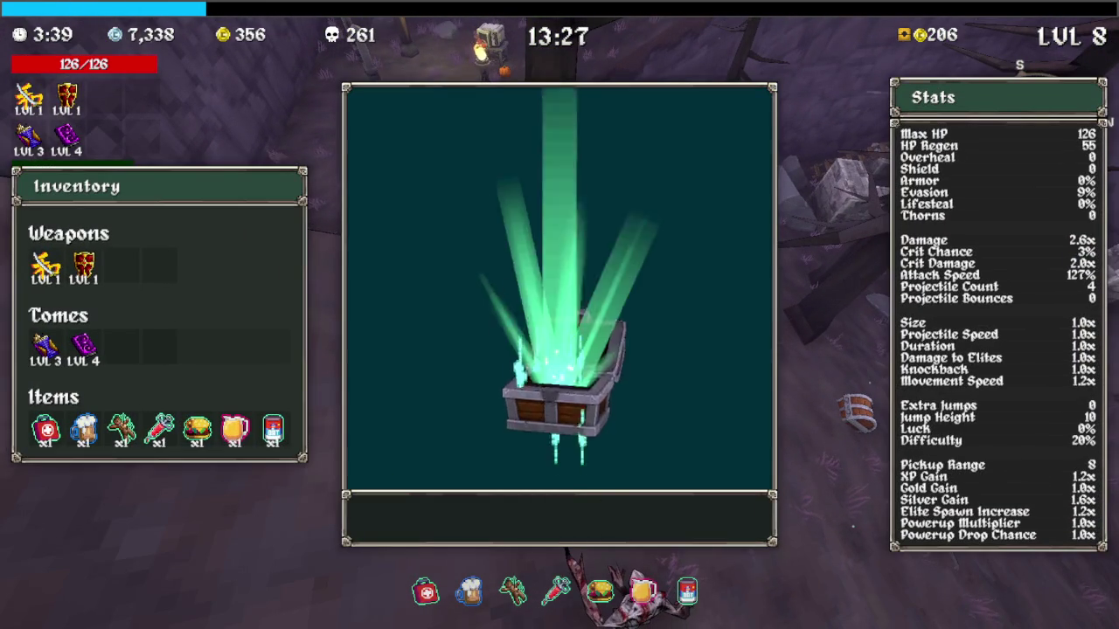
key(e)
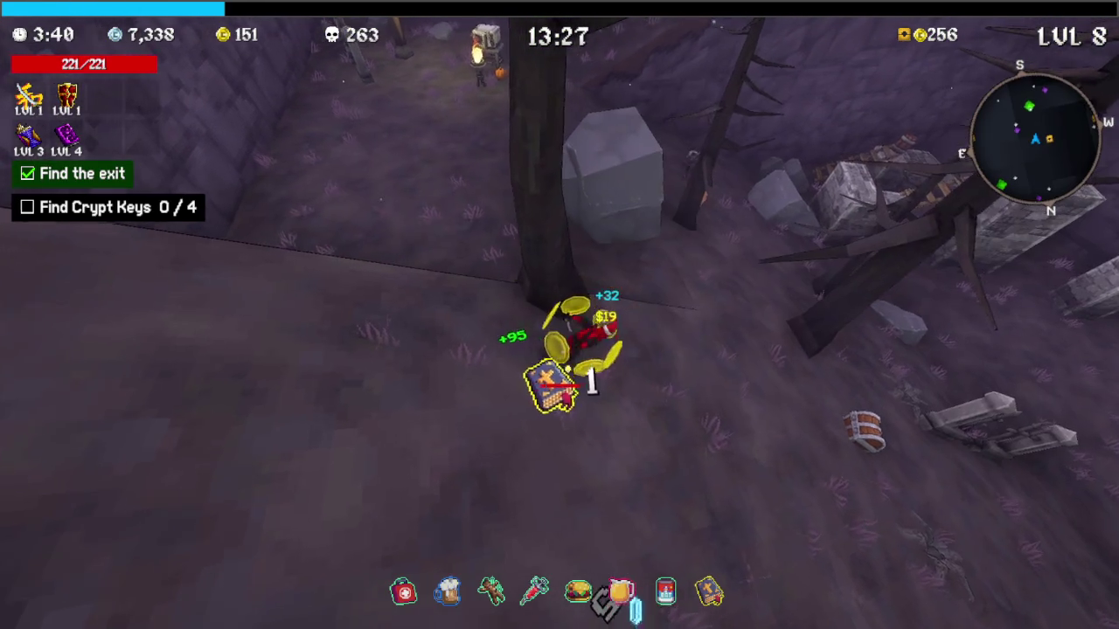
key(w)
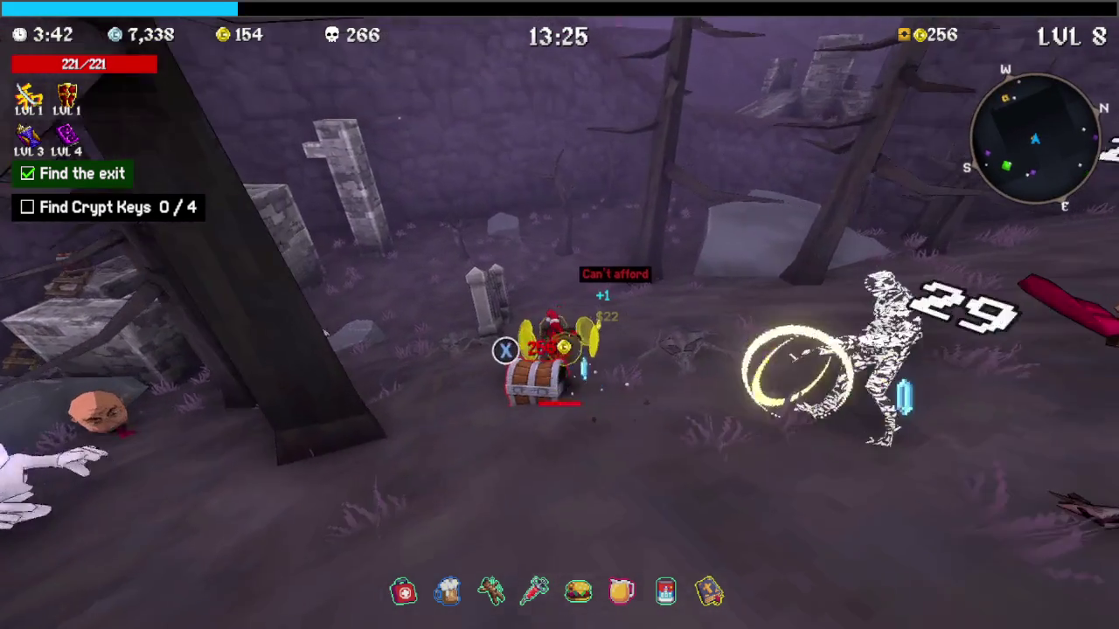
key(w)
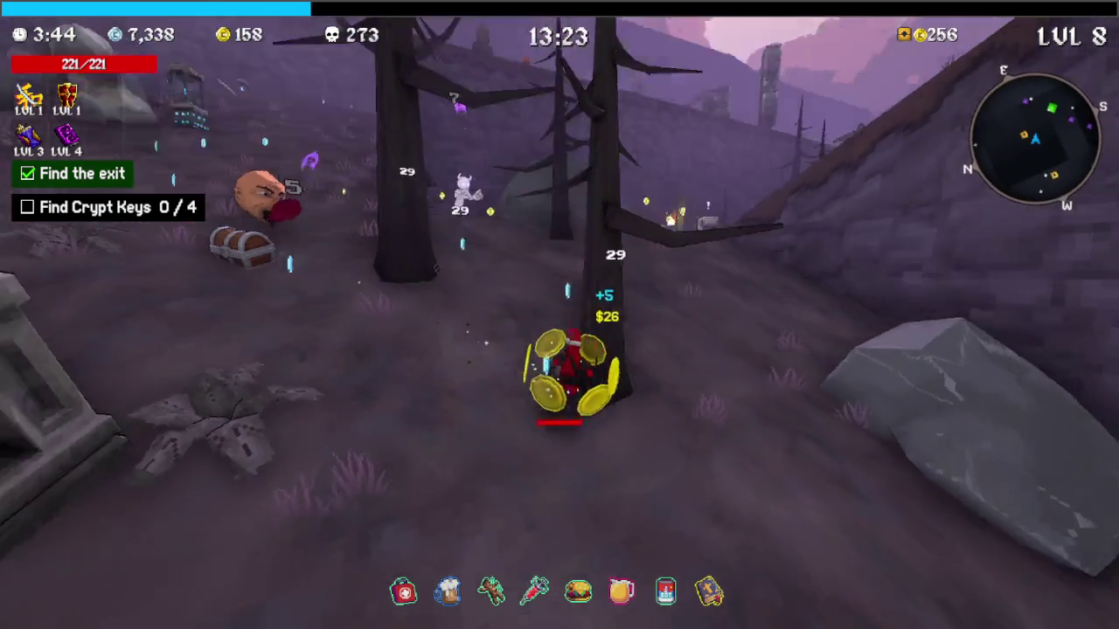
key(w)
key(w)
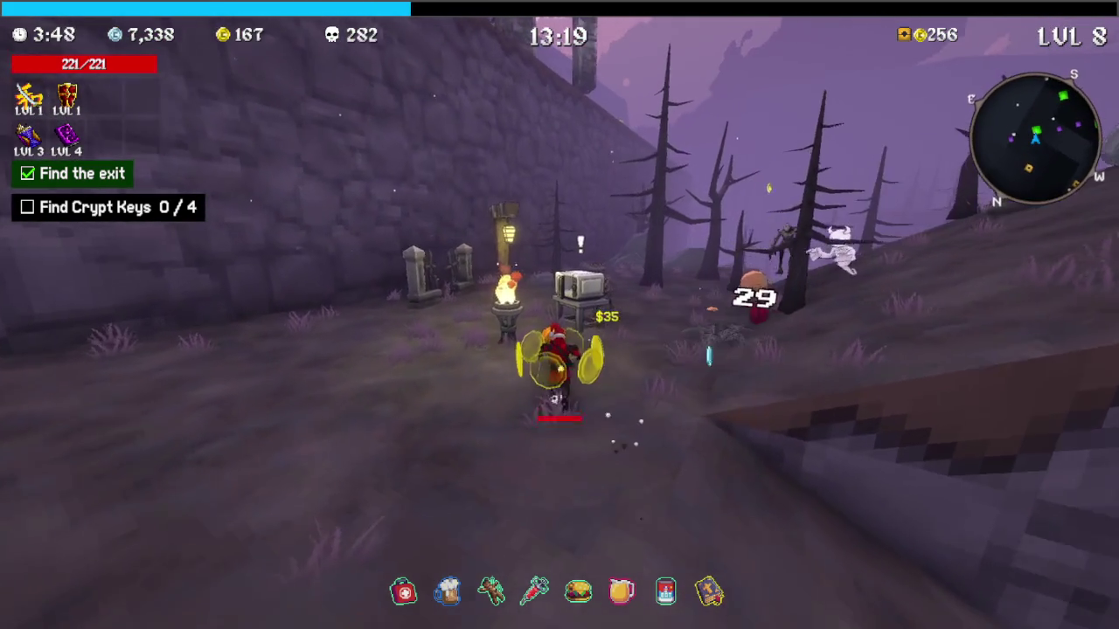
Clone items twice at the microwave
key(e)
click(510, 318)
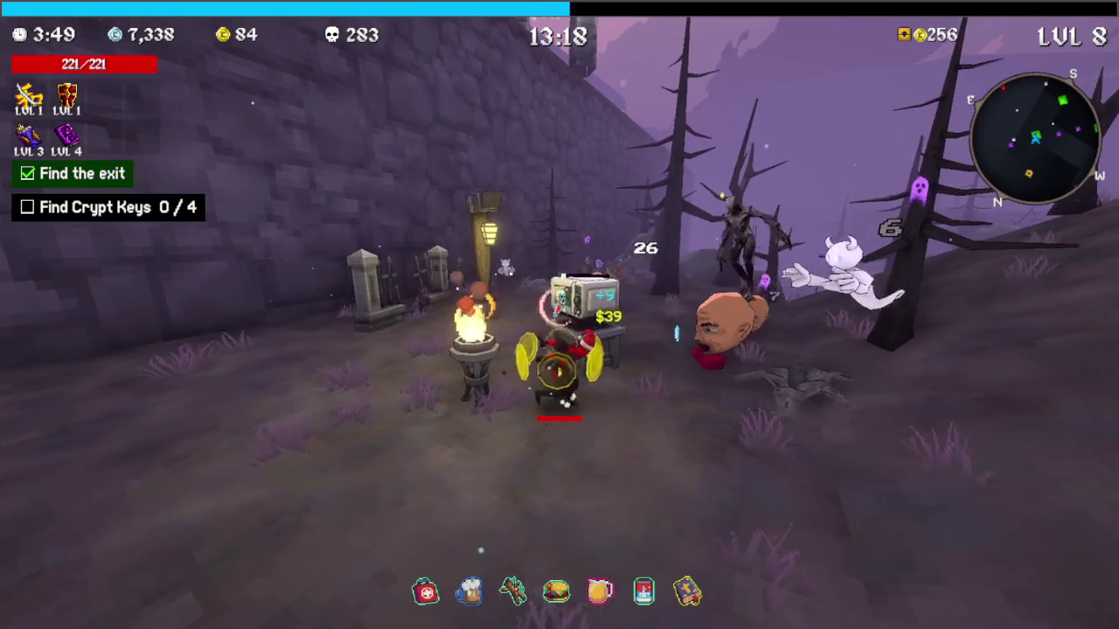
key(w)
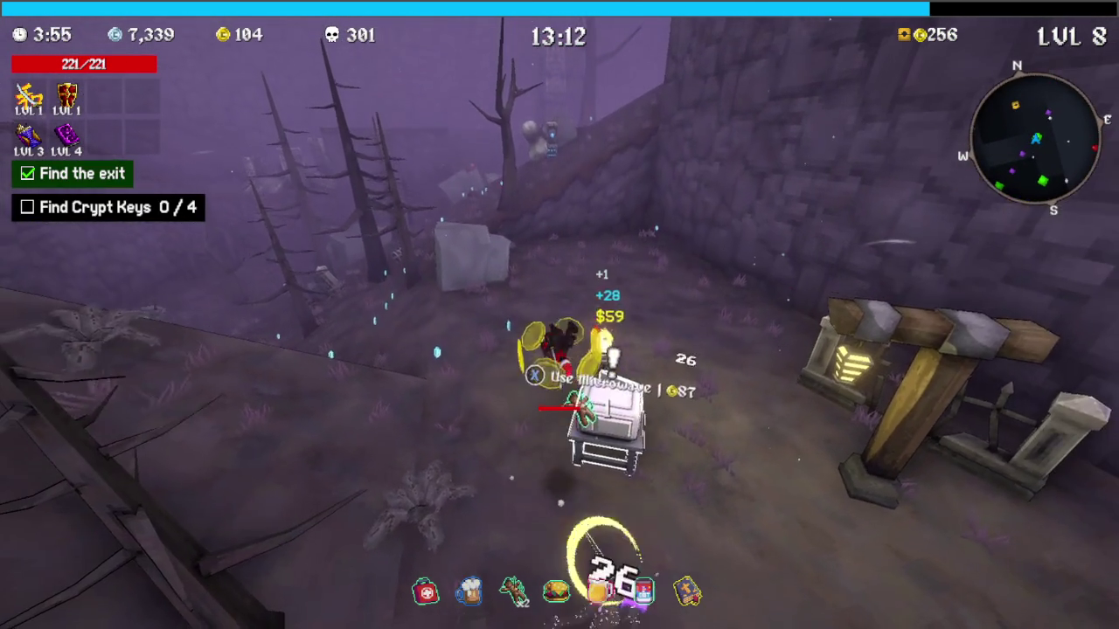
key(e)
click(535, 318)
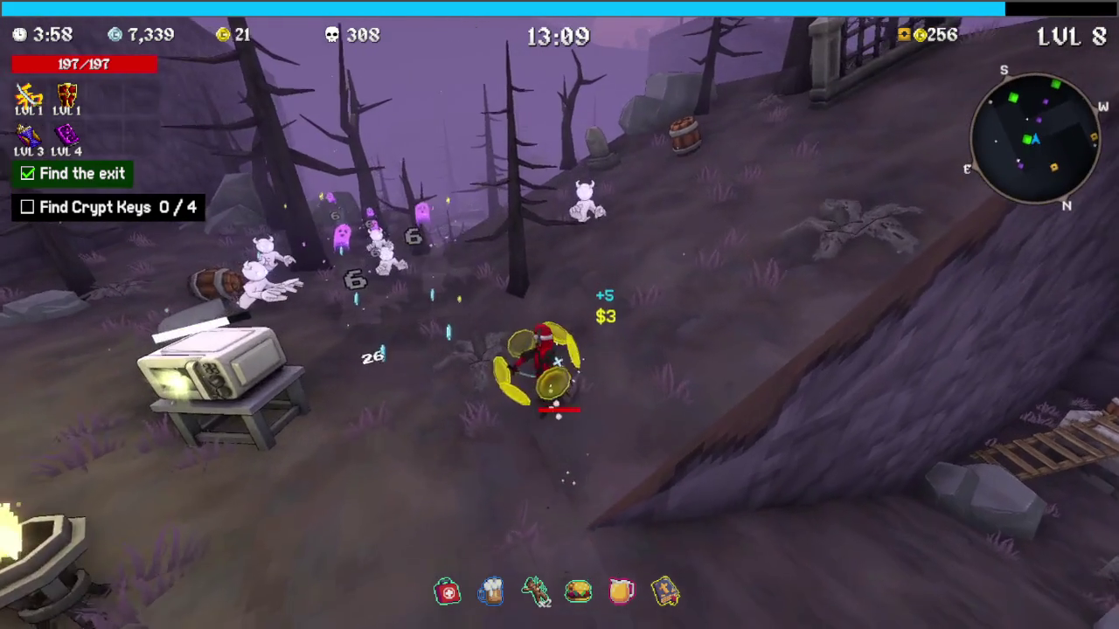
Take Cooldown Tome level 4 and run on past the microwave
key(w)
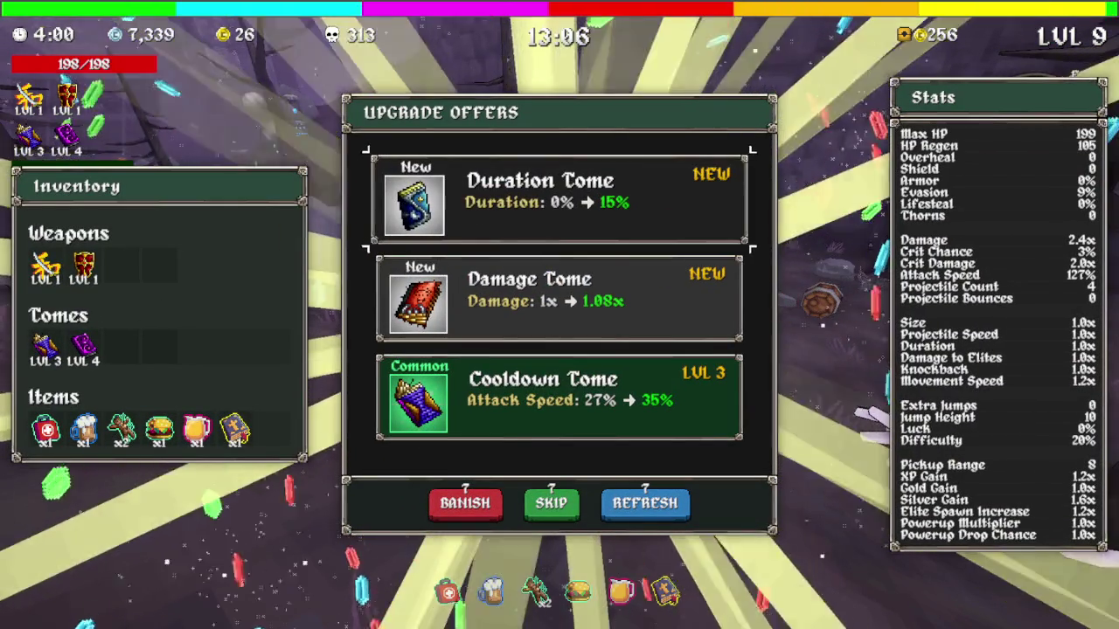
key(Return)
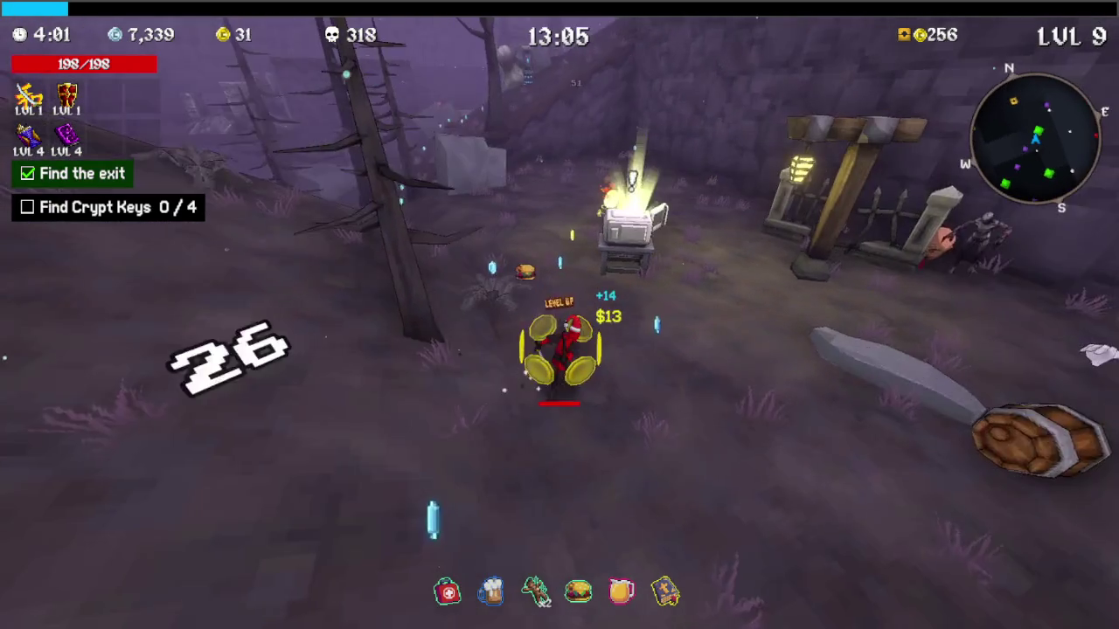
key(w)
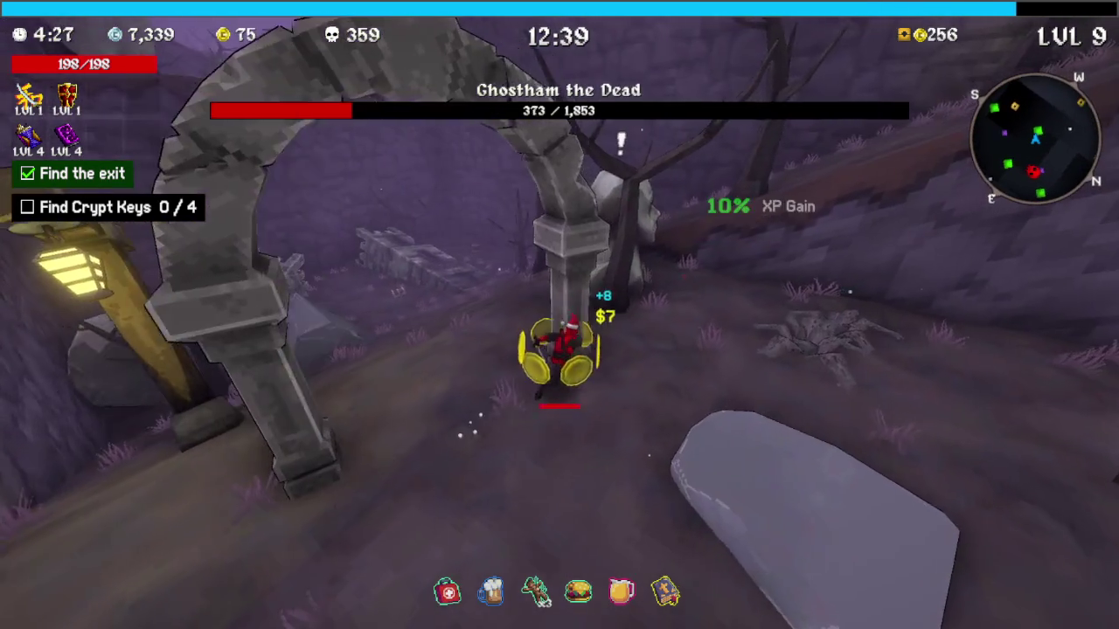
Accept a first Shrine of Balance offer, then run past the rock onto the stone tomb
key(e)
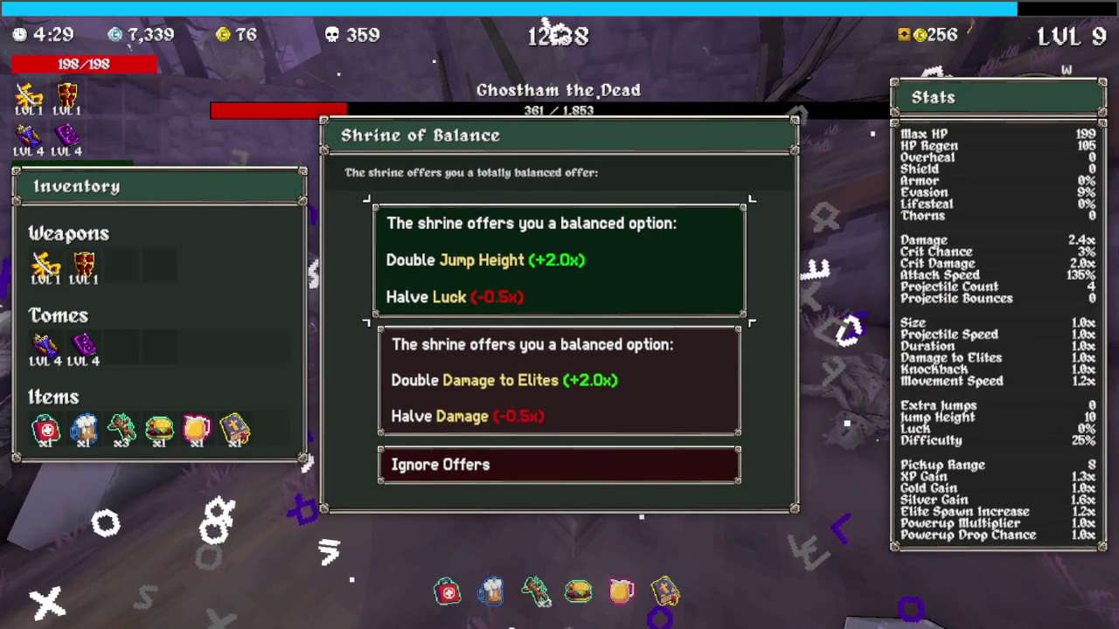
click(560, 381)
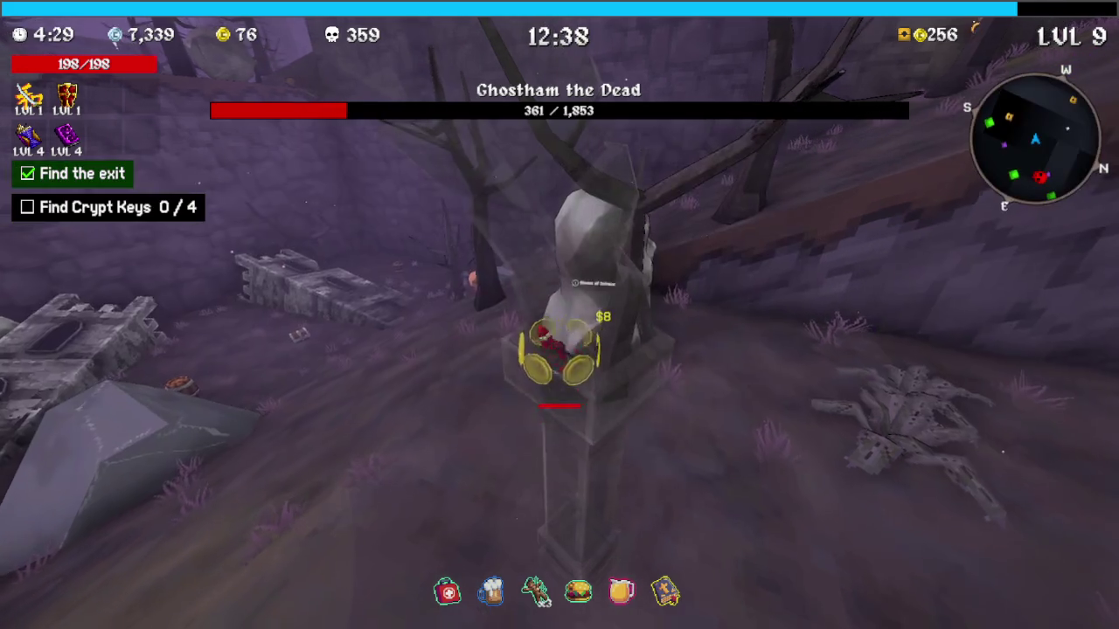
key(w)
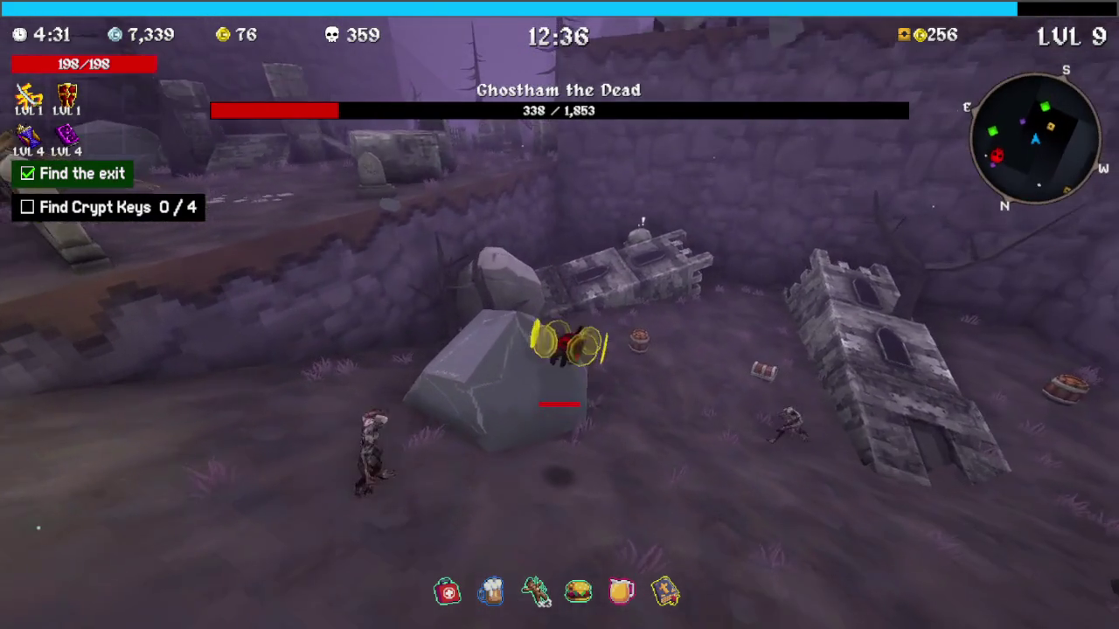
key(w)
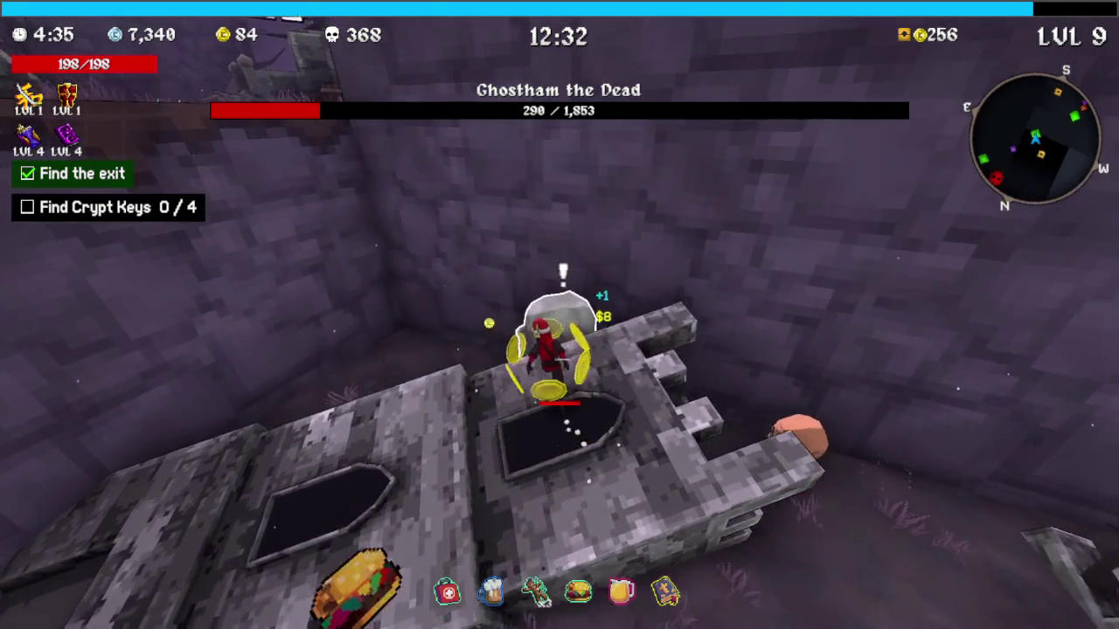
Trade halved Crit Damage for 2.0x Projectile Speed, then take Cooldown Tome level 5
key(e)
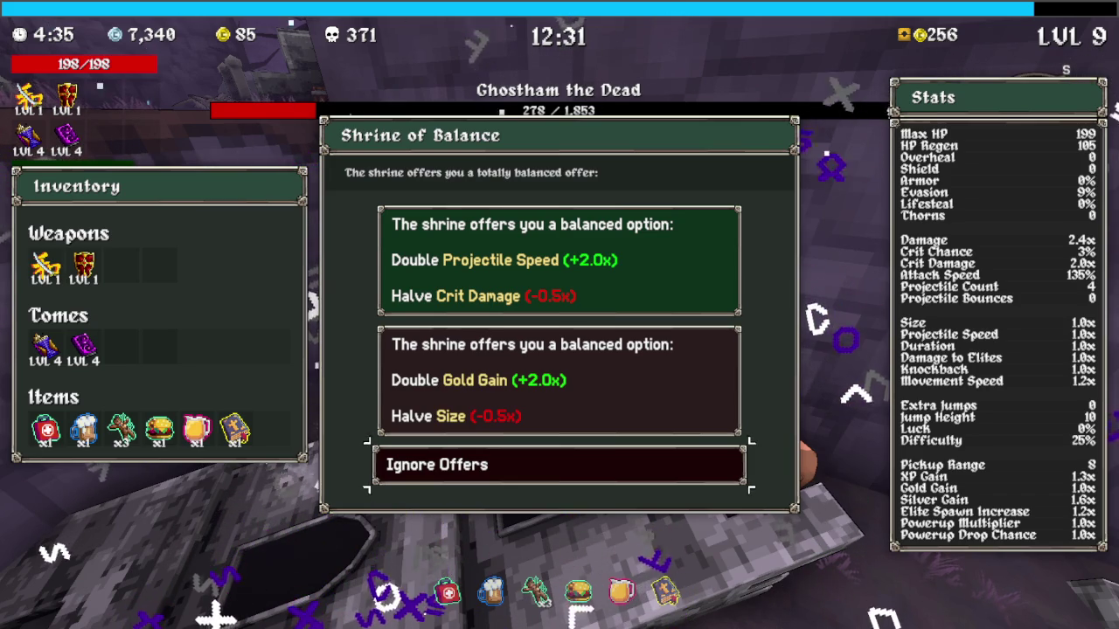
key(Return)
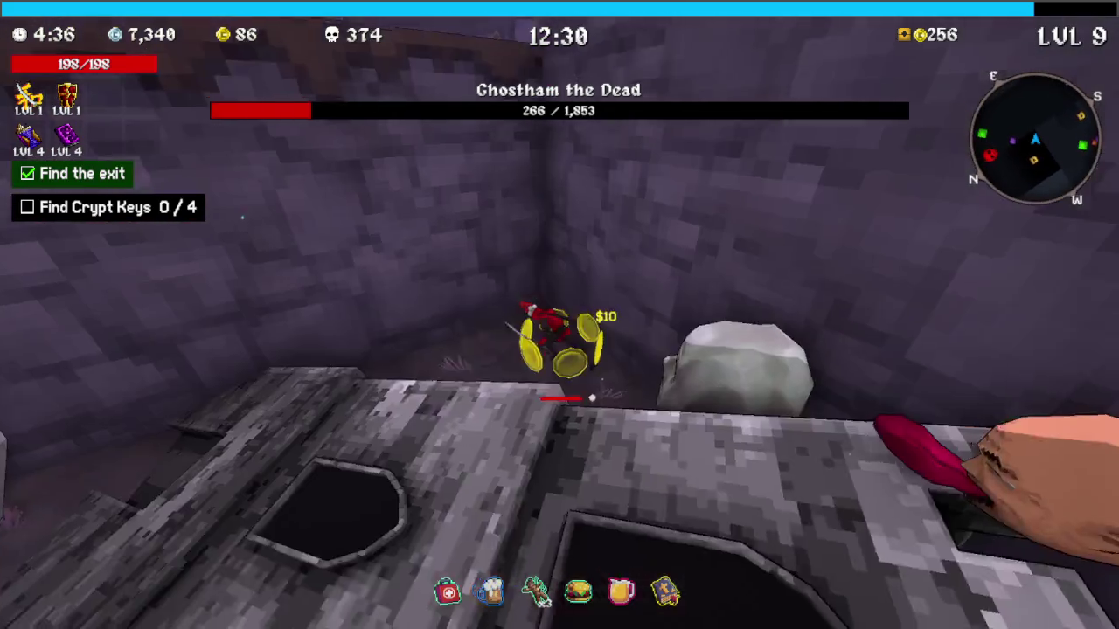
key(w)
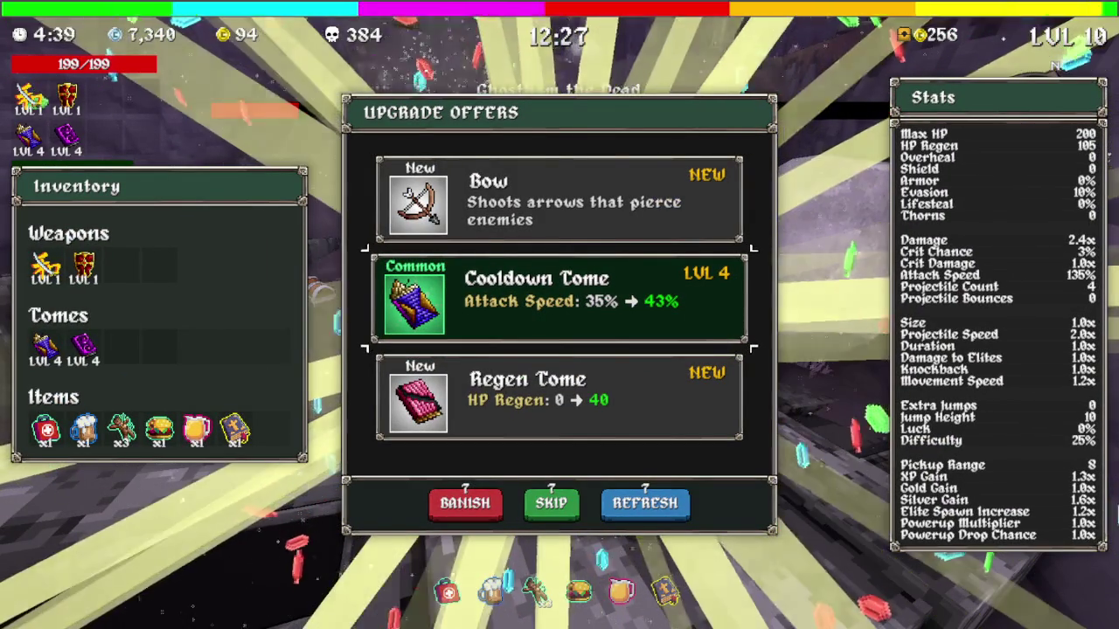
key(Return)
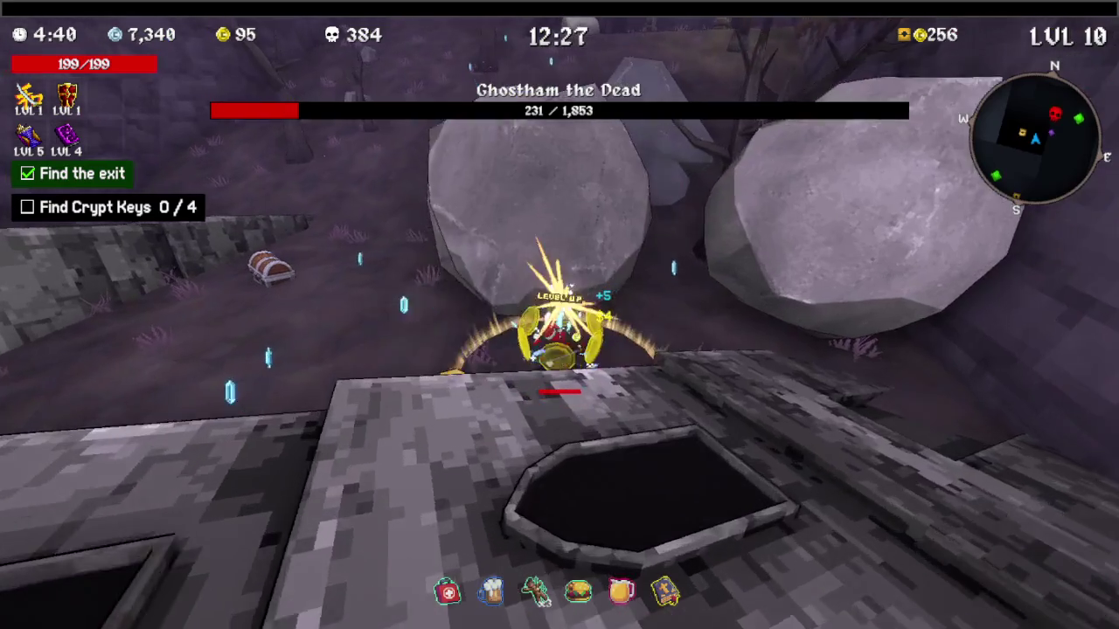
Fight Ghostham the Dead's swarm through the crypt, pausing and resuming once
key(w)
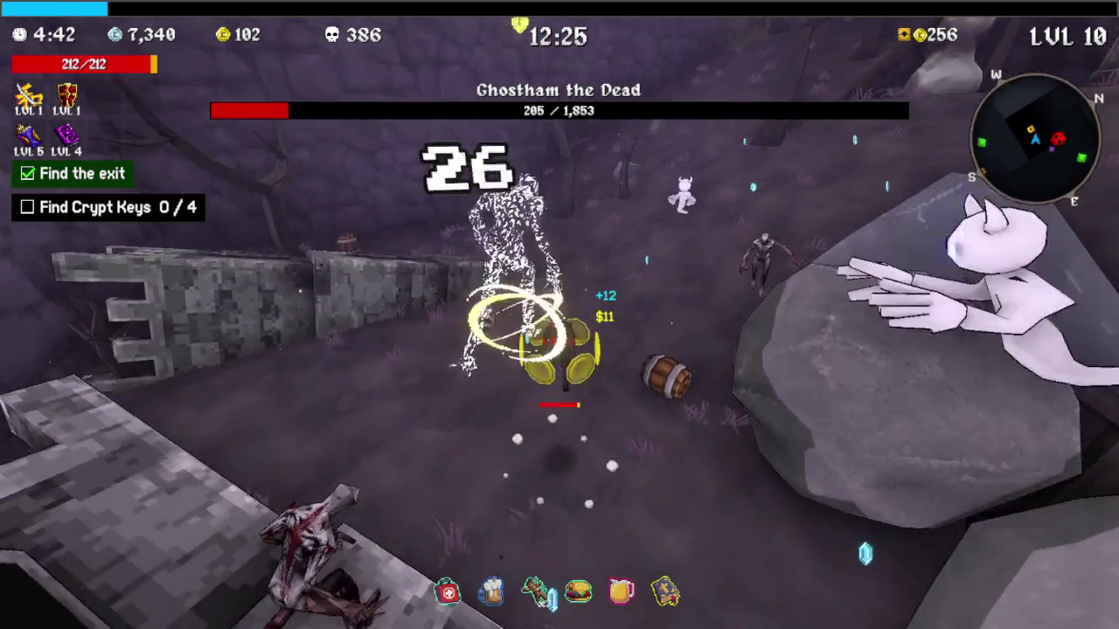
key(w)
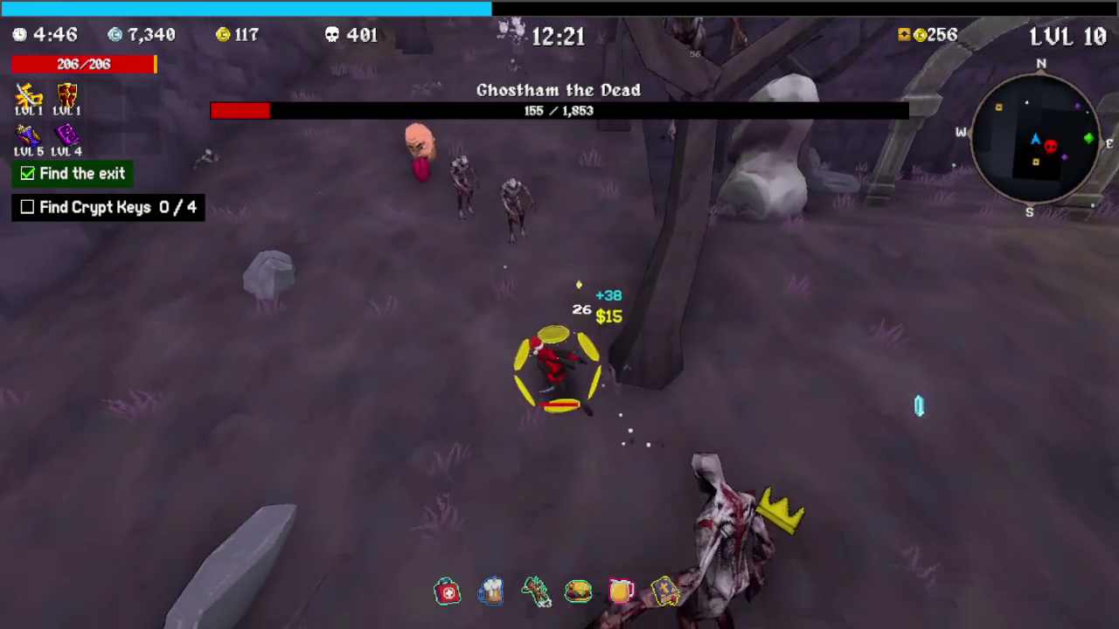
key(w)
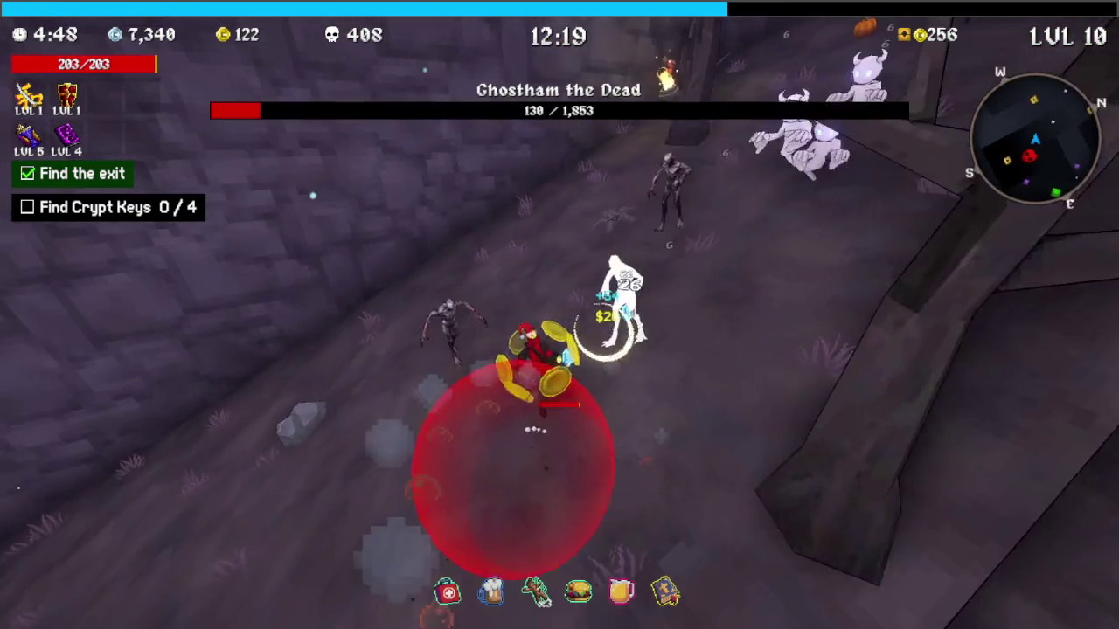
key(w)
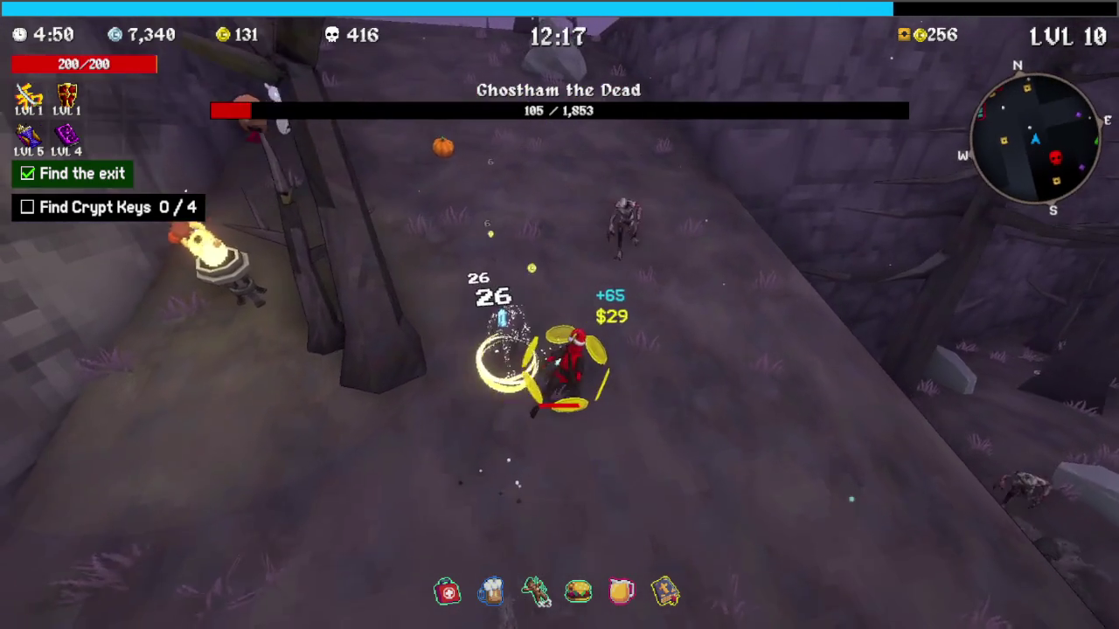
key(Escape)
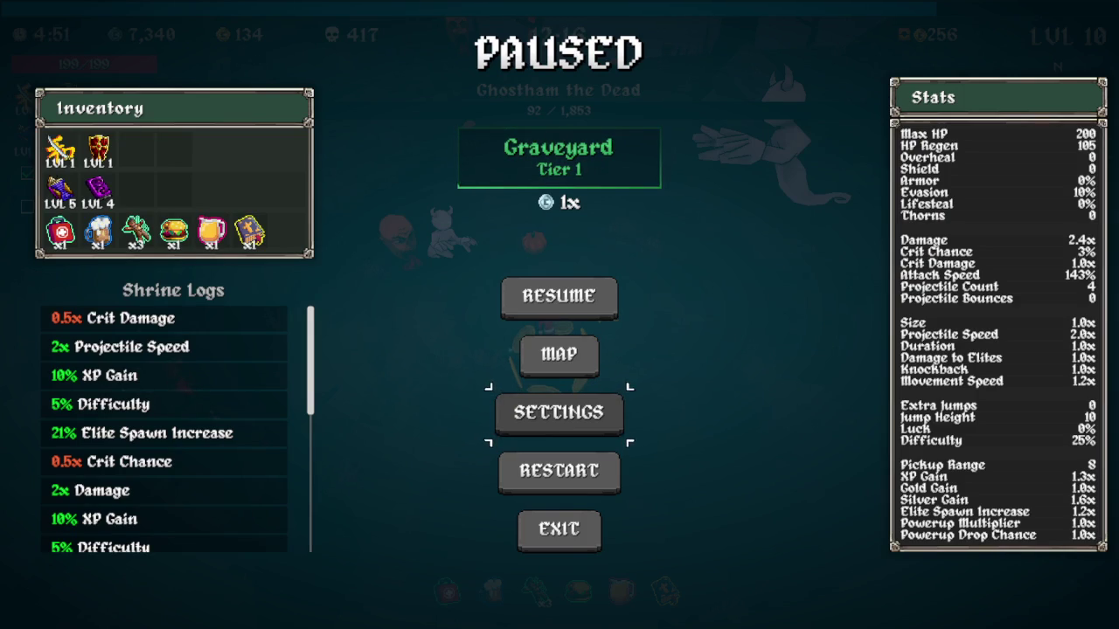
key(Escape)
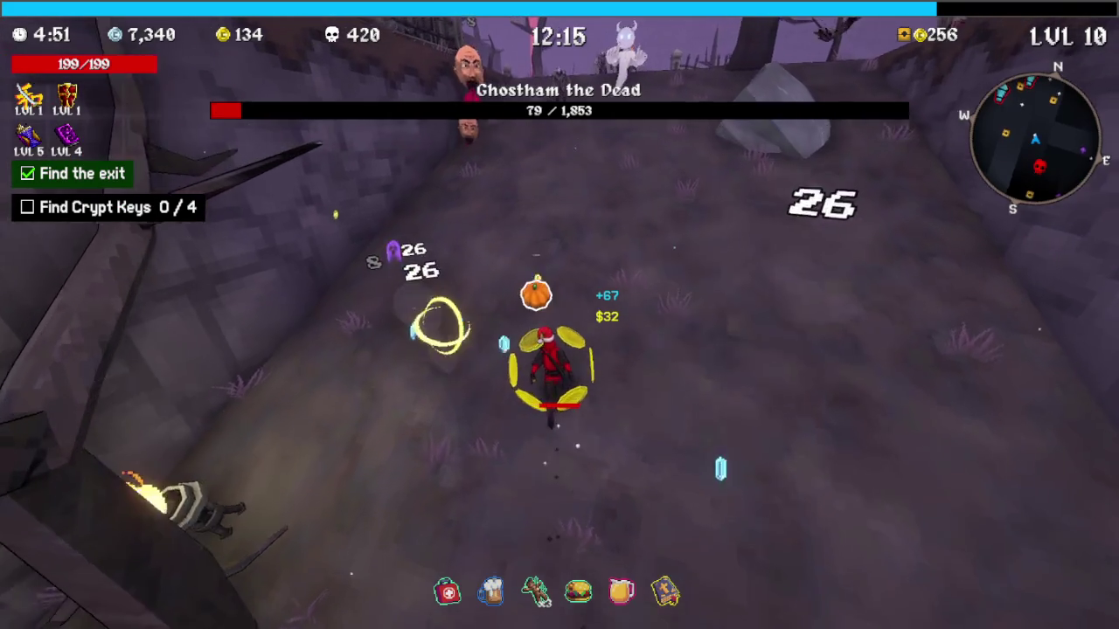
key(w)
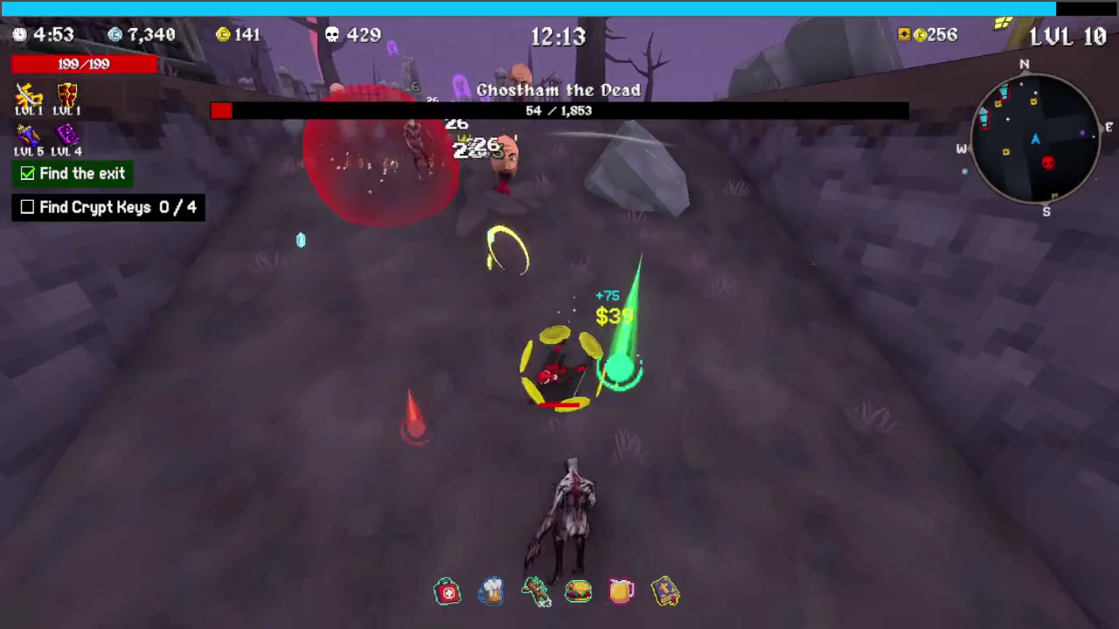
Take Quantity Tome level 5, Katana level 2 and Cooldown Tome level 6
key(s)
key(s)
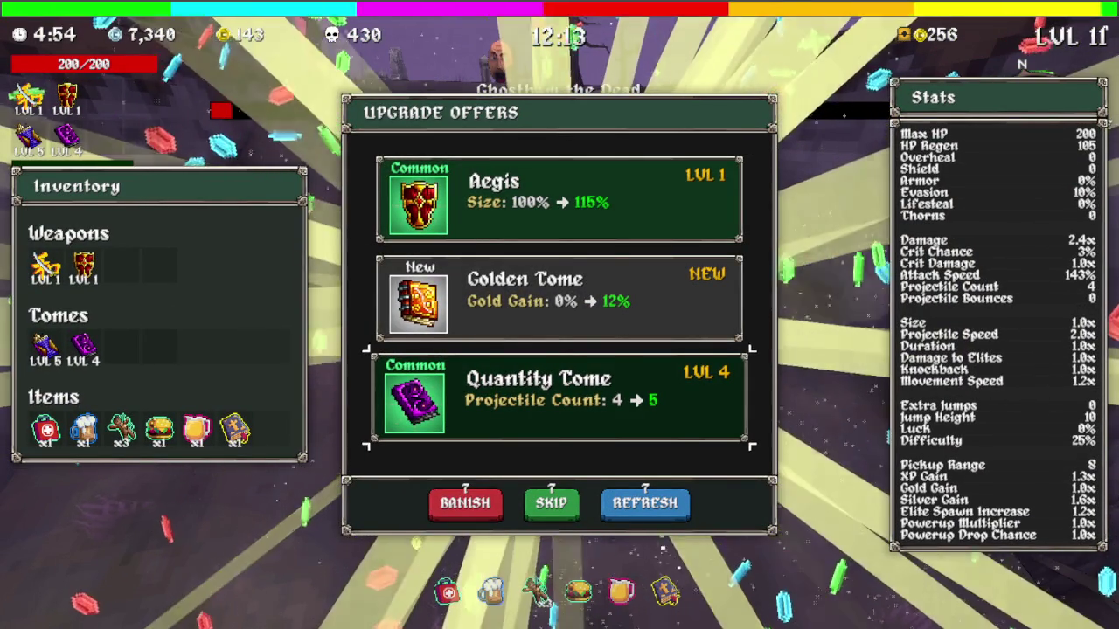
key(Return)
key(w)
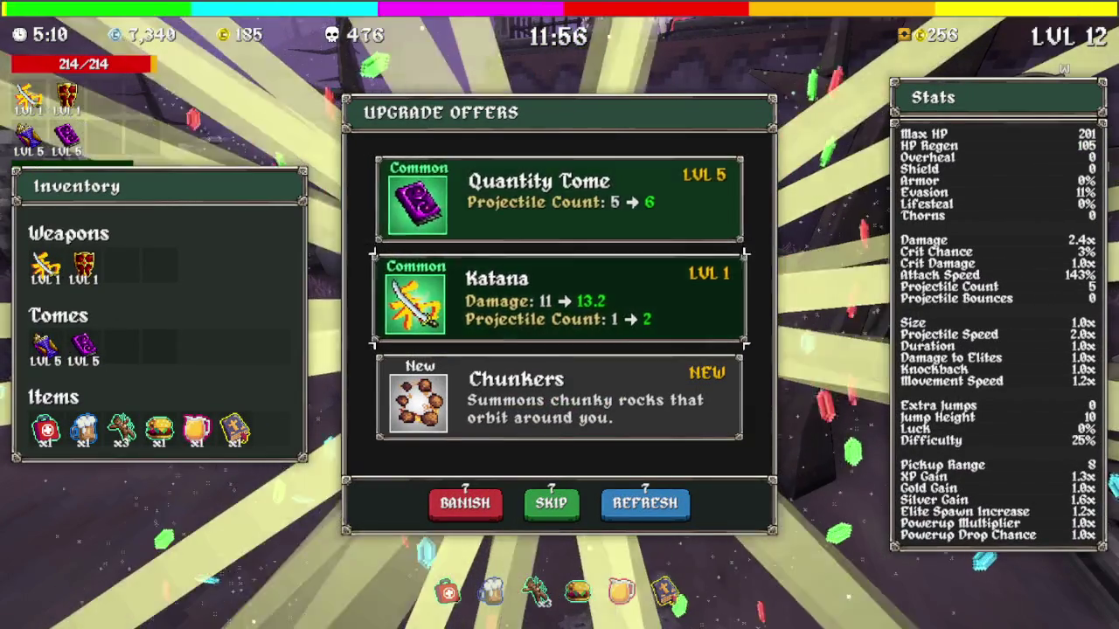
click(560, 297)
key(Return)
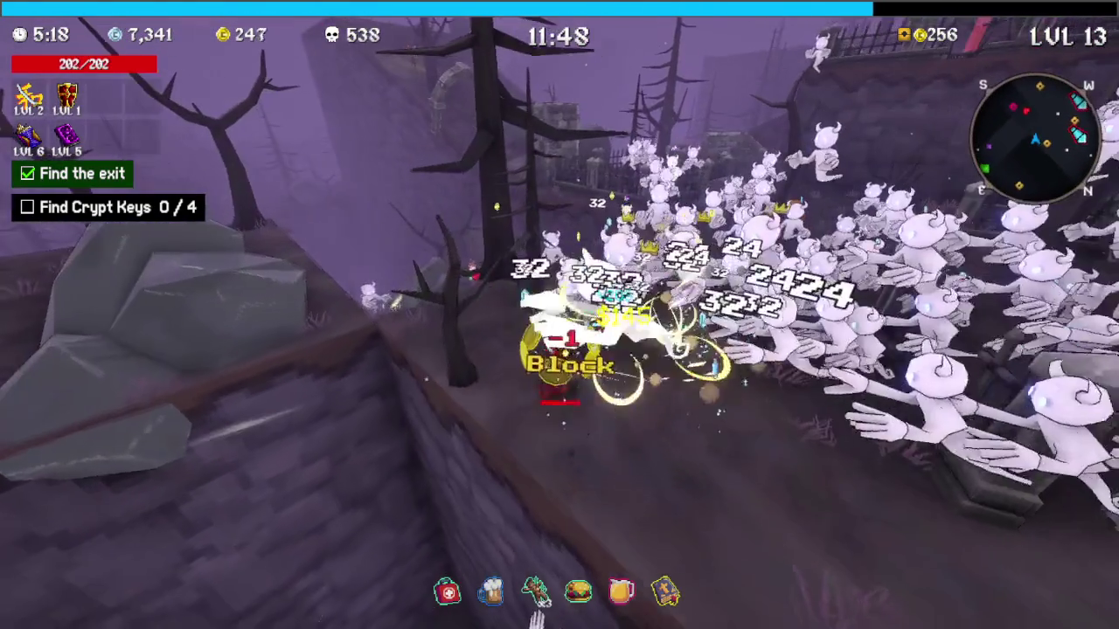
key(Down)
key(Down)
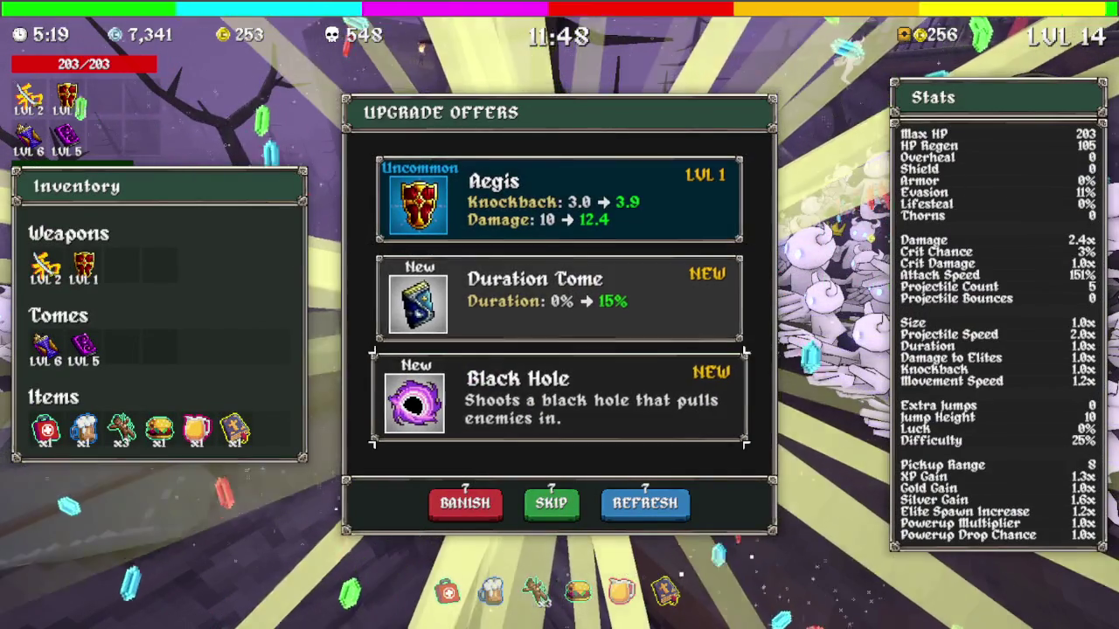
Add the Black Hole weapon, open the nearby chest, and add Frostwalker
key(Return)
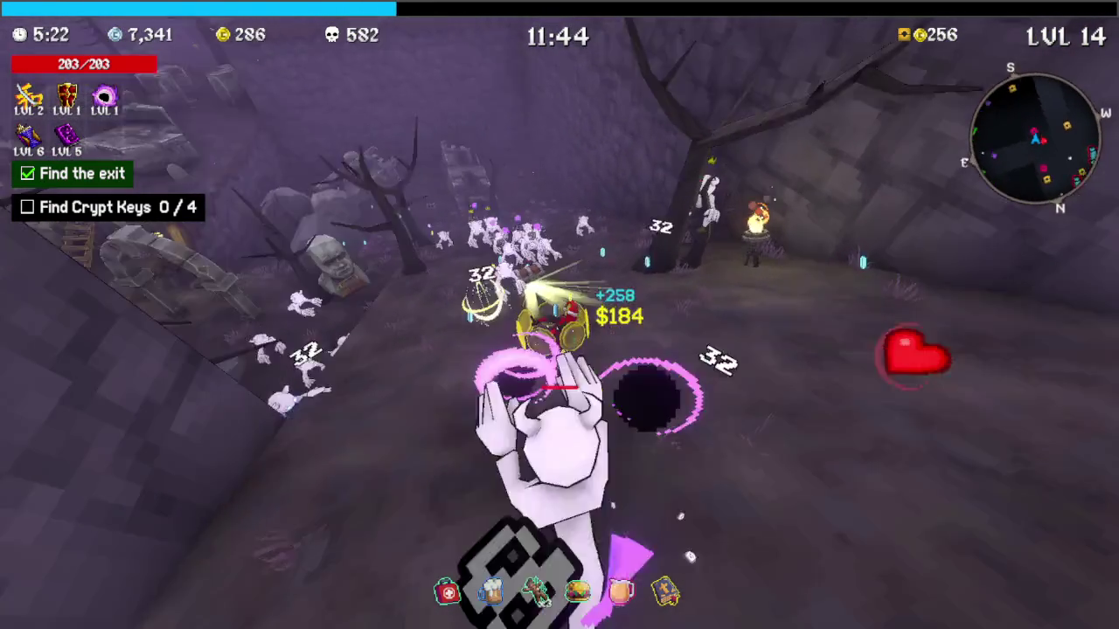
key(e)
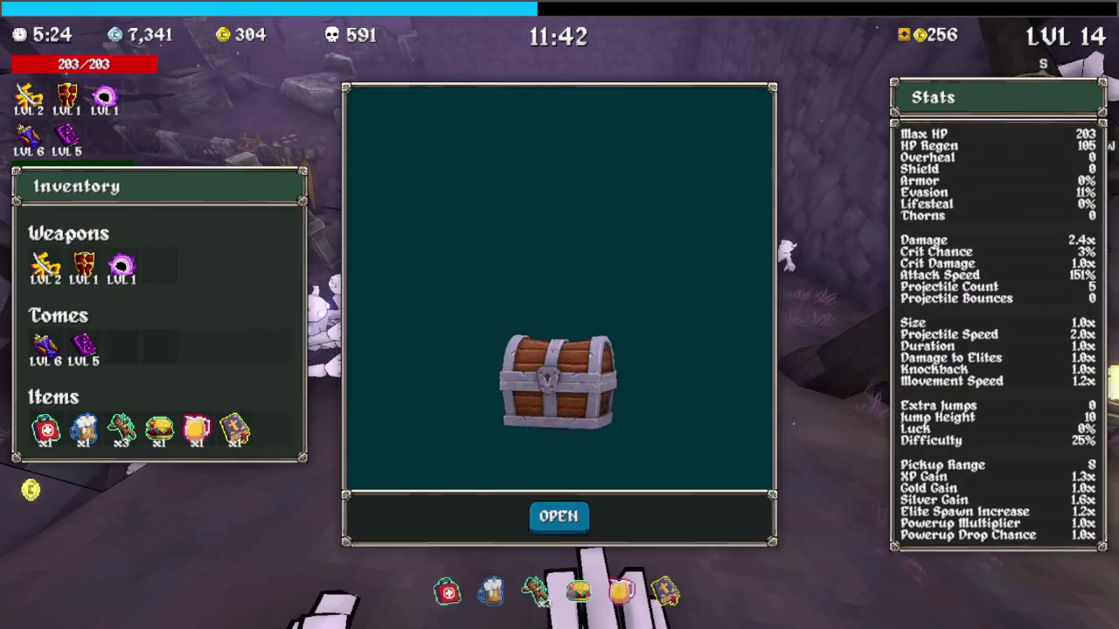
key(e)
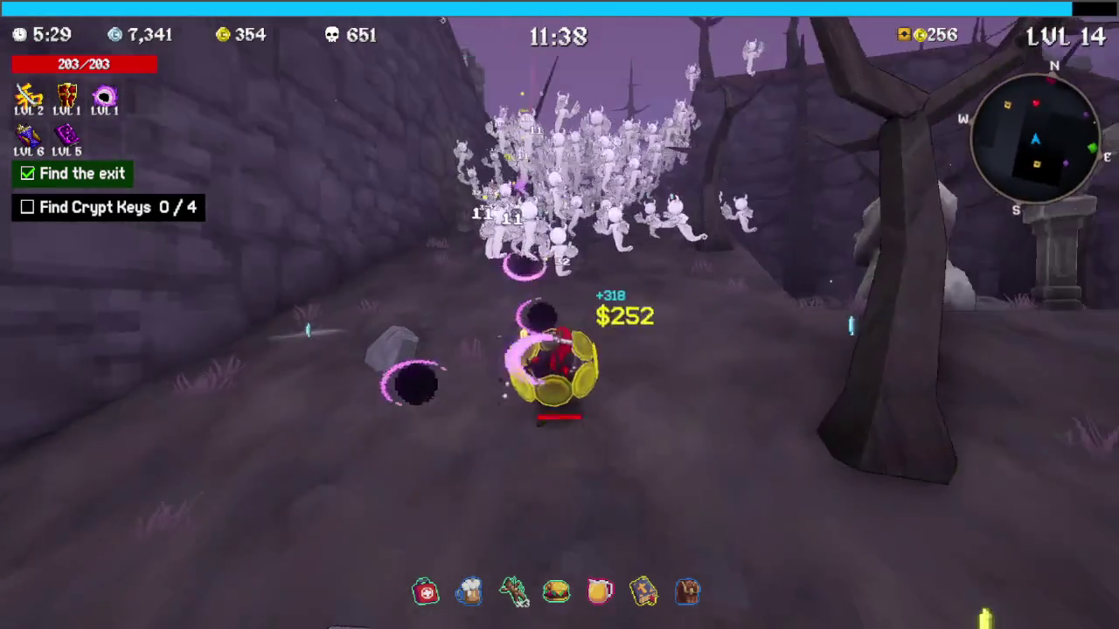
key(s)
key(s)
key(e)
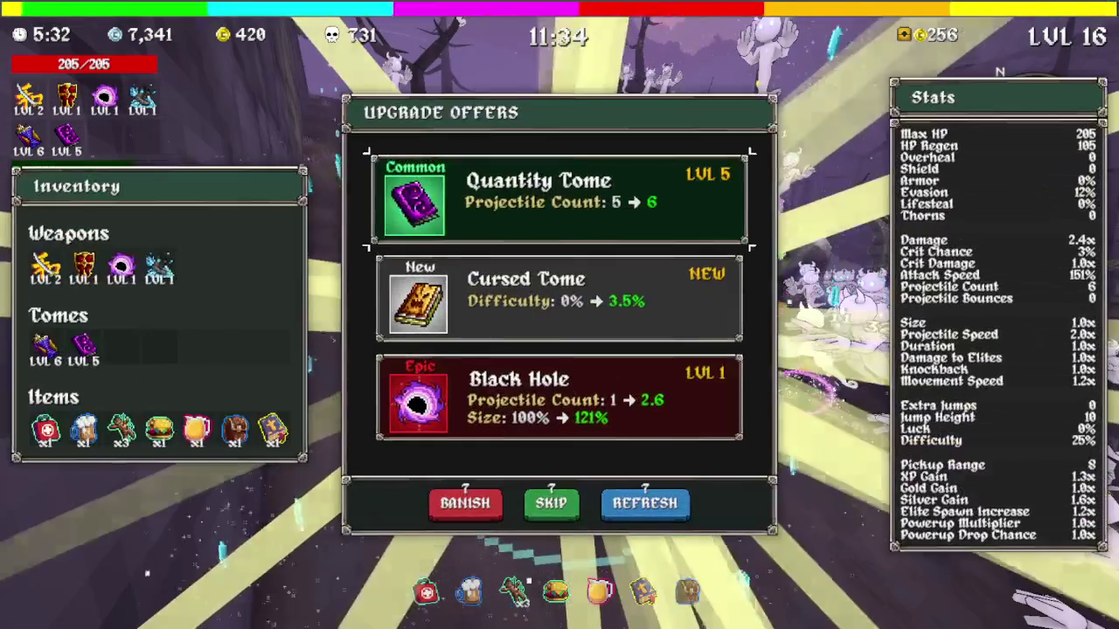
Raise Black Hole to level 2, upgrade Quantity Tome, and bring Frostwalker to level 3
key(s)
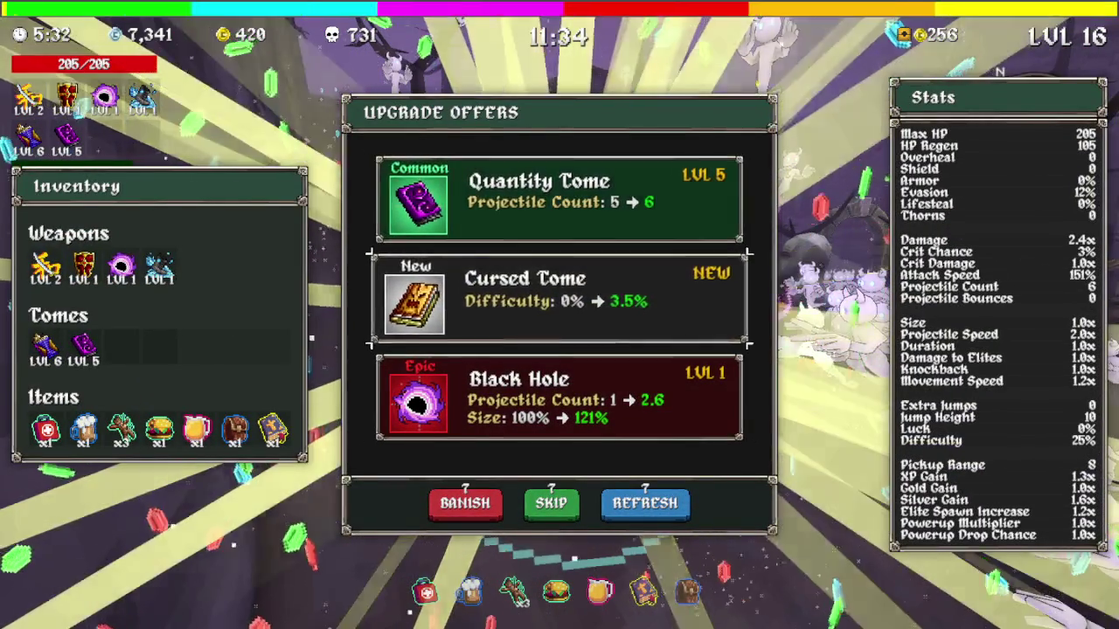
key(e)
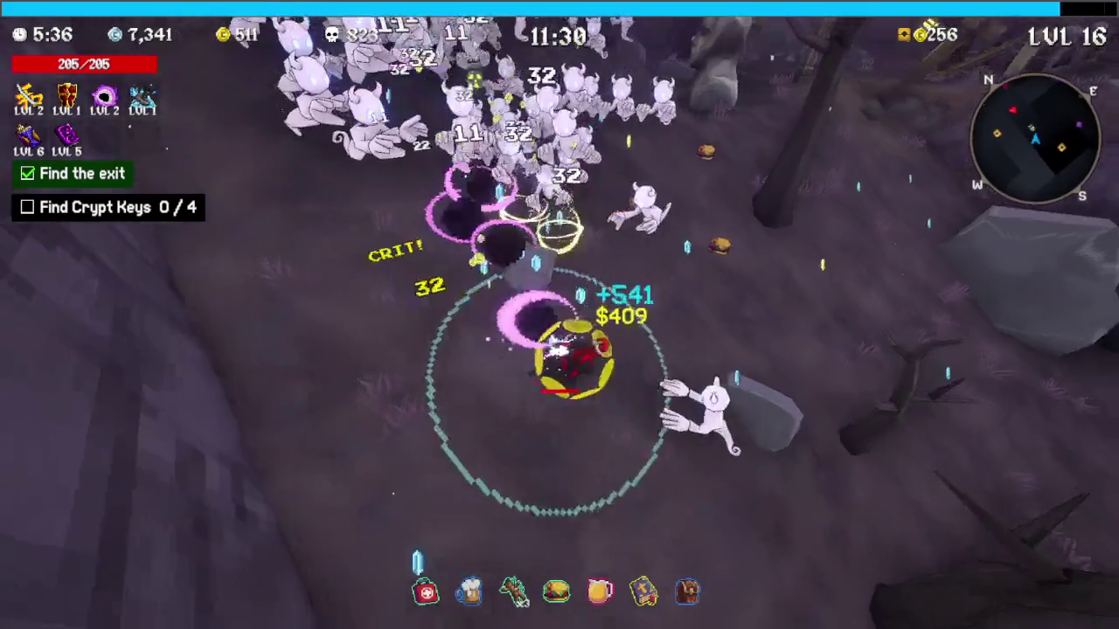
key(s)
key(s)
key(e)
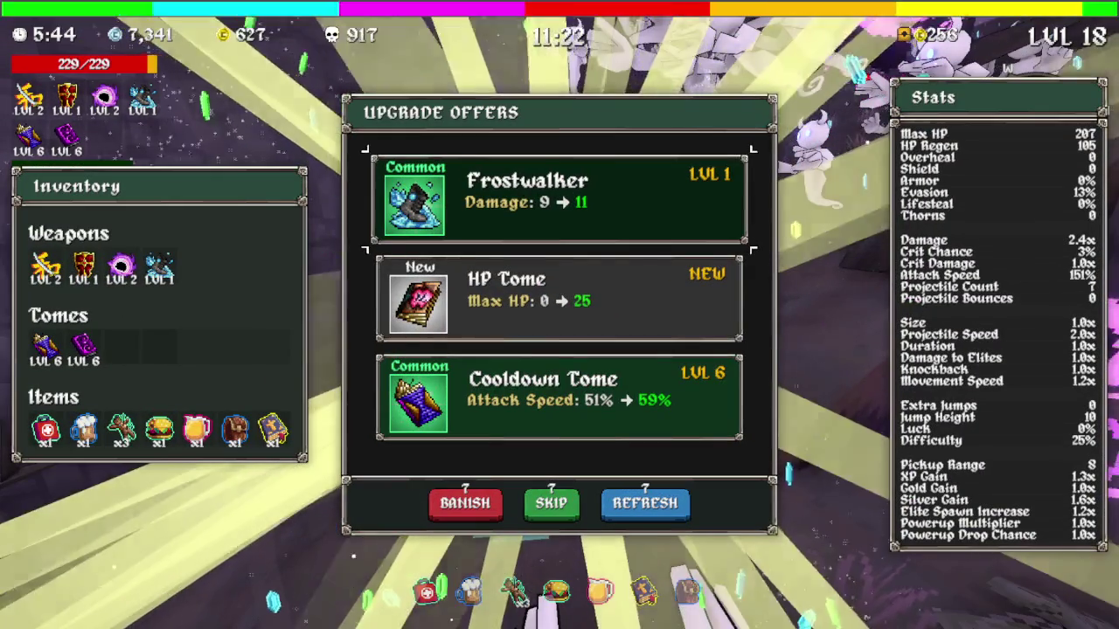
key(Return)
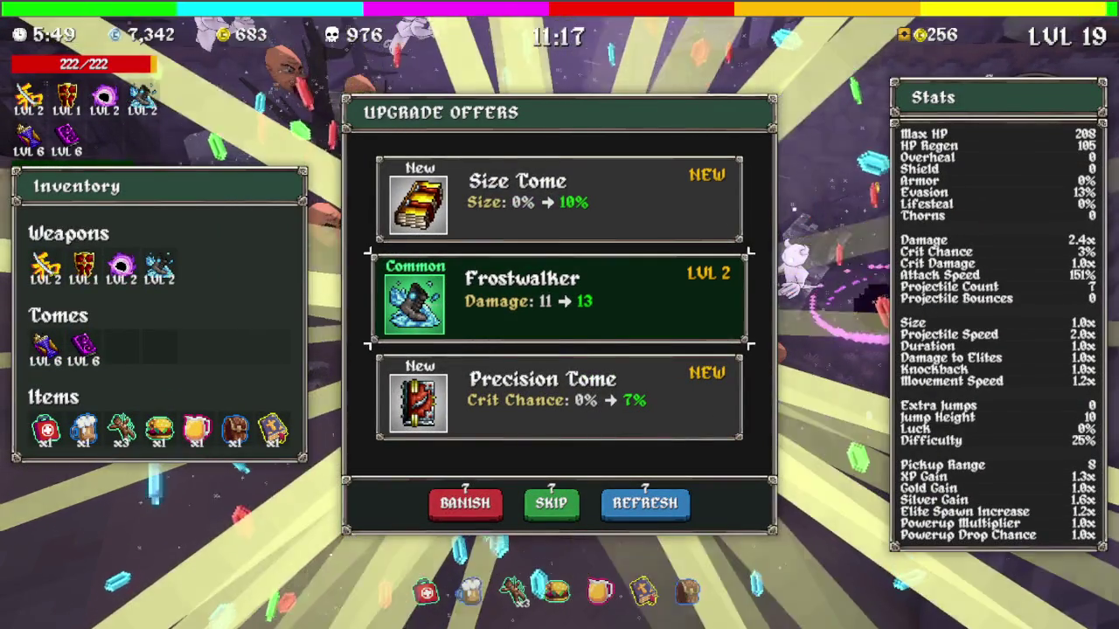
key(Return)
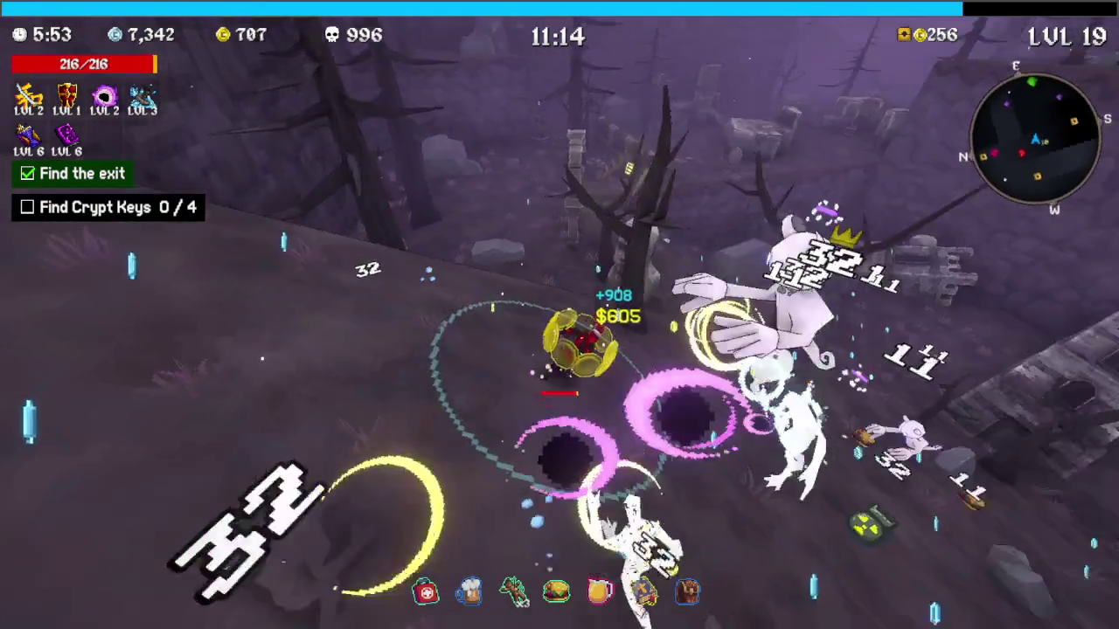
key(Down)
key(Down)
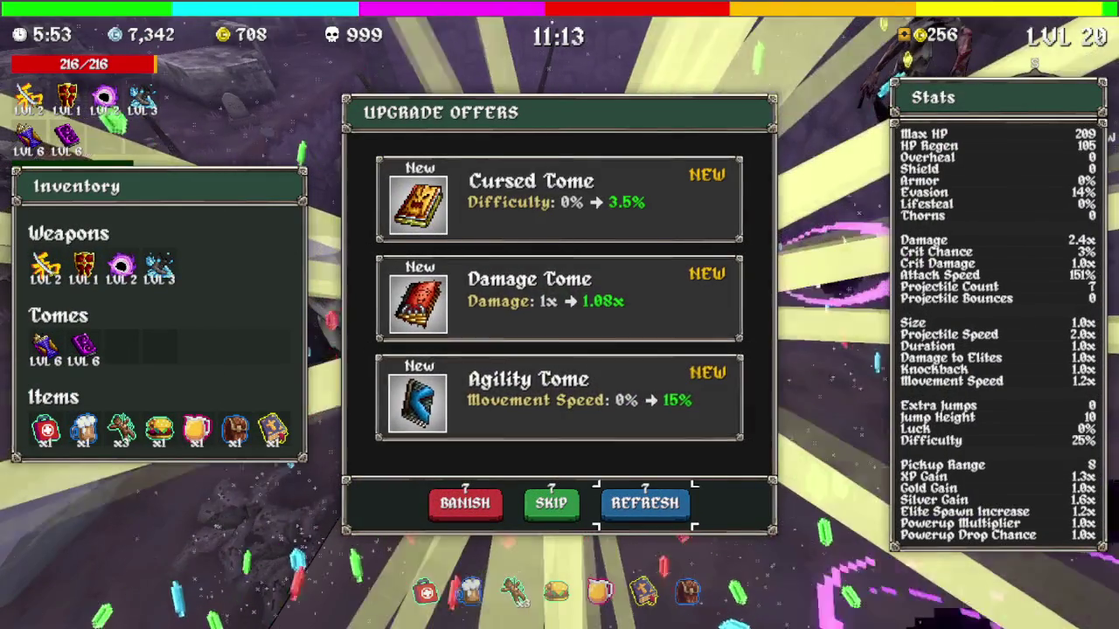
Reroll the offers twice, take the new Evasion Tome, and check the map
key(Return)
key(Return)
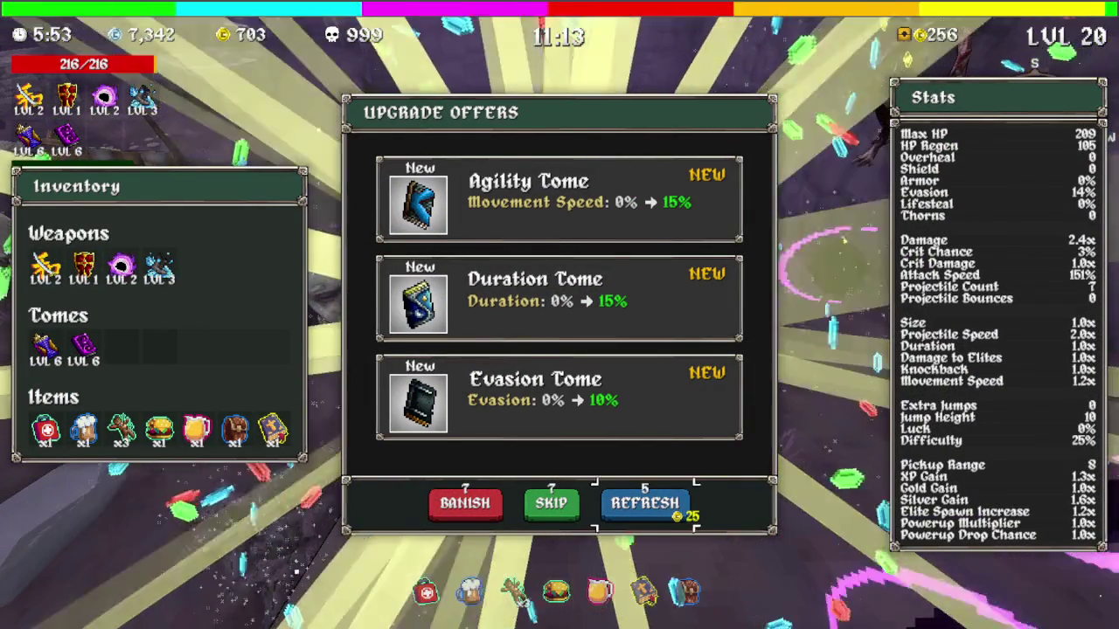
key(Up)
key(Return)
key(w)
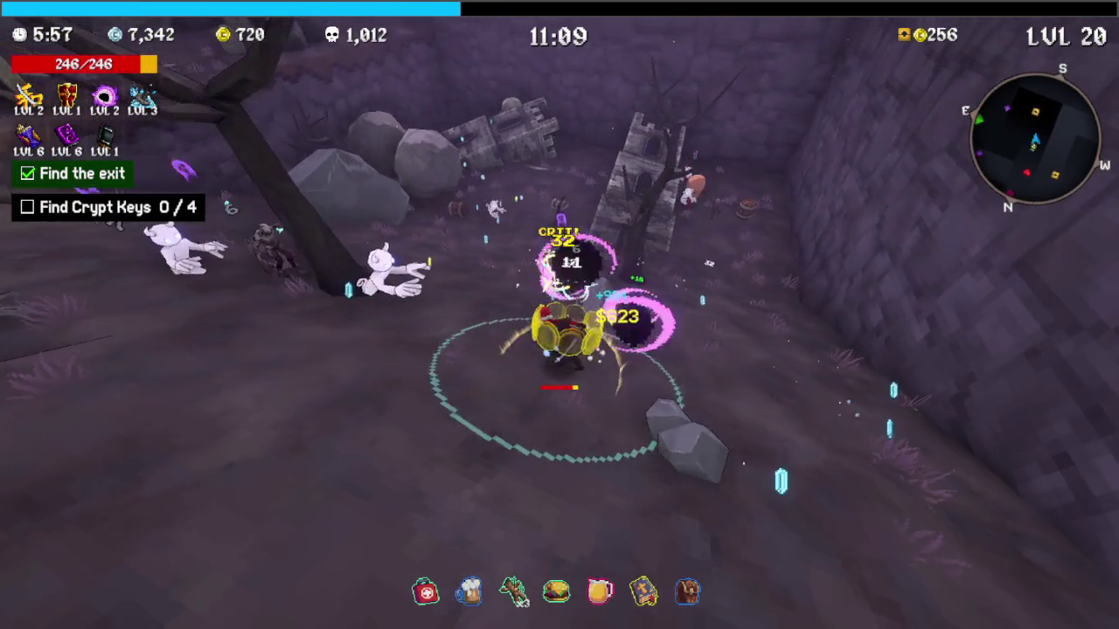
key(w)
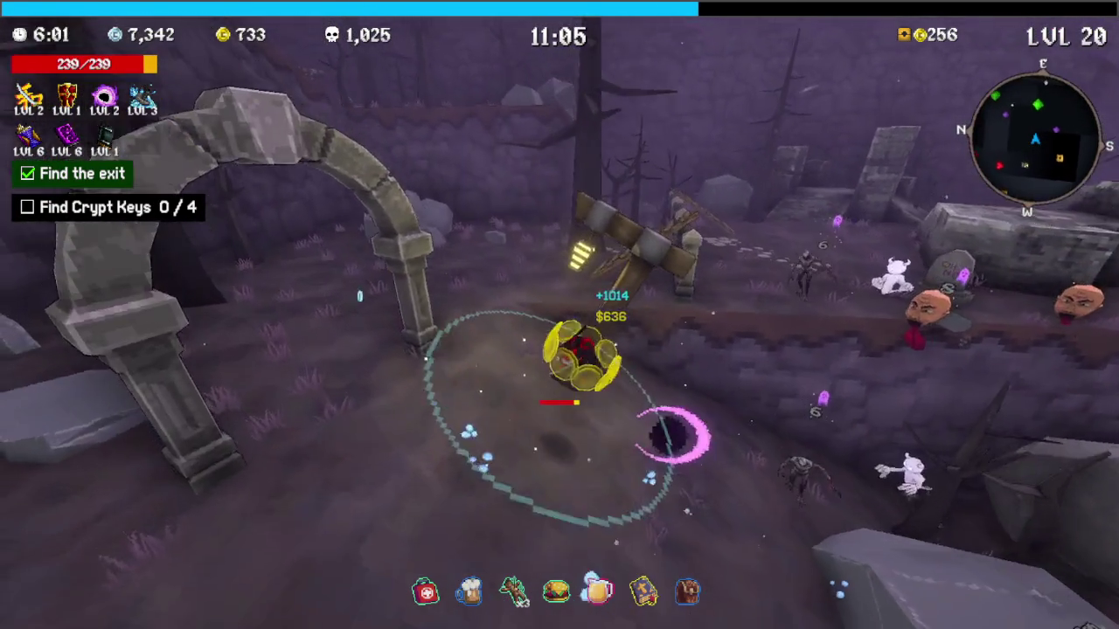
key(Tab)
key(Tab)
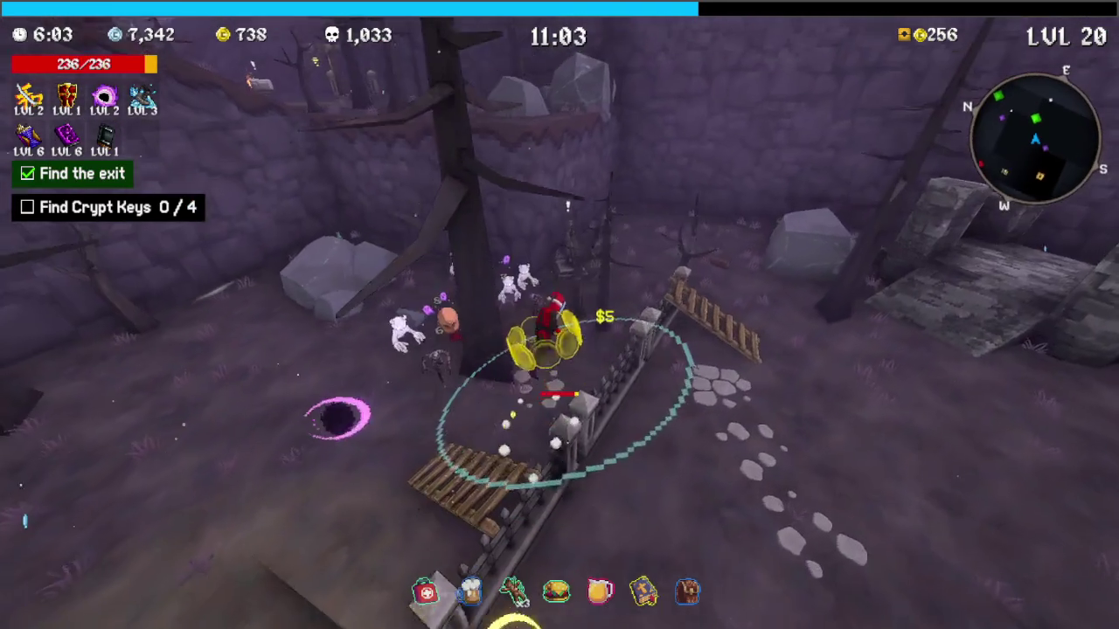
key(w)
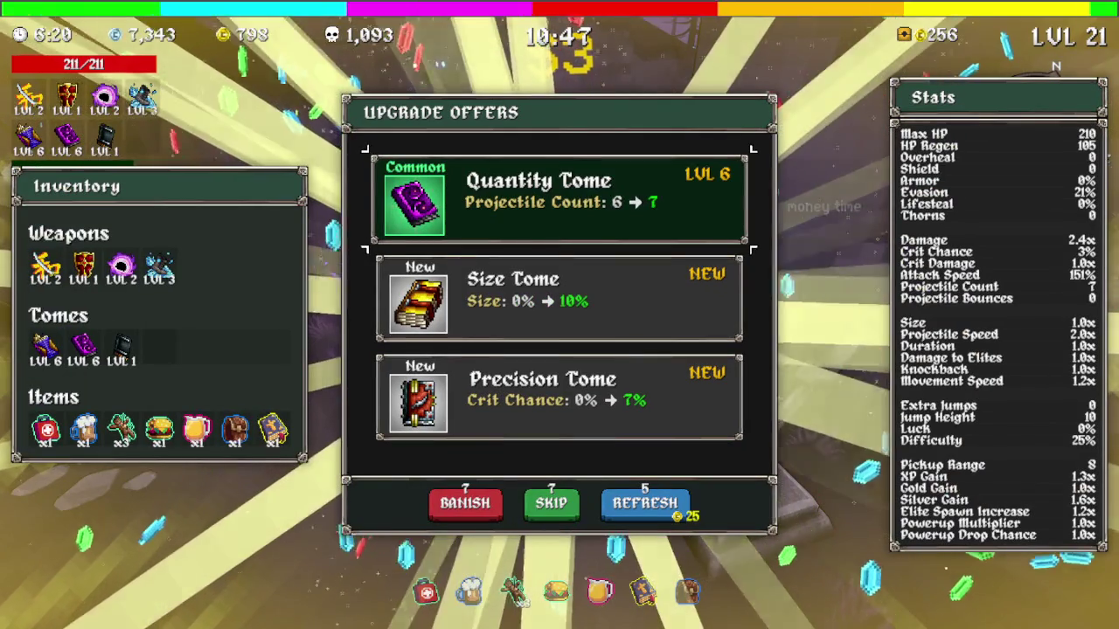
Raise Quantity Tome to level 7, claim the chest's burger, and run toward the graveyard
key(Return)
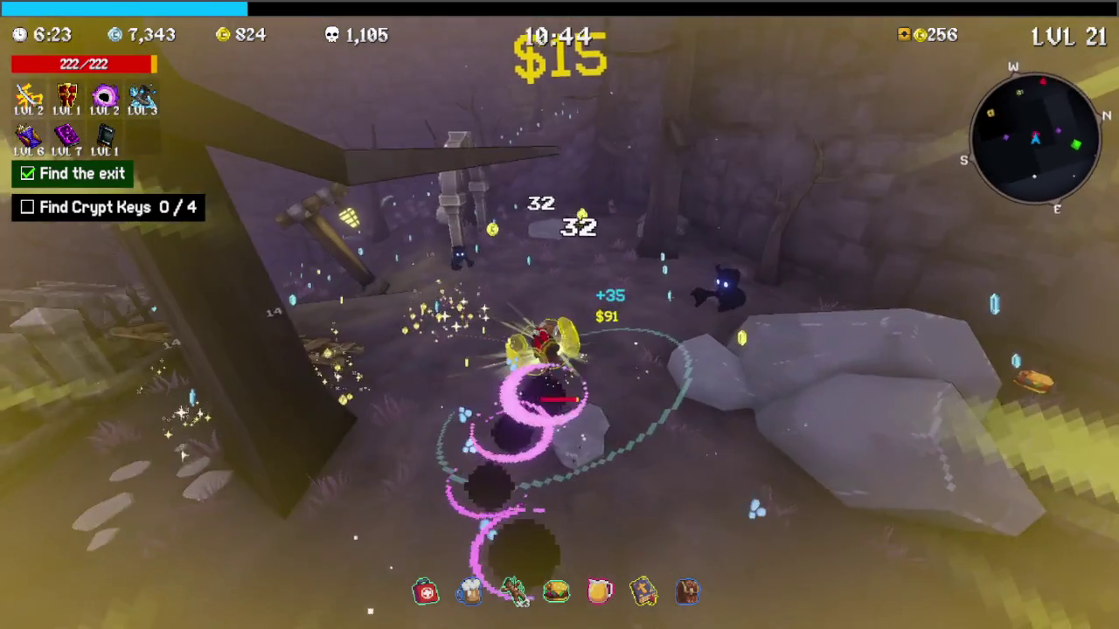
key(Return)
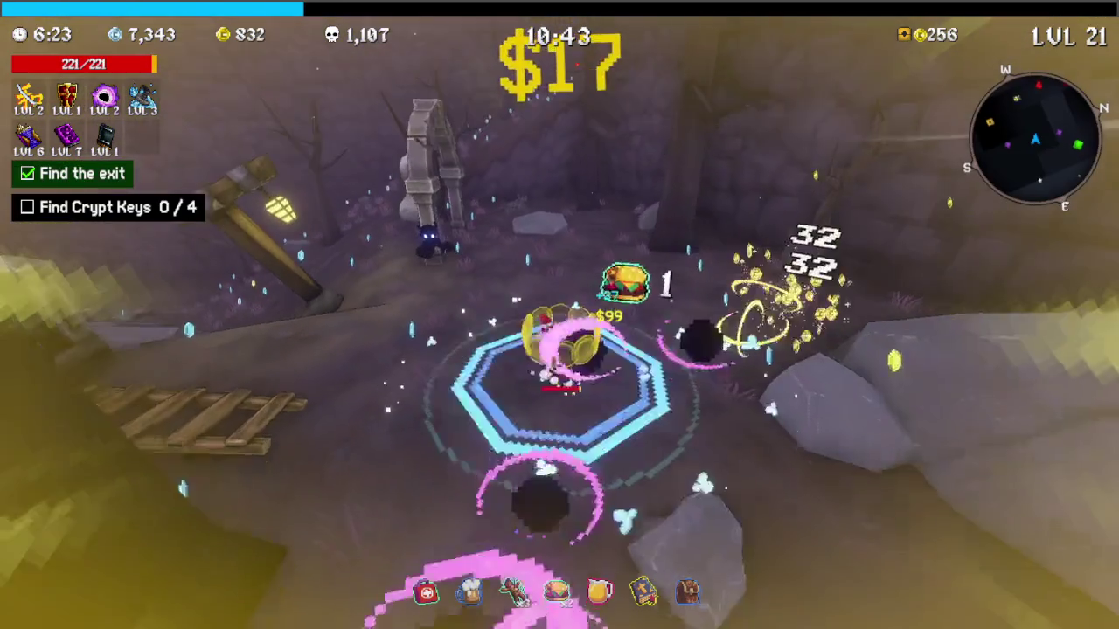
key(w)
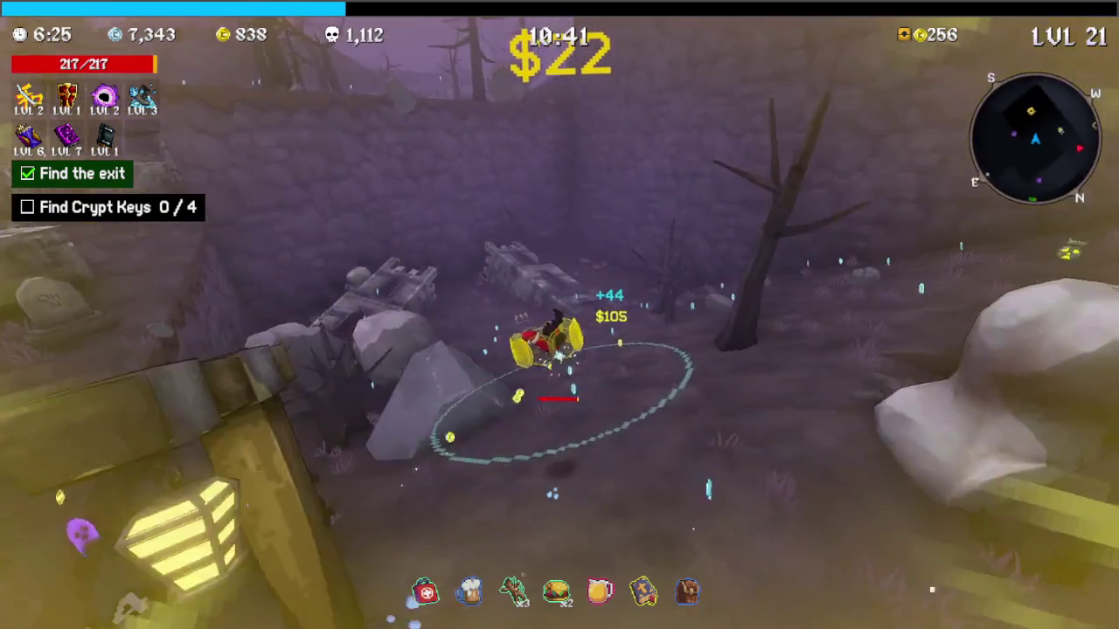
key(w)
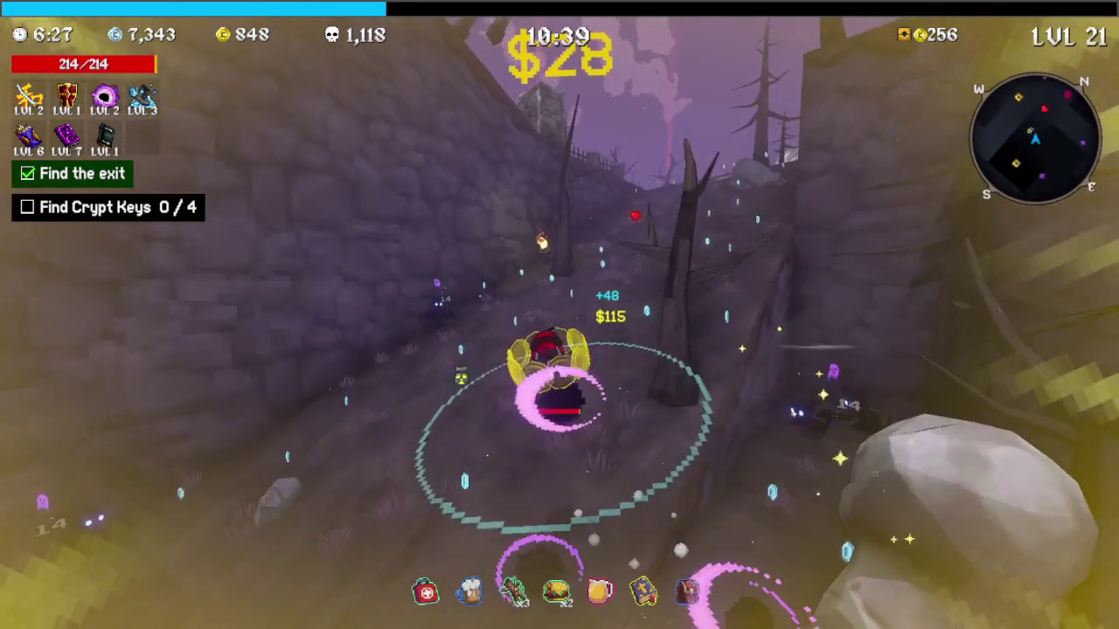
key(w)
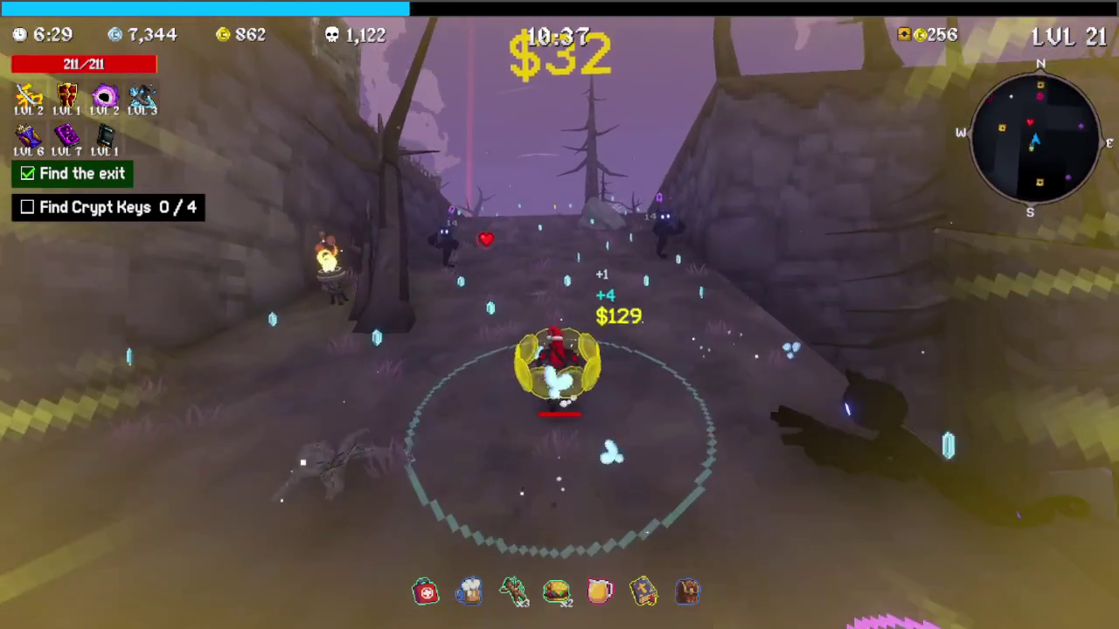
key(w)
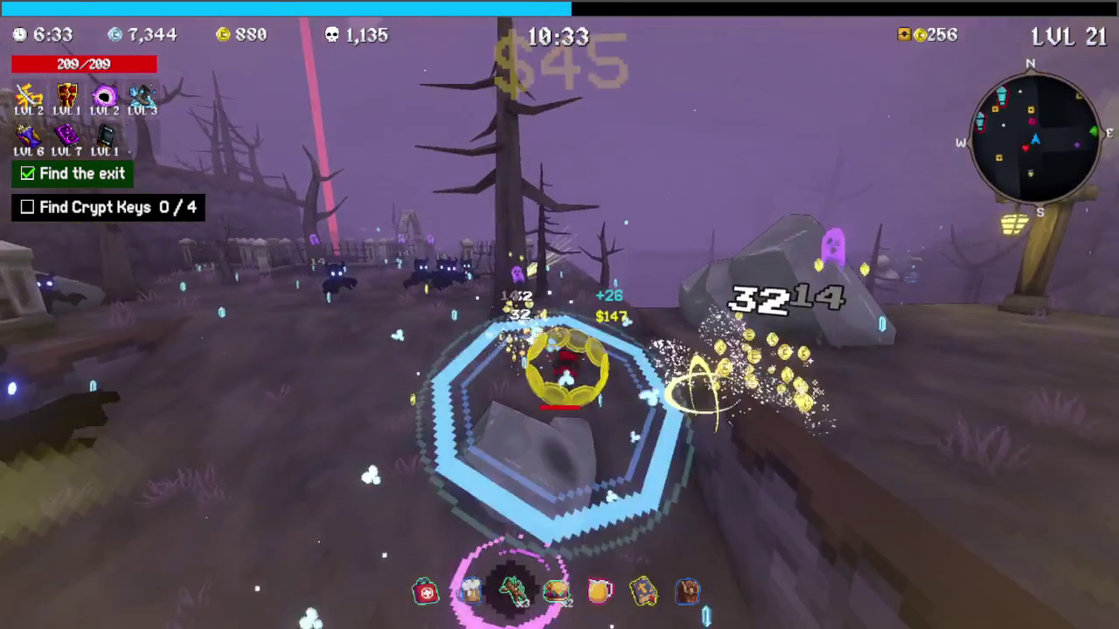
Walk to the graveyard chest and claim its item
key(w)
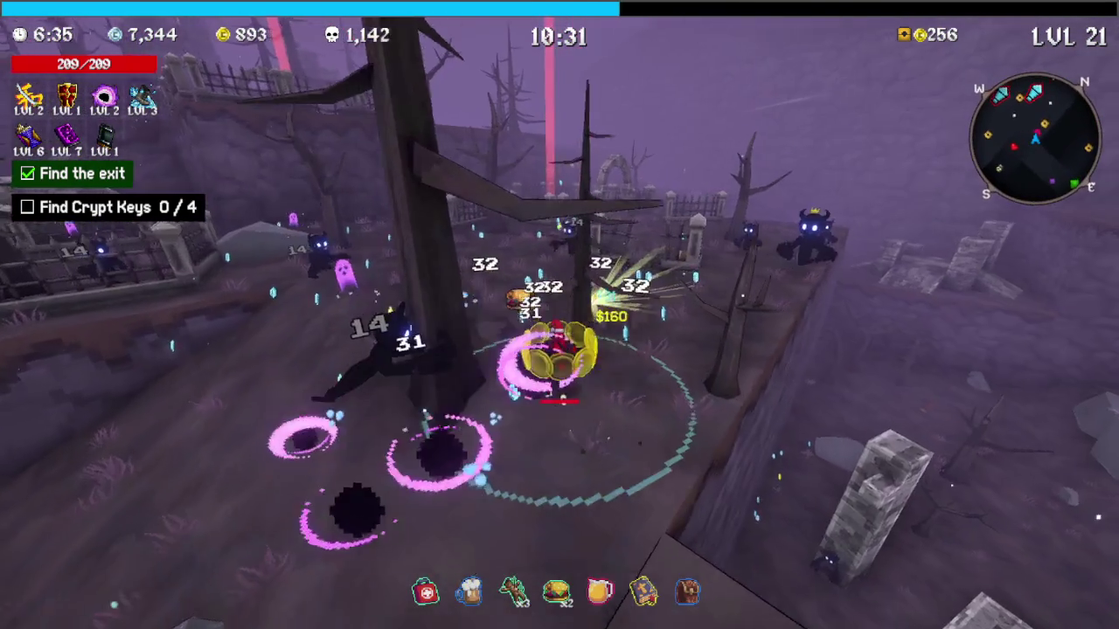
key(w)
key(e)
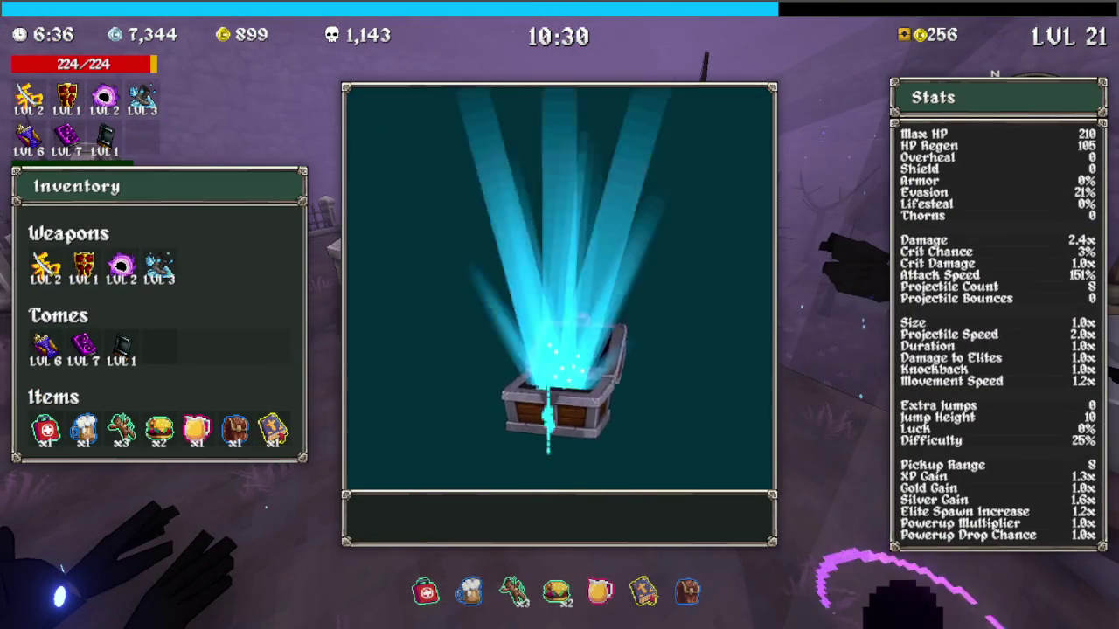
key(e)
key(w)
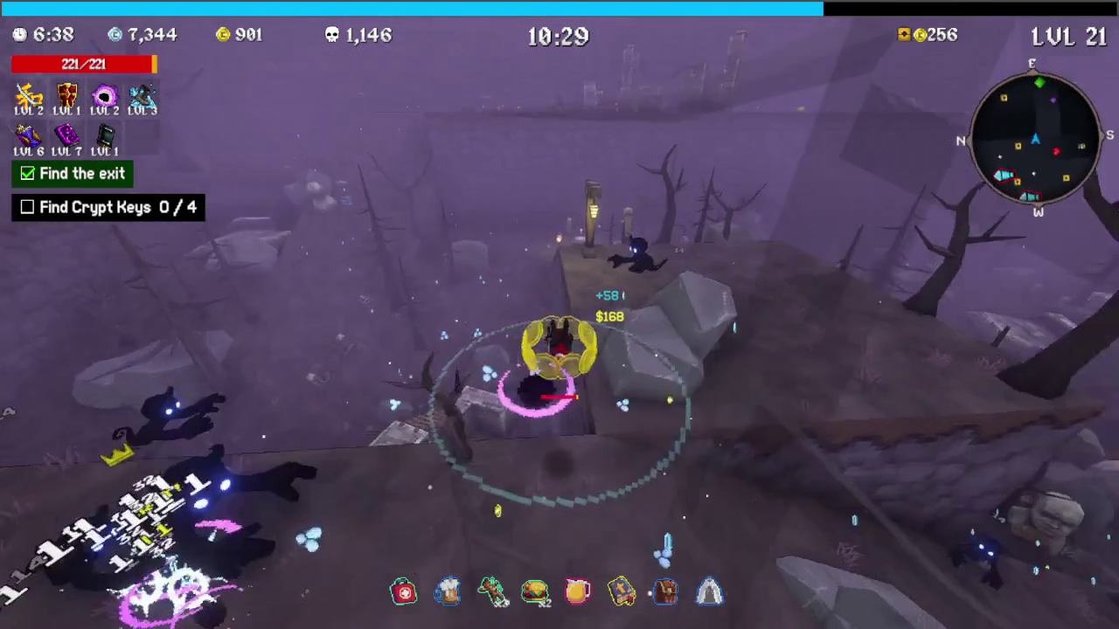
Fight across the graveyard to the microwave and clone an item
key(w)
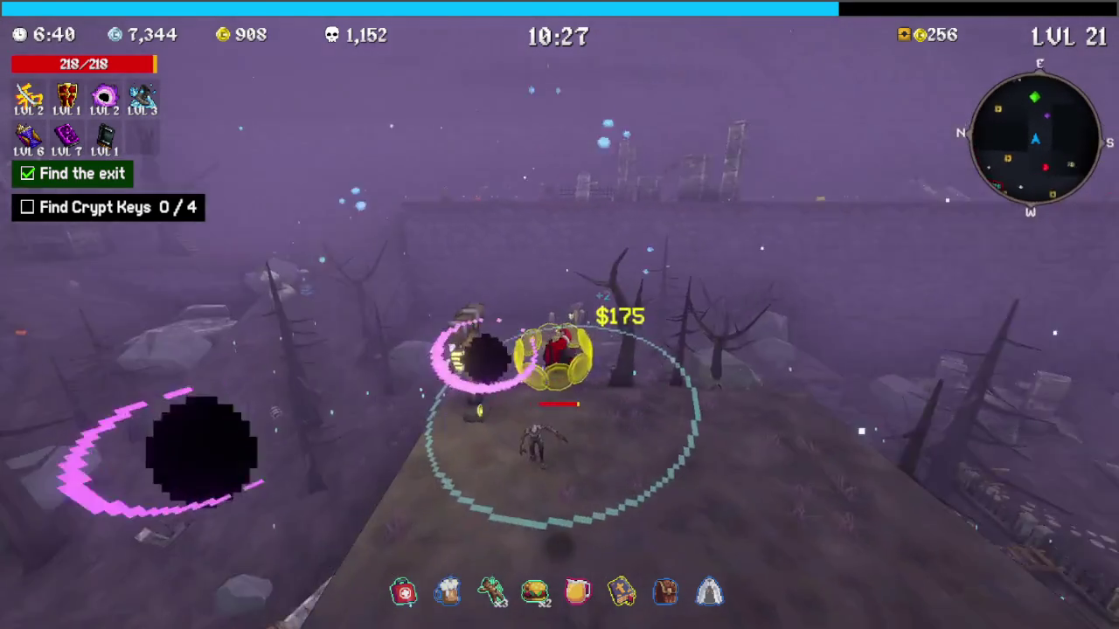
key(w)
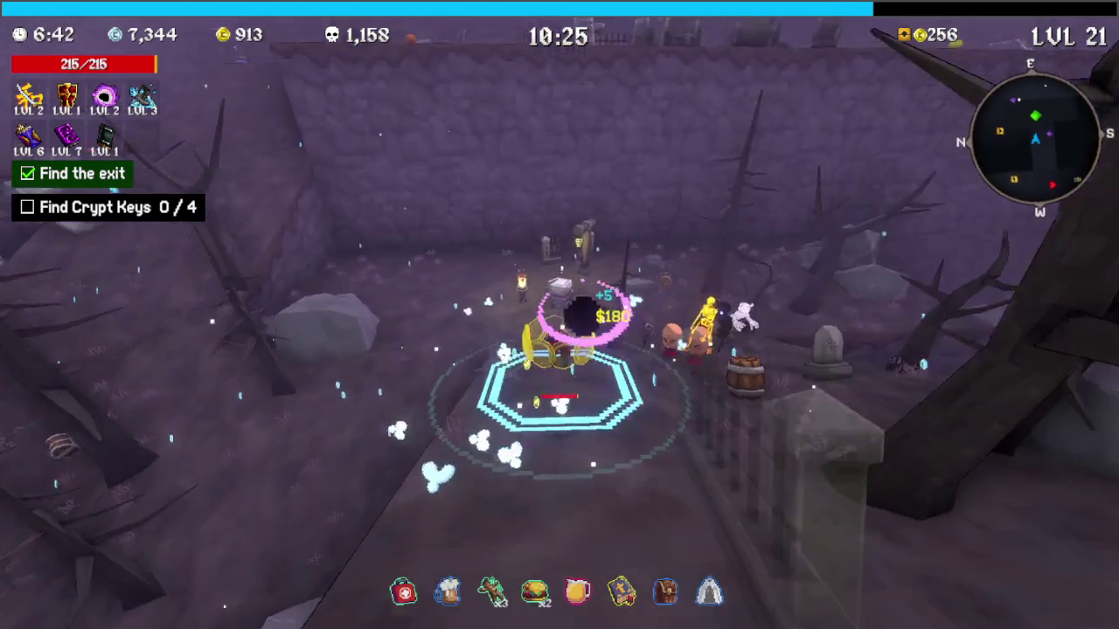
key(w)
key(w)
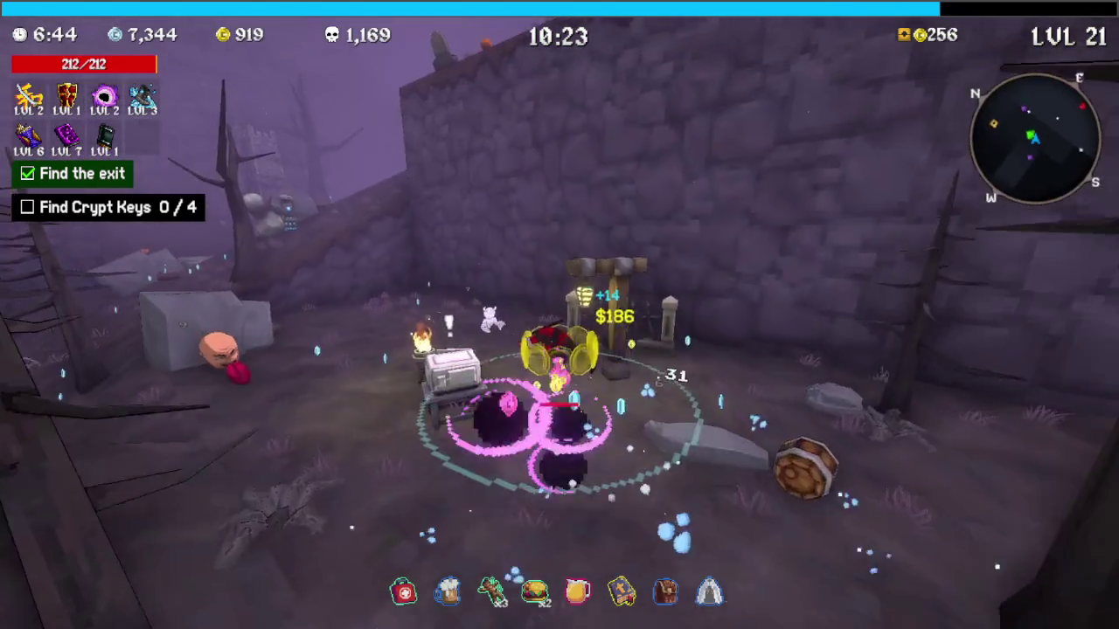
key(e)
key(Return)
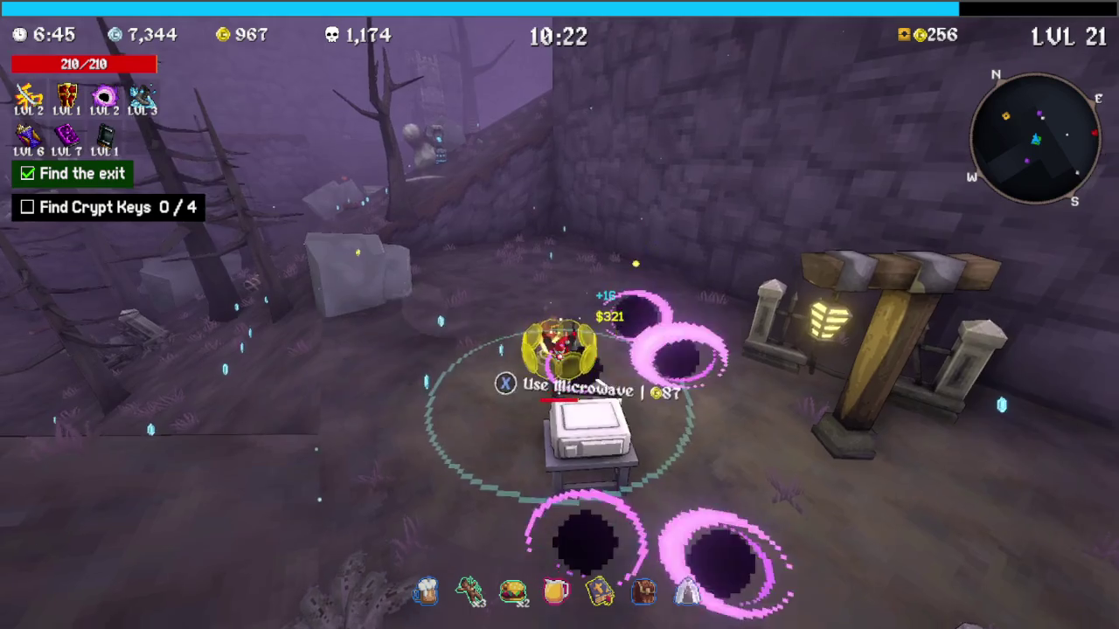
Raise Quantity Tome to level 8 and run past the dead tree toward the stone steps
key(w)
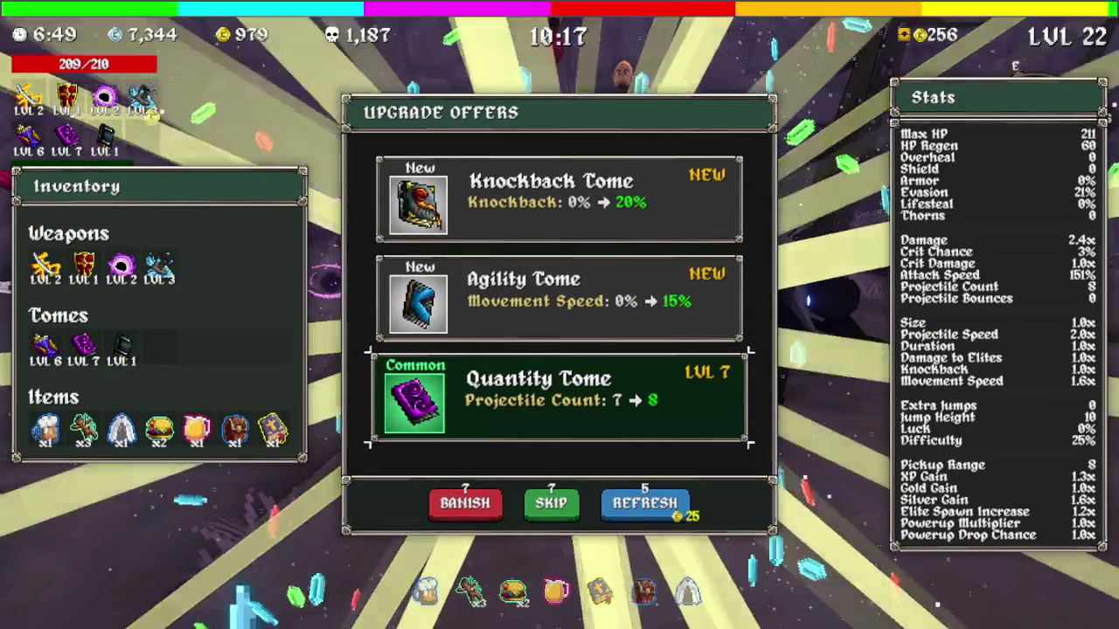
key(Return)
key(w)
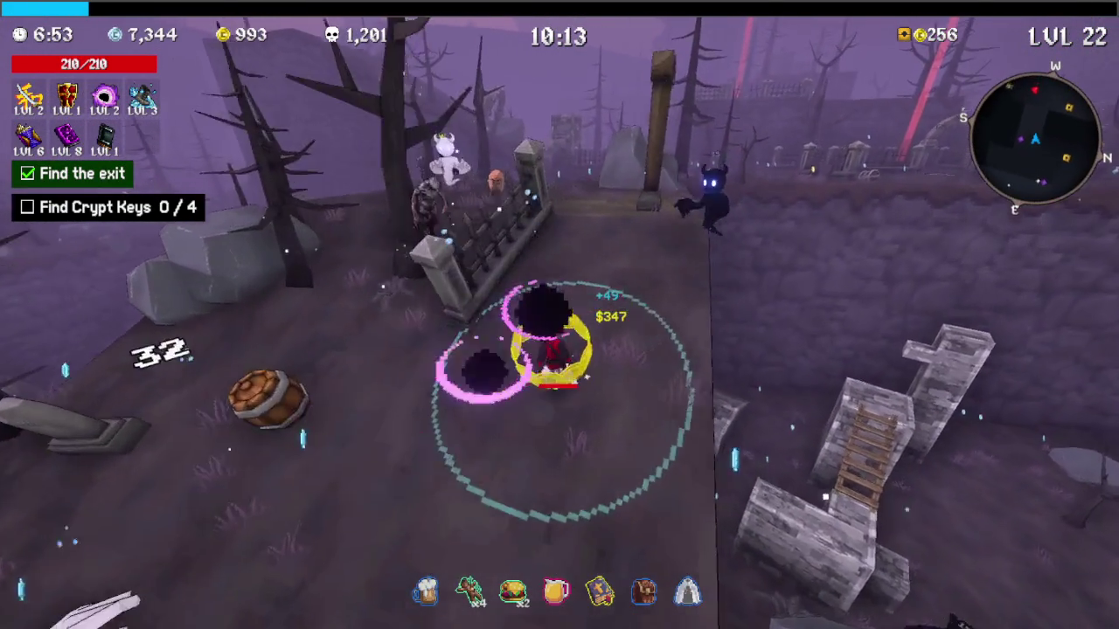
key(w)
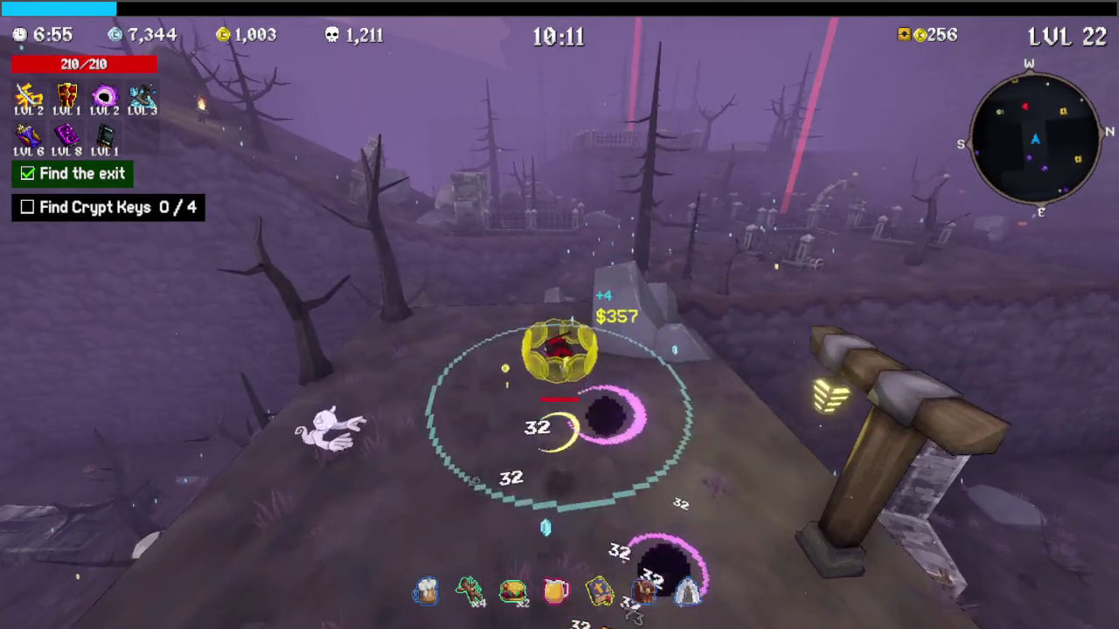
key(w)
key(w)
key(w)
key(w)
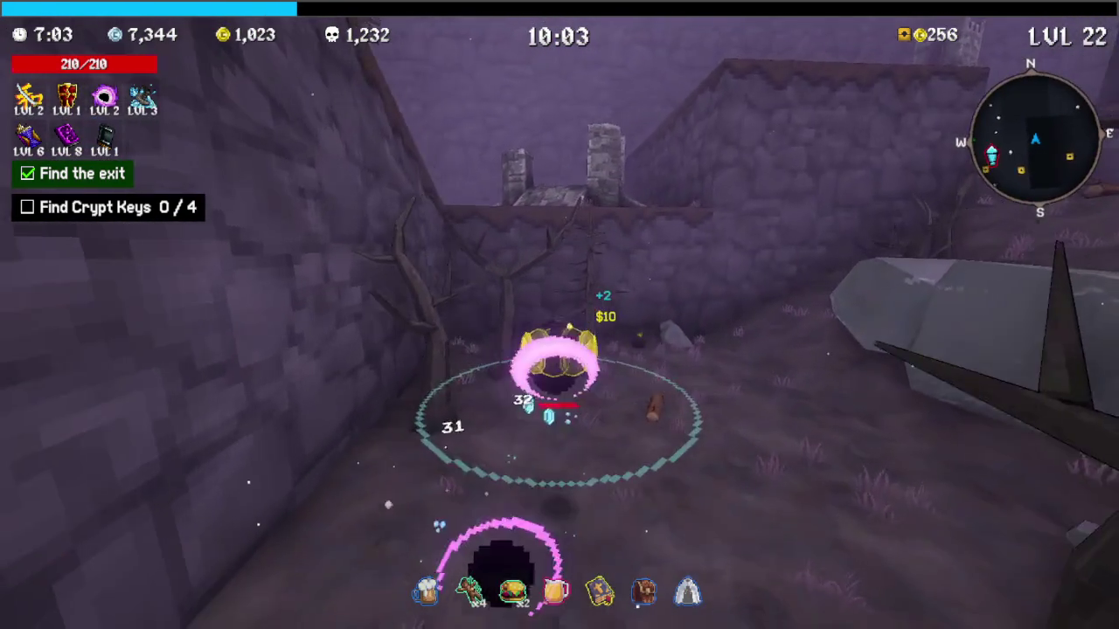
key(w)
key(w)
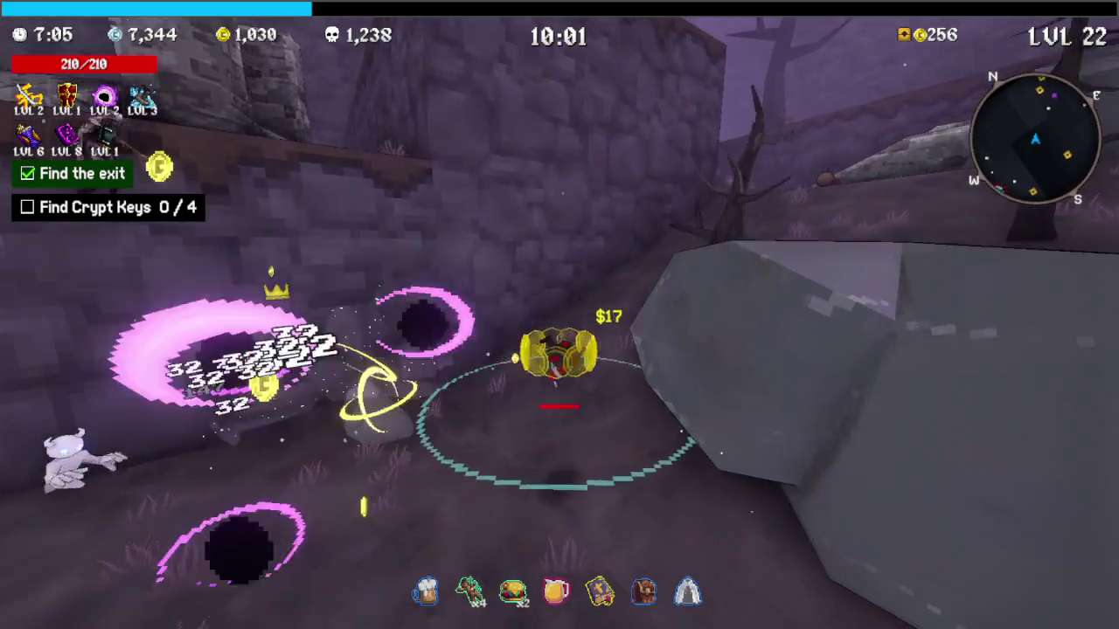
key(w)
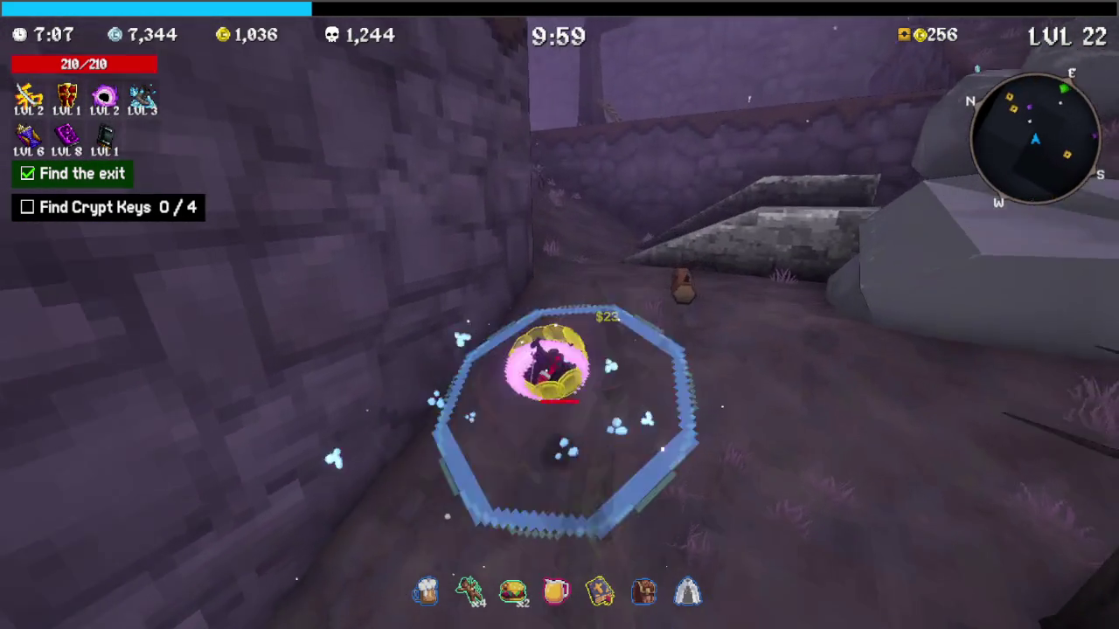
key(w)
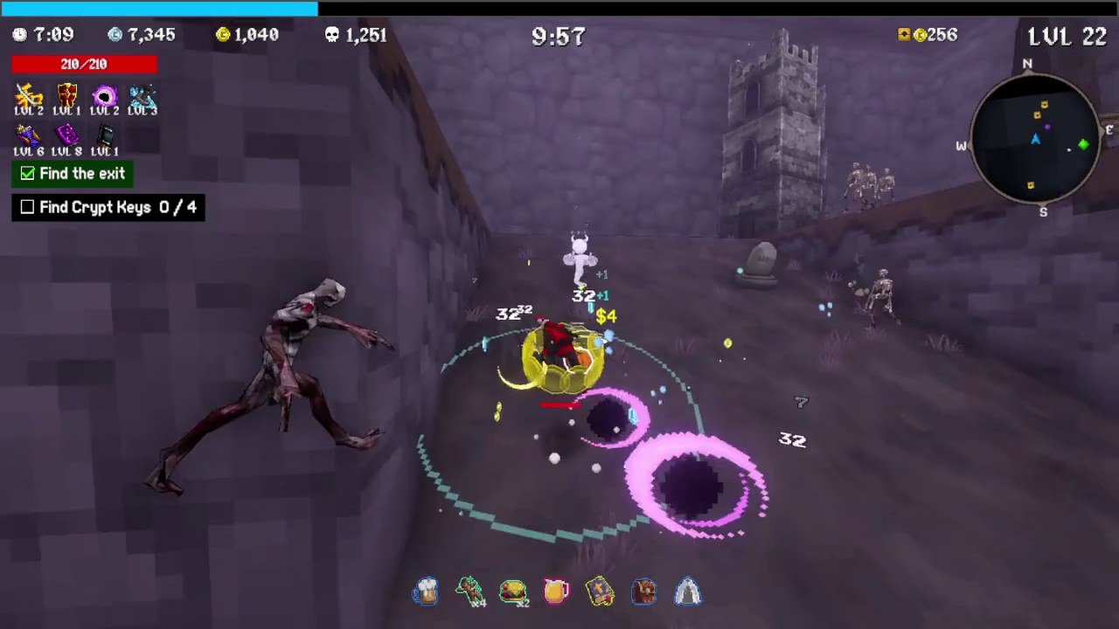
key(w)
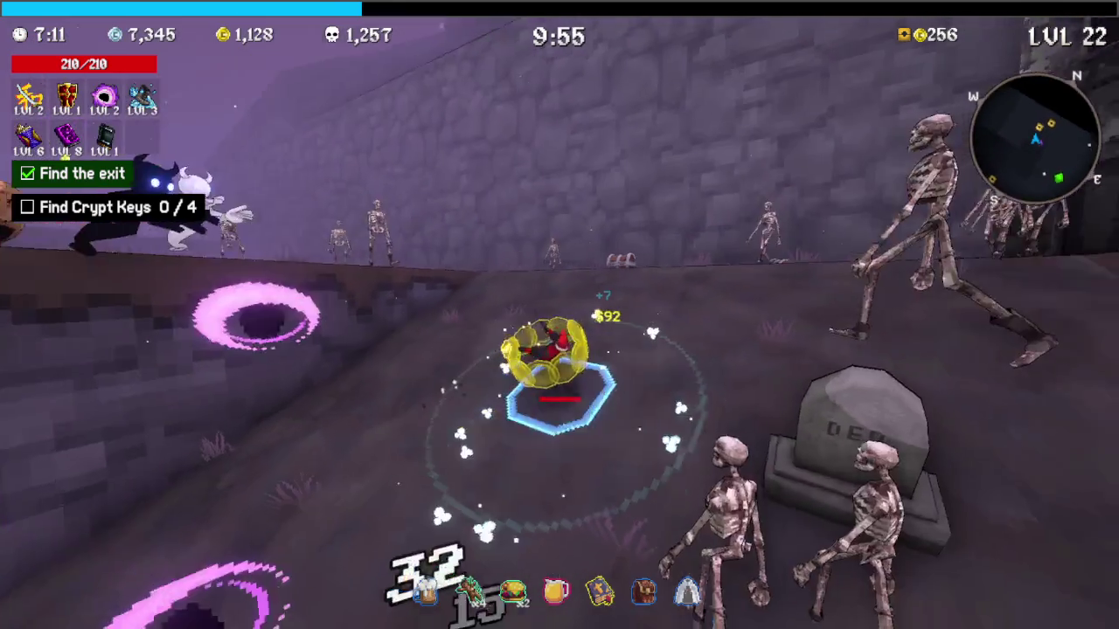
Claim the chest's beer, stacking it to x2, and advance across the graveyard
key(w)
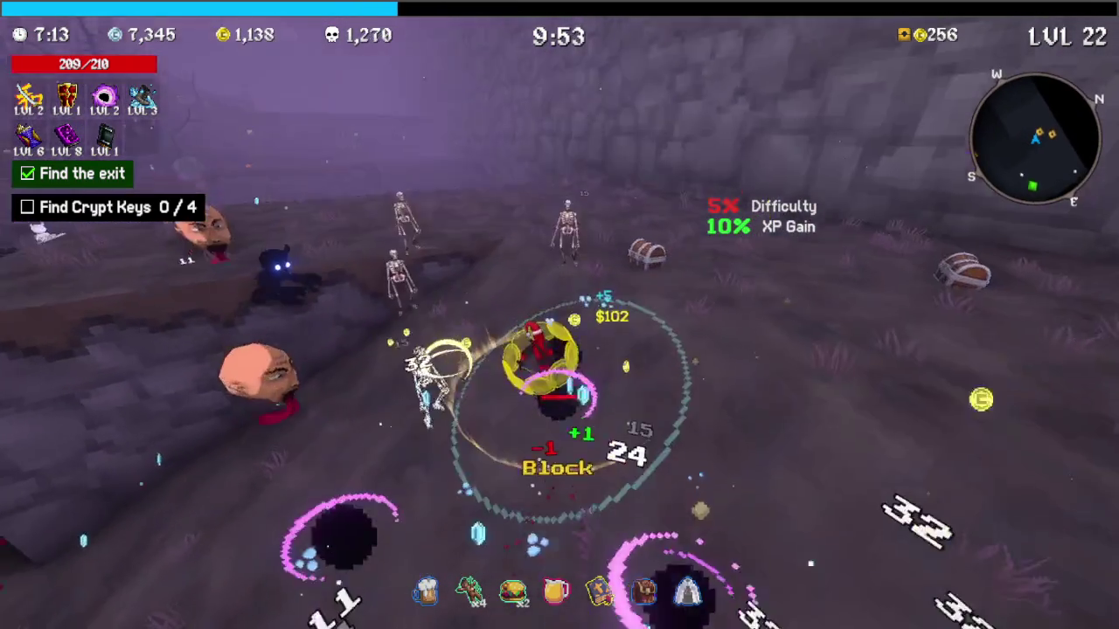
key(e)
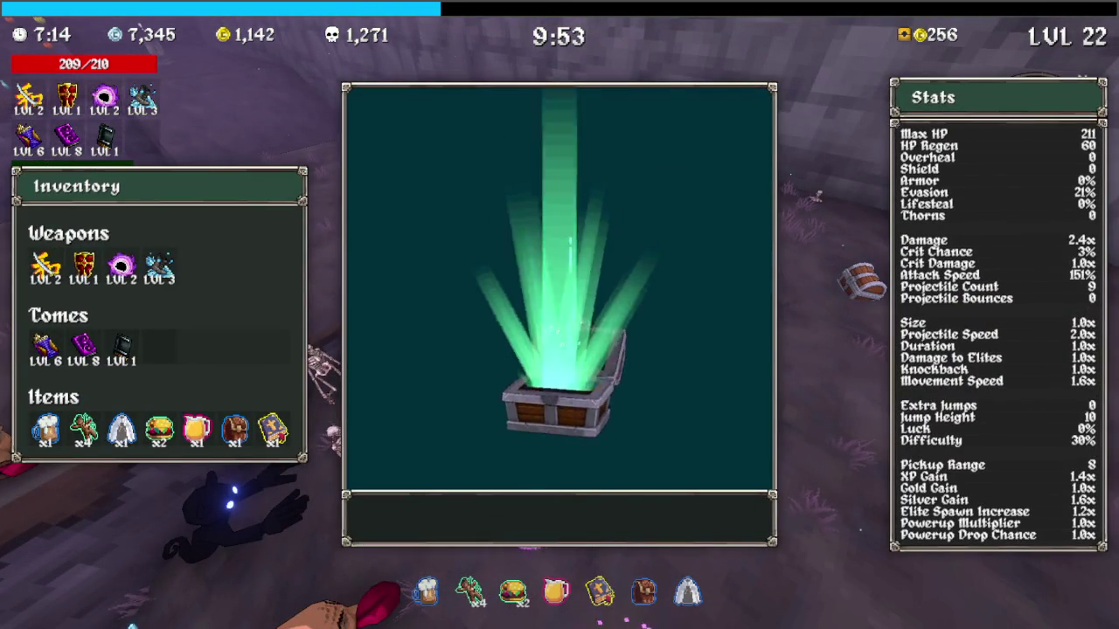
key(e)
key(w)
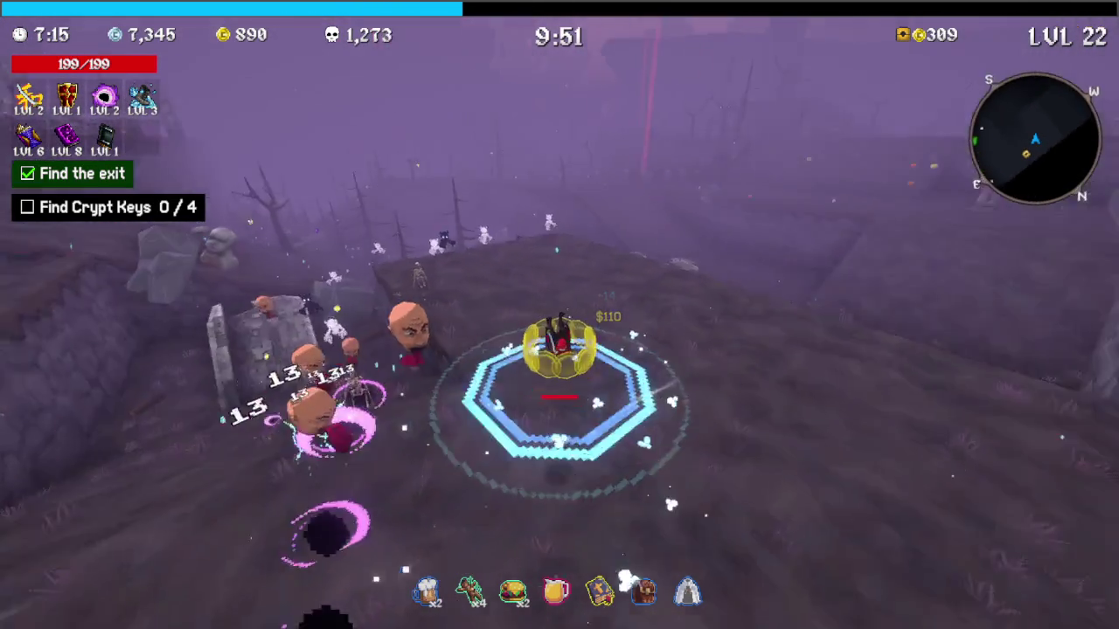
key(w)
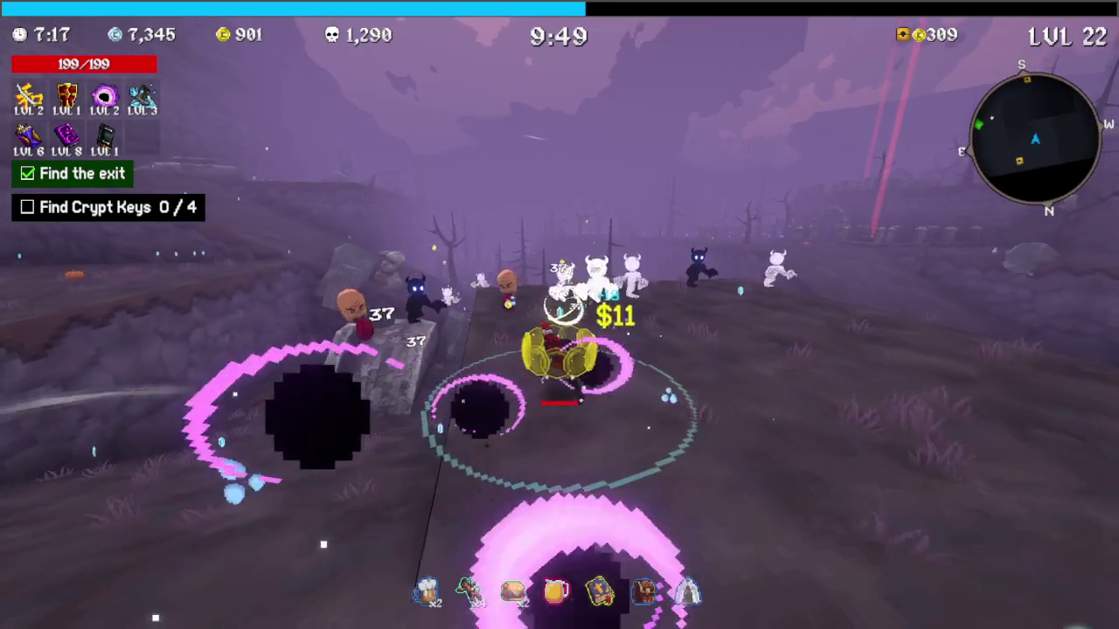
key(w)
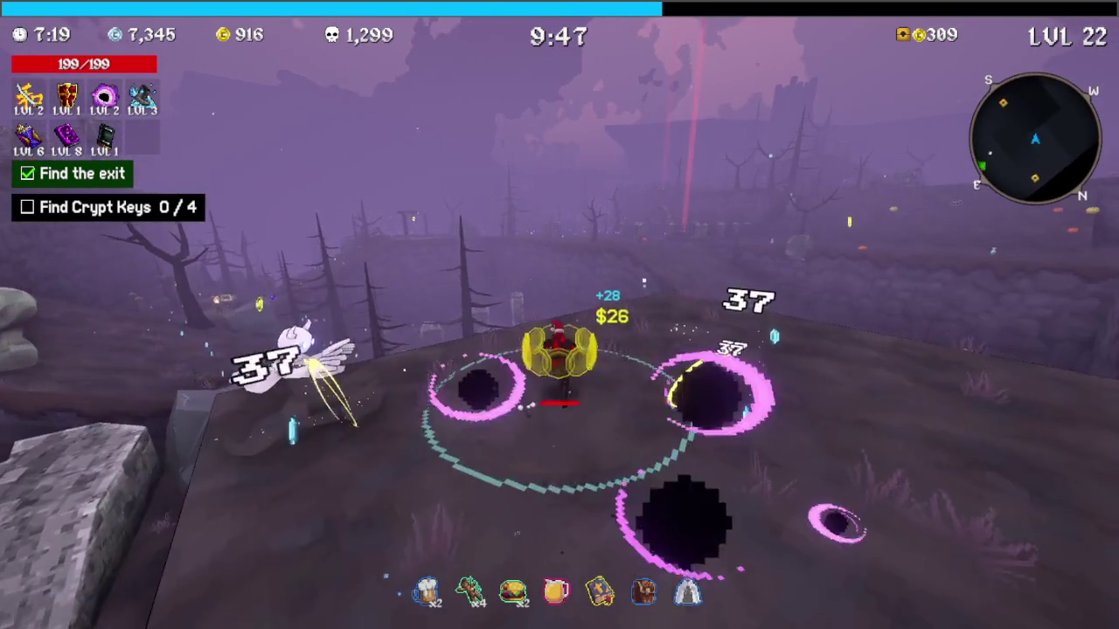
key(w)
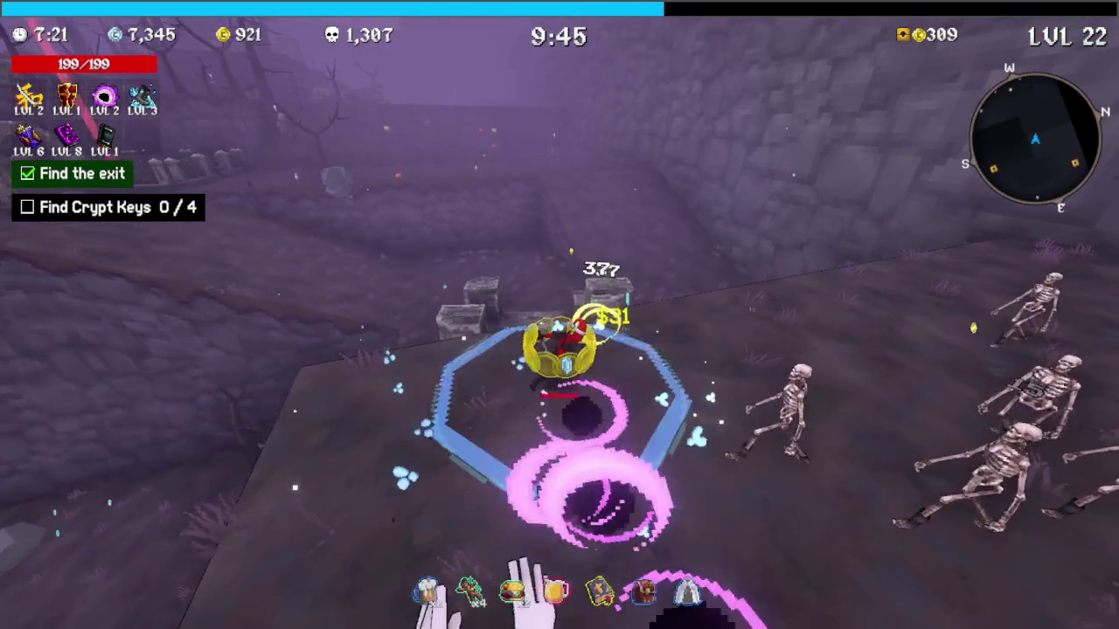
Fight skeletons along the crypt wall, add the new XP Tome, and reach level 24
key(w)
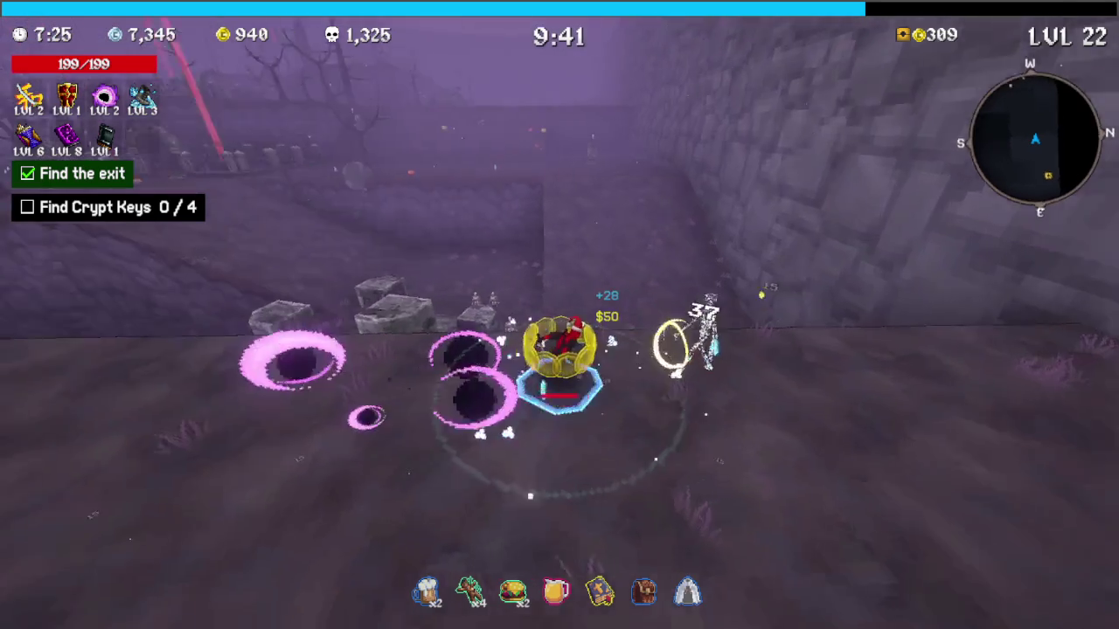
key(w)
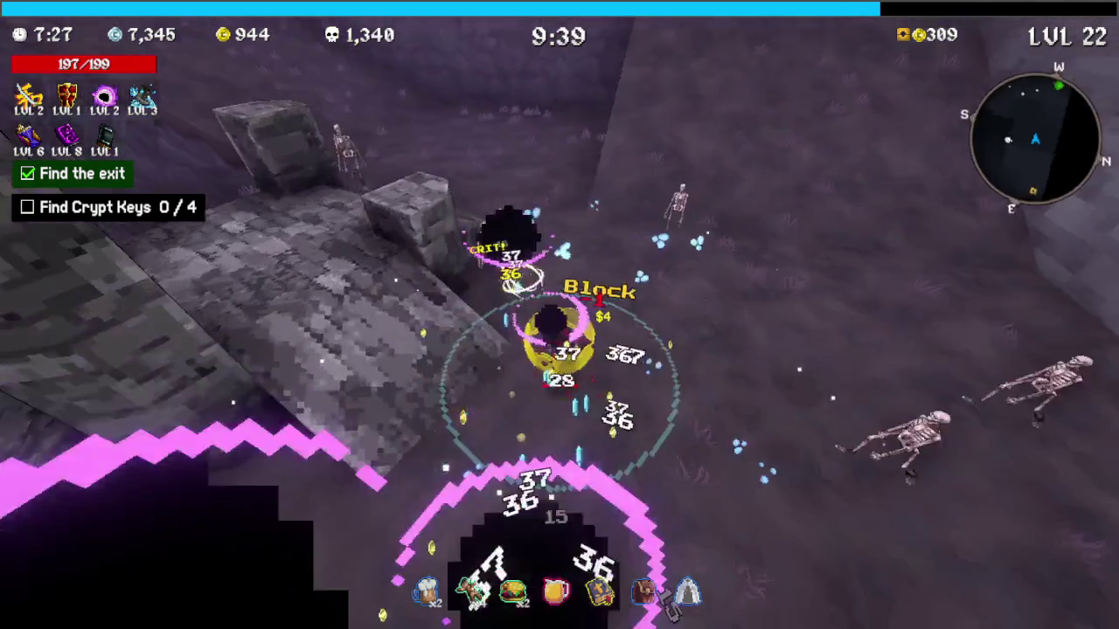
key(w)
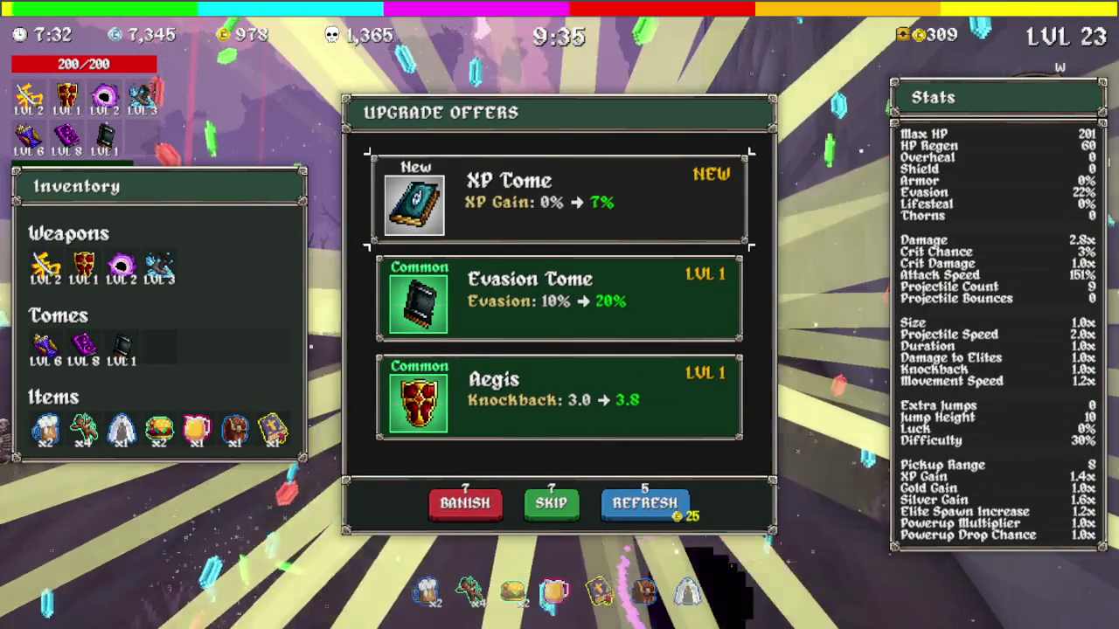
key(1)
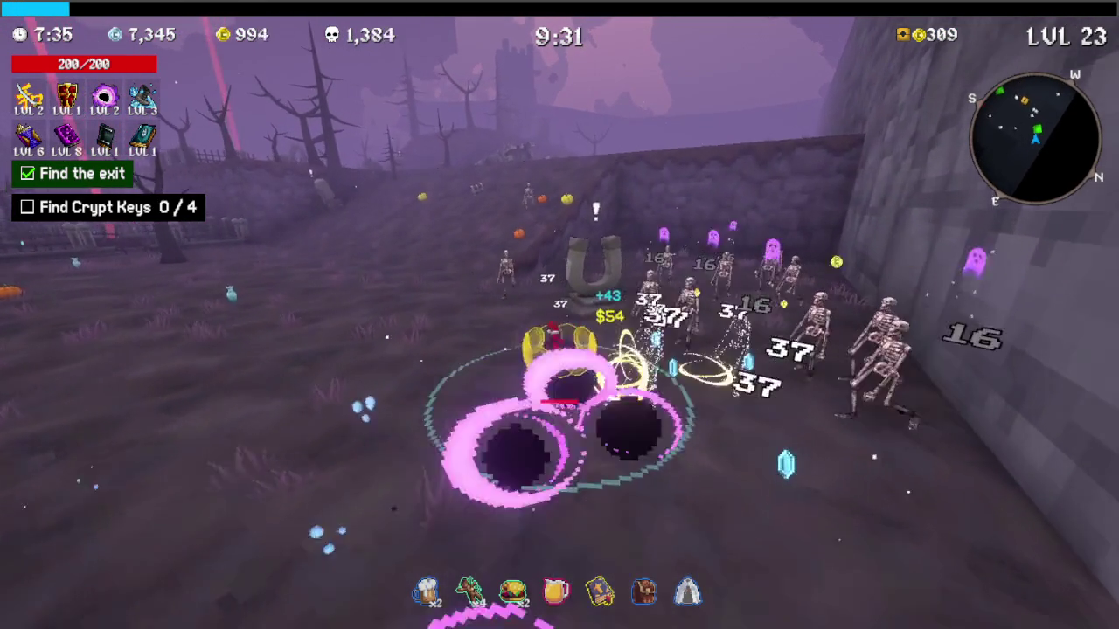
key(w)
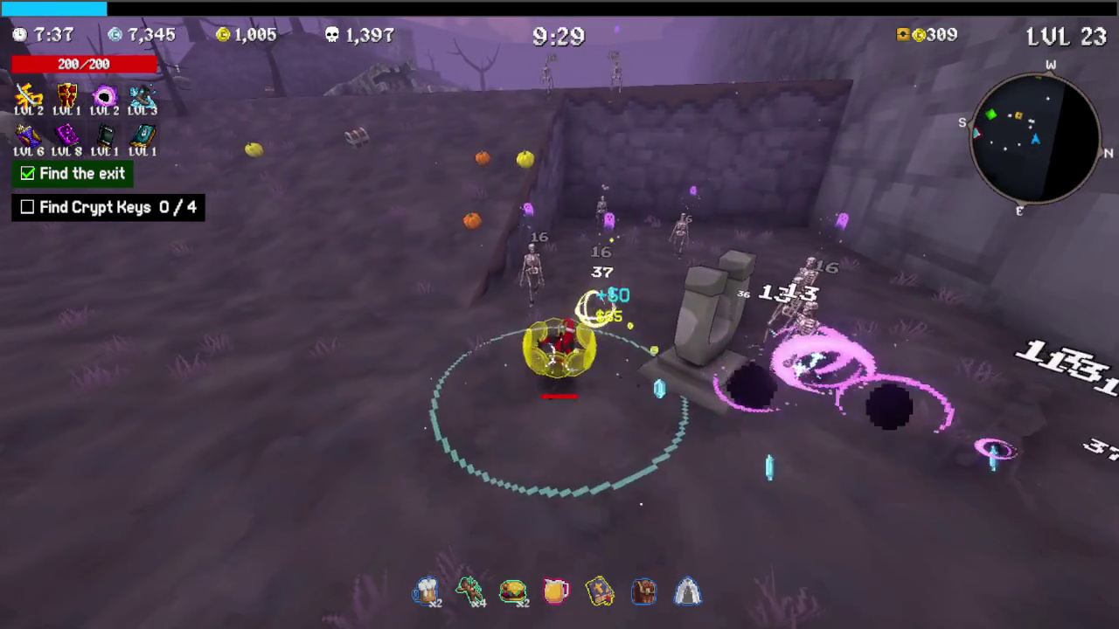
key(w)
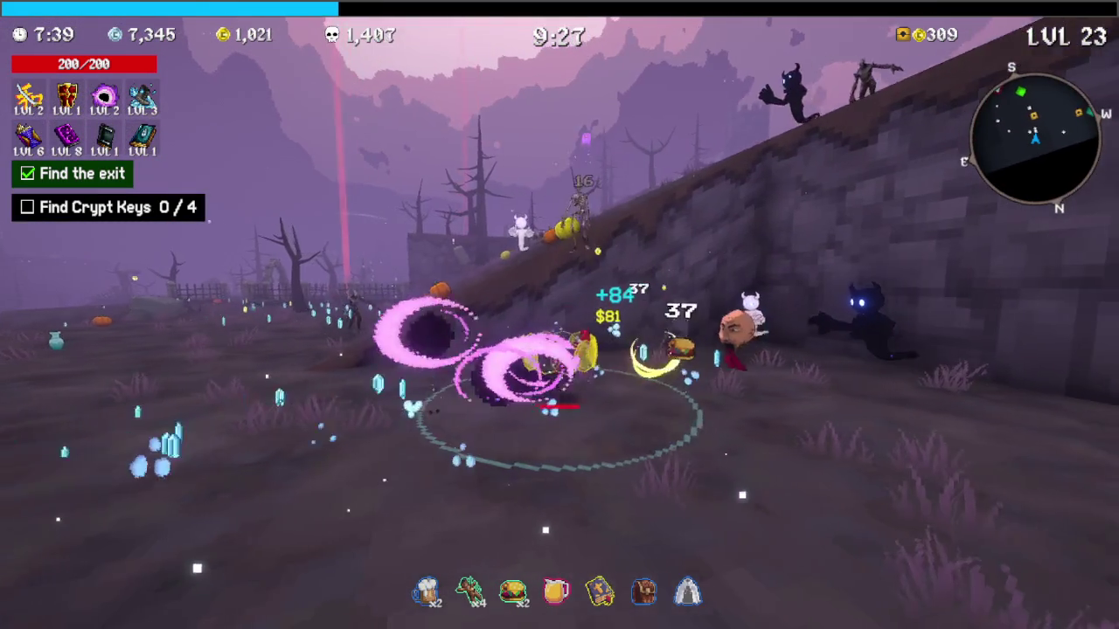
key(w)
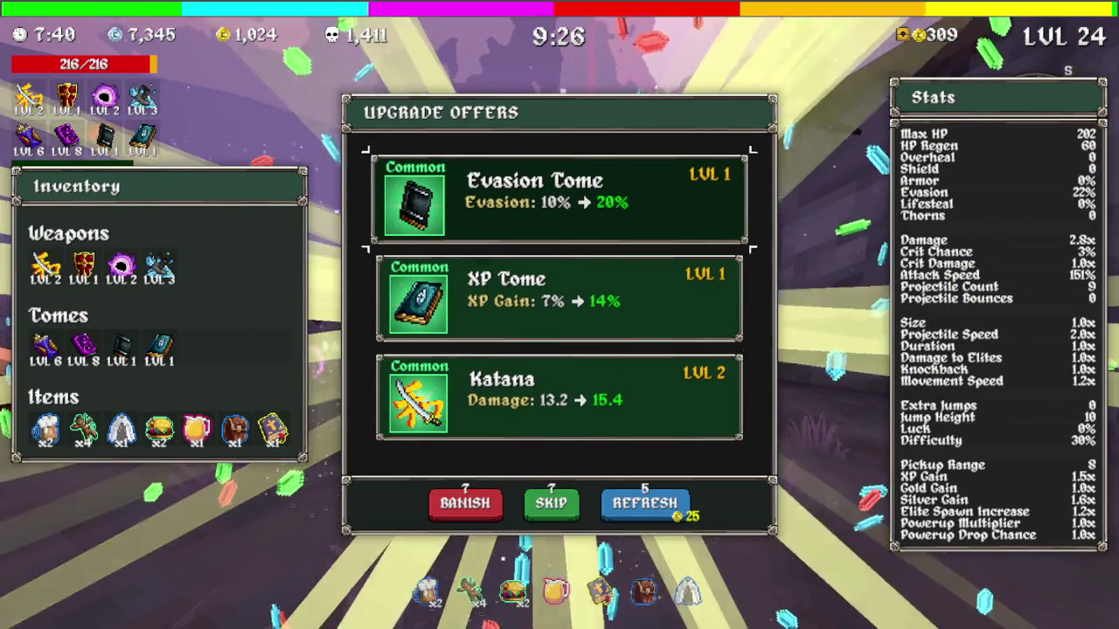
Level XP Tome twice, Katana to 3, Black Hole to 3, and Aegis to 2
key(Down)
key(Return)
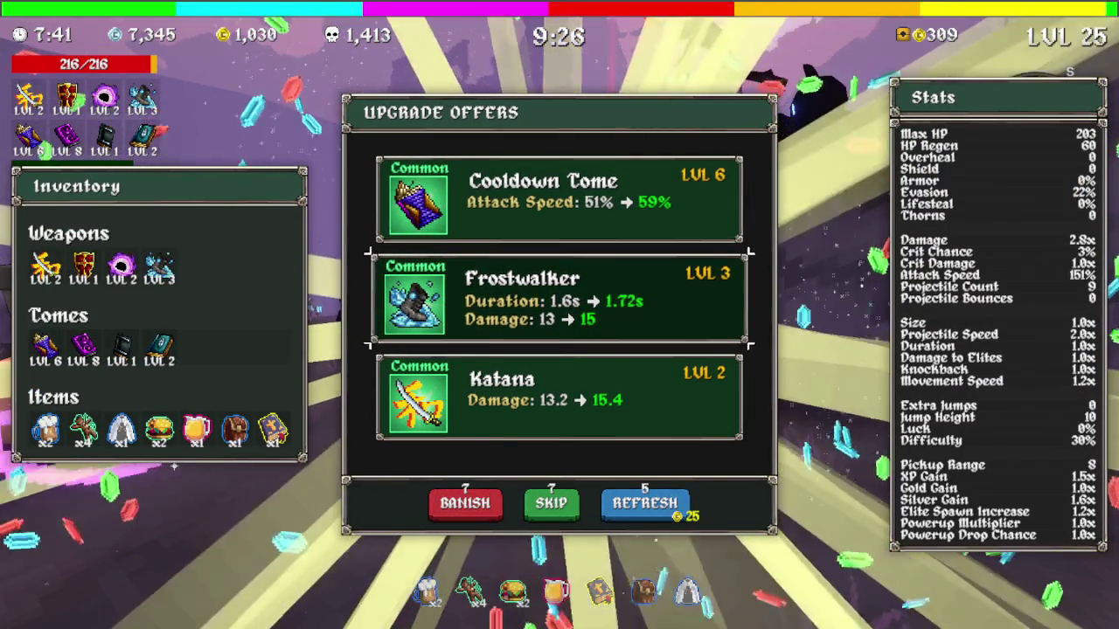
key(Down)
key(Return)
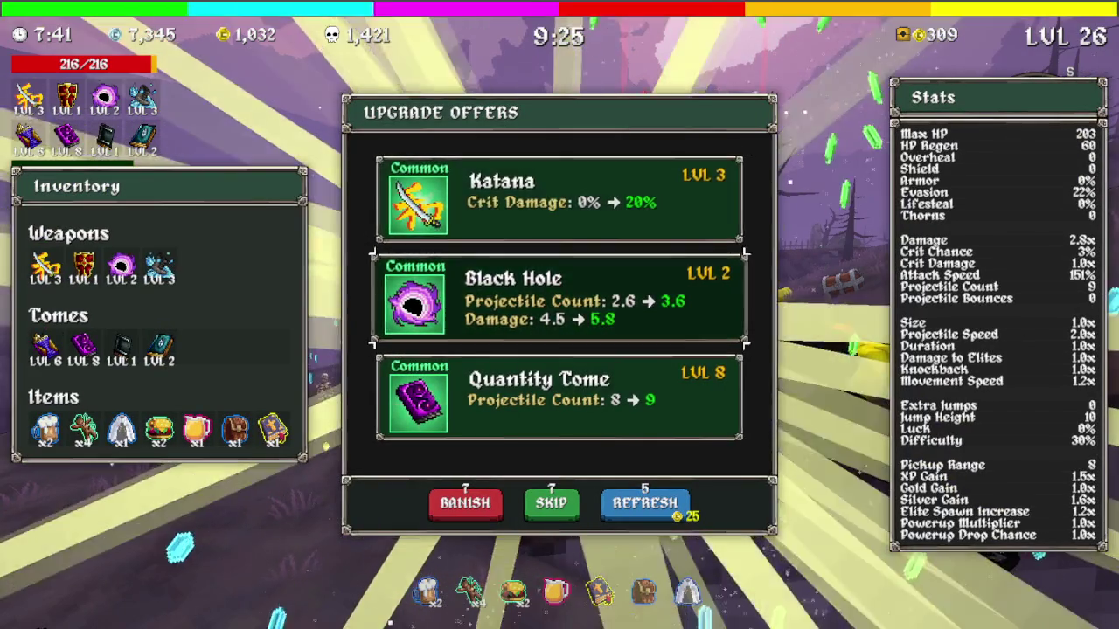
key(Return)
key(Down)
key(Return)
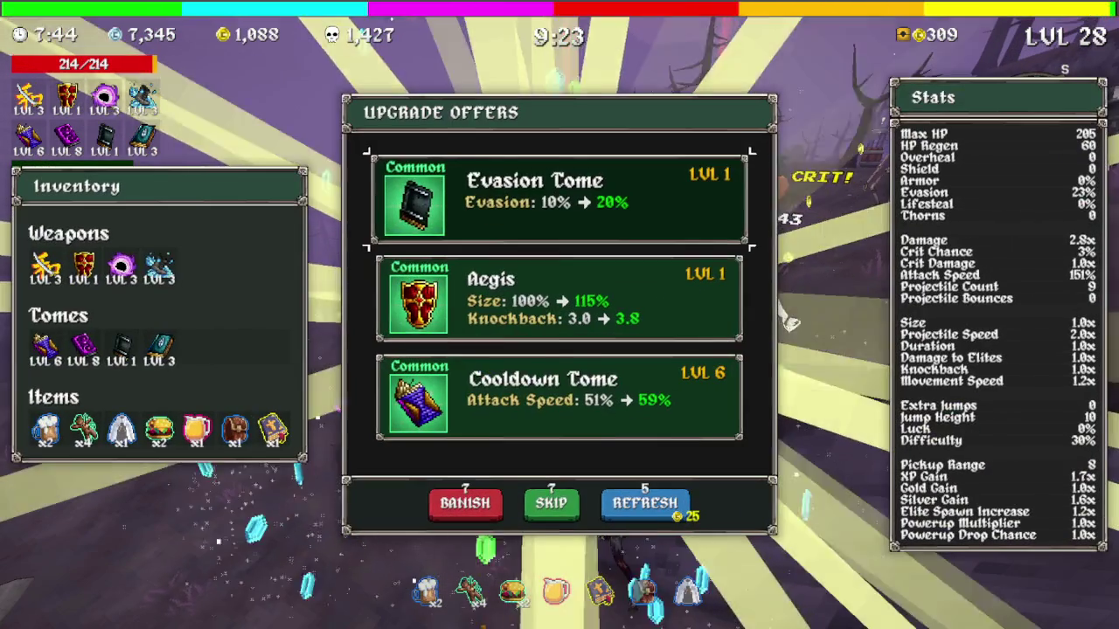
key(Return)
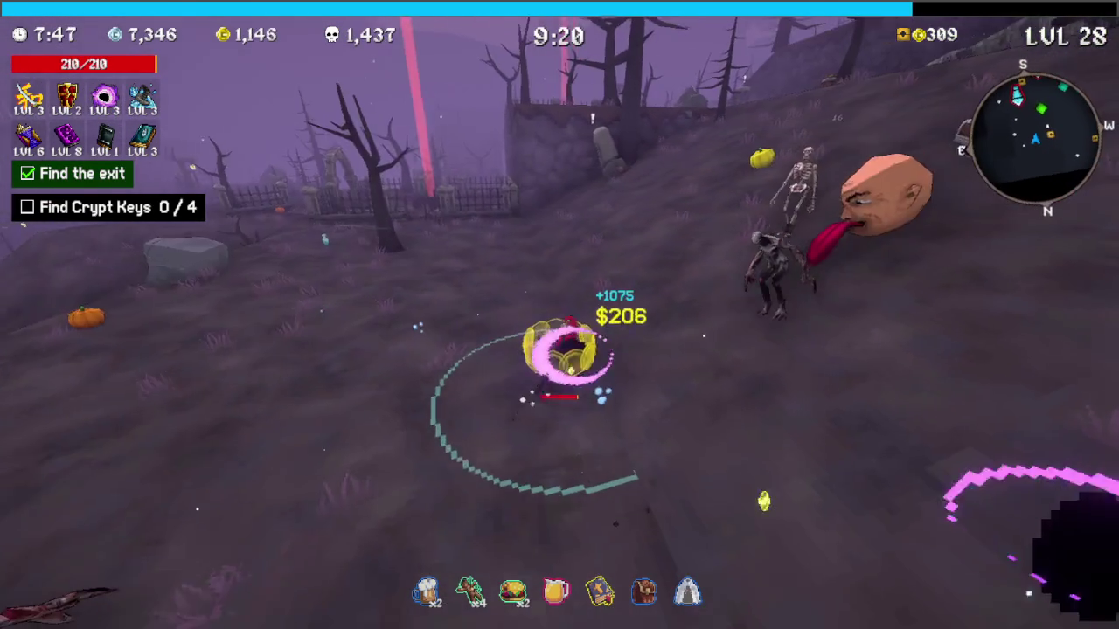
Claim the chest's cheese and take the Key from the Moai statue
mouse_move(559, 315)
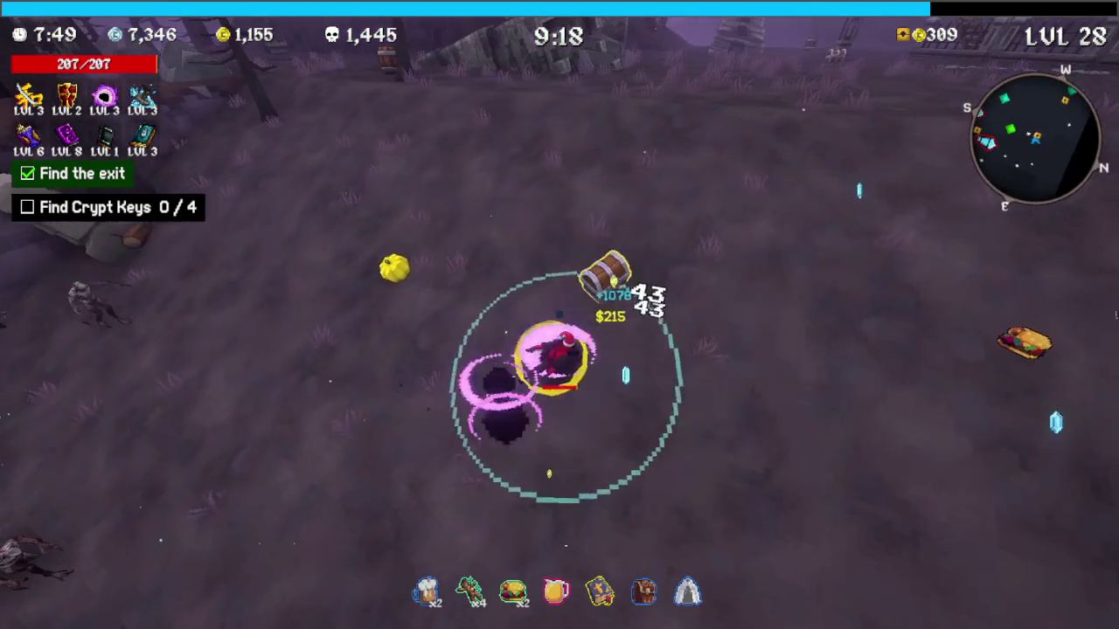
key(e)
key(Return)
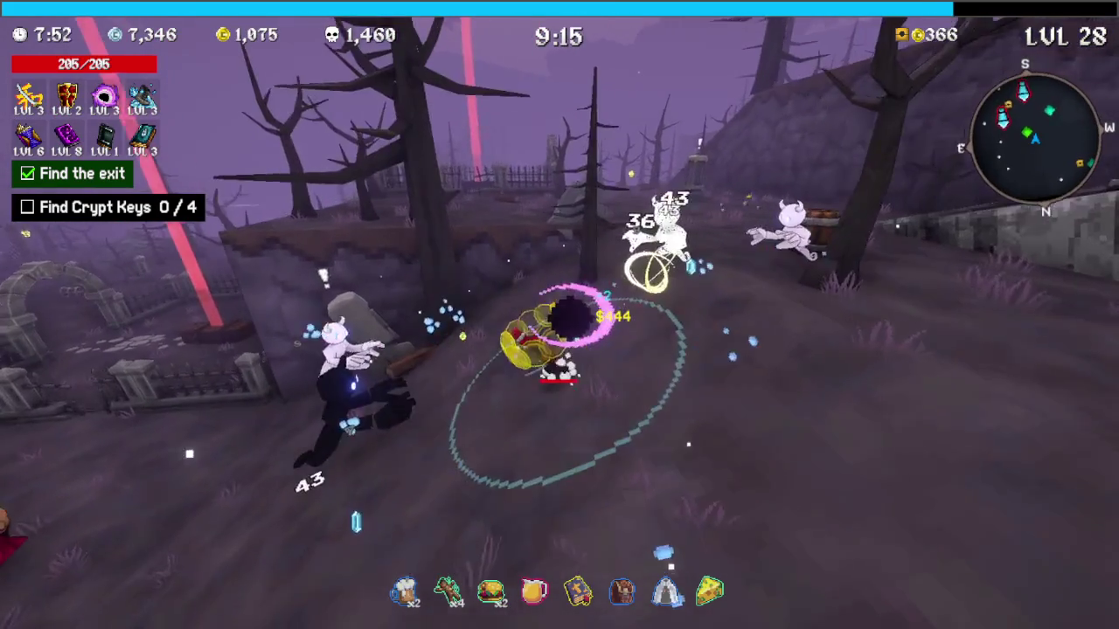
key(e)
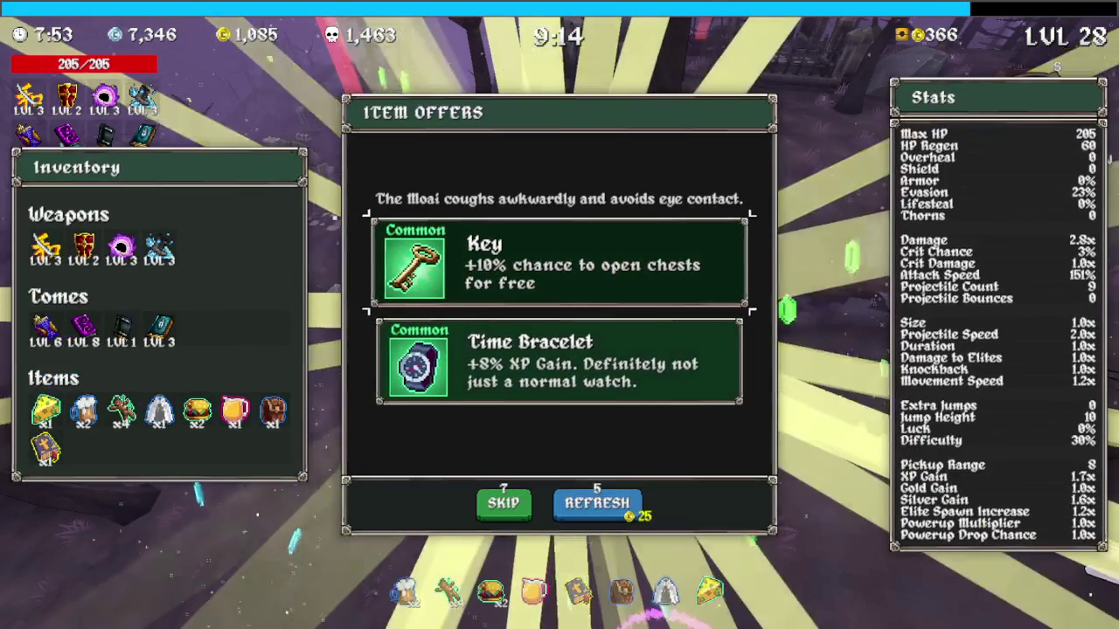
key(Return)
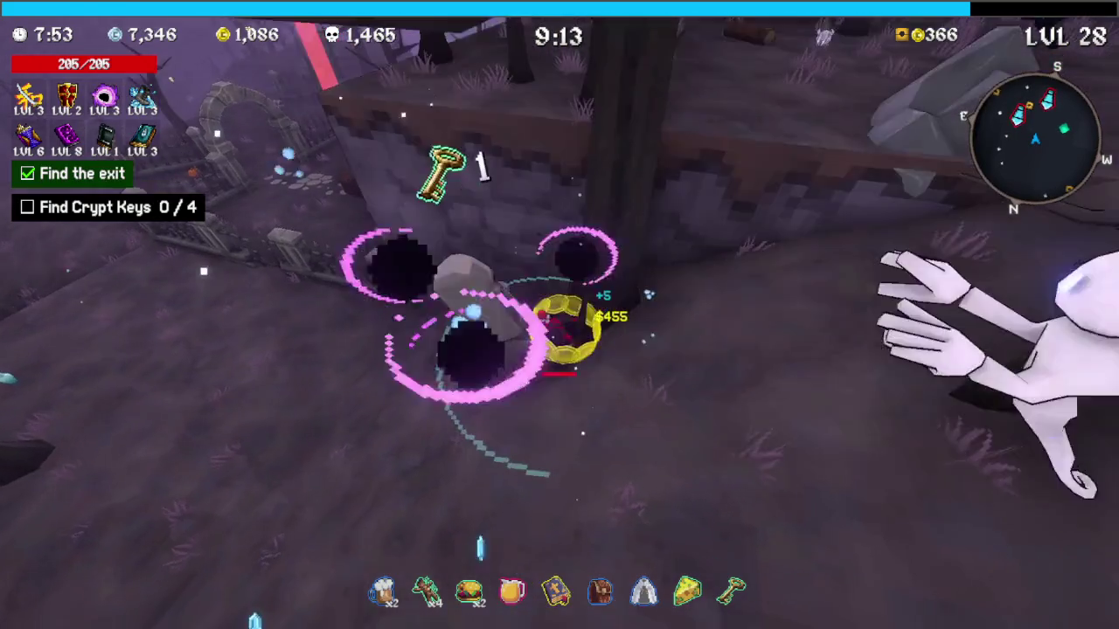
Fight the Jeff boss, take the Legendary Katana to level 4, and open the chest for a second key
key(w)
key(w)
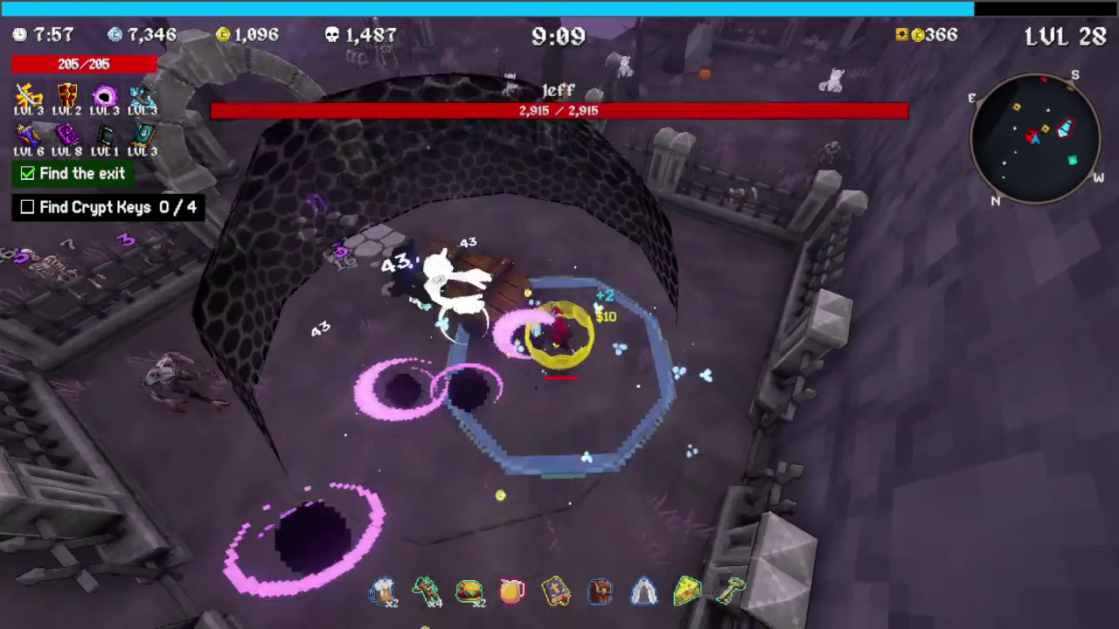
key(w)
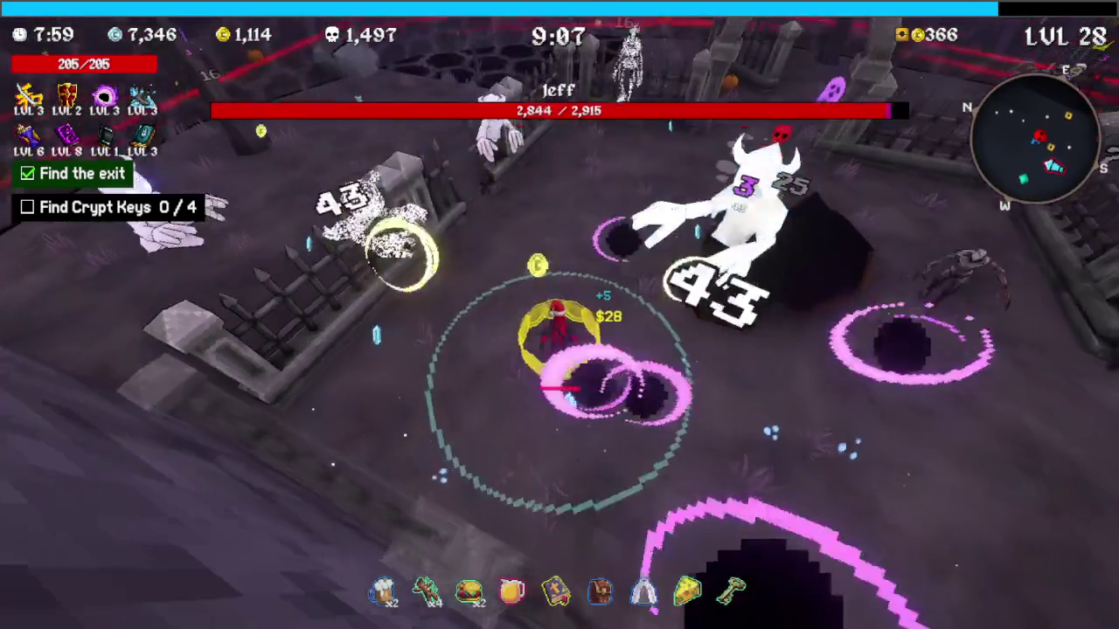
key(w)
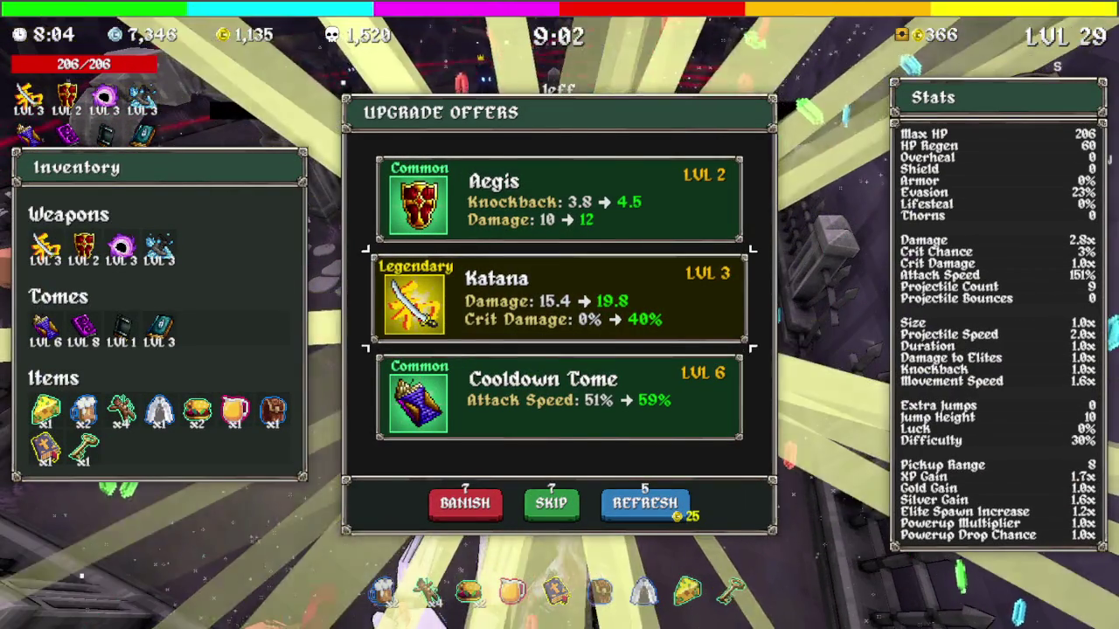
key(space)
key(w)
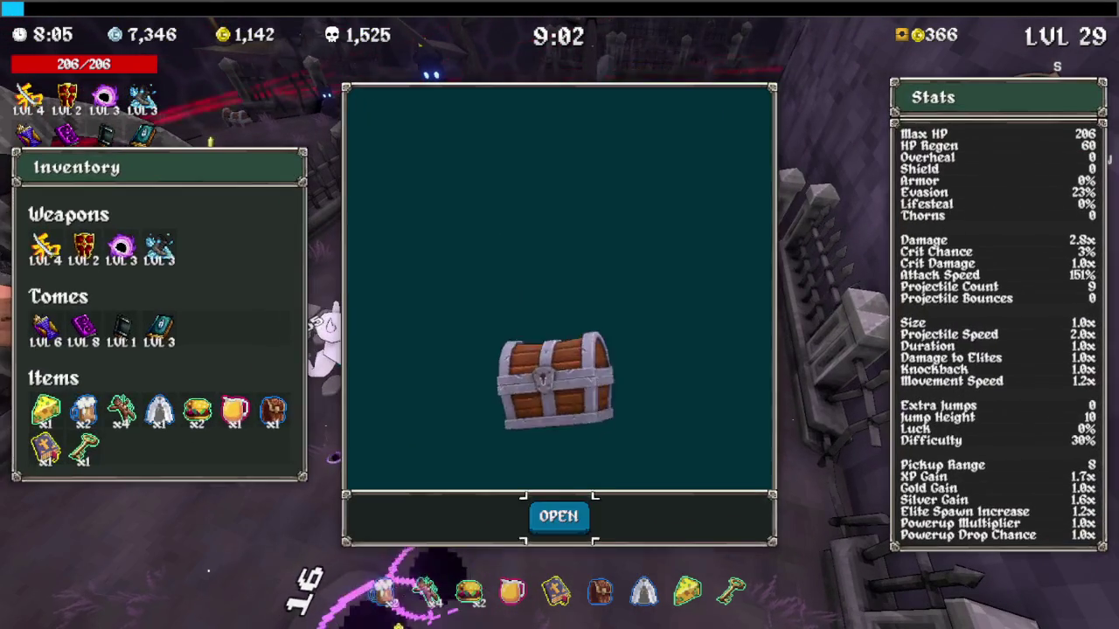
key(space)
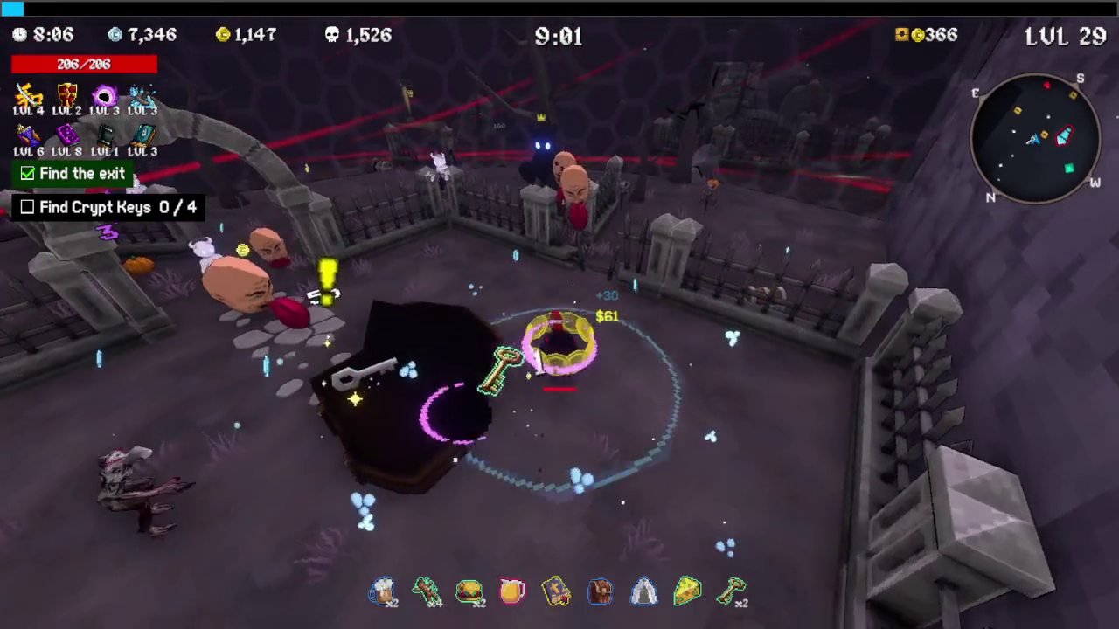
Circle Calcium's Dad from the fence to the stone arch until its health bar empties
key(w)
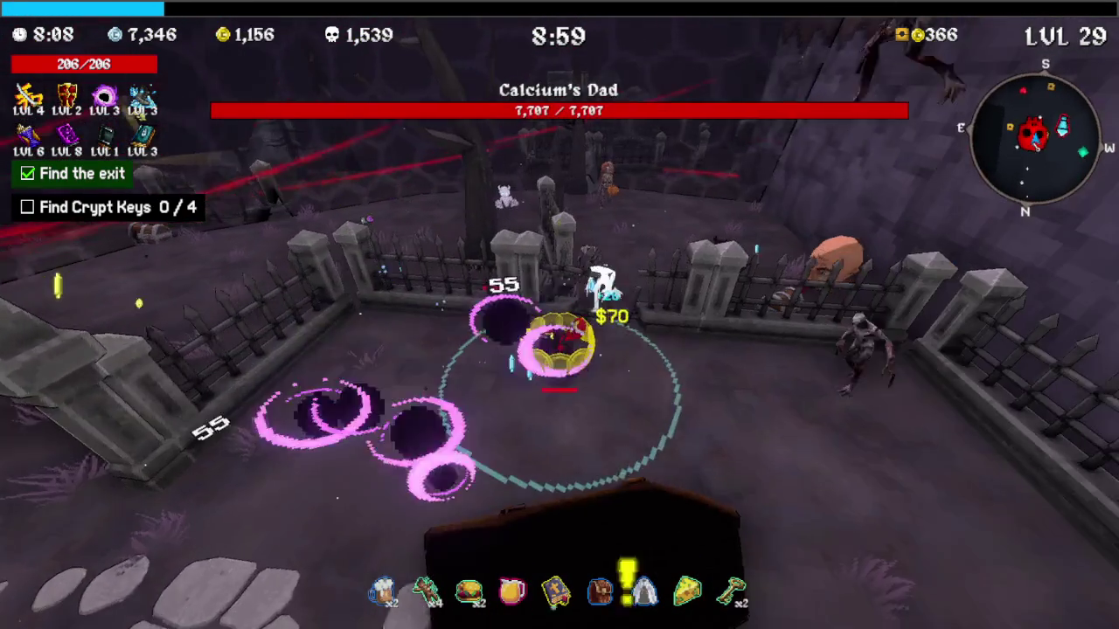
key(w)
key(w)
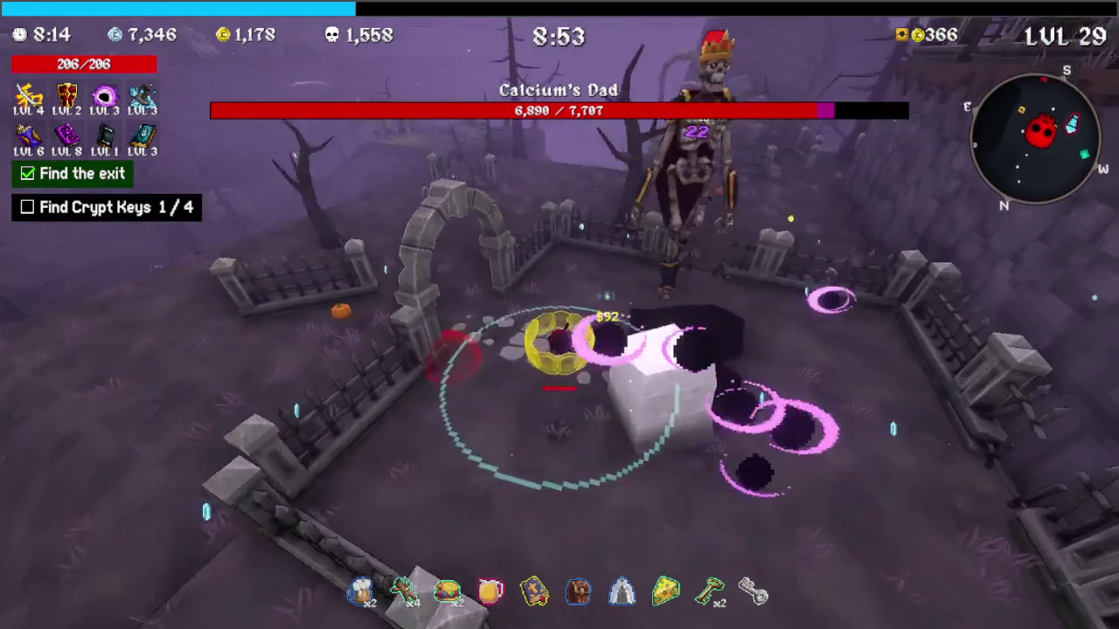
key(w)
key(w)
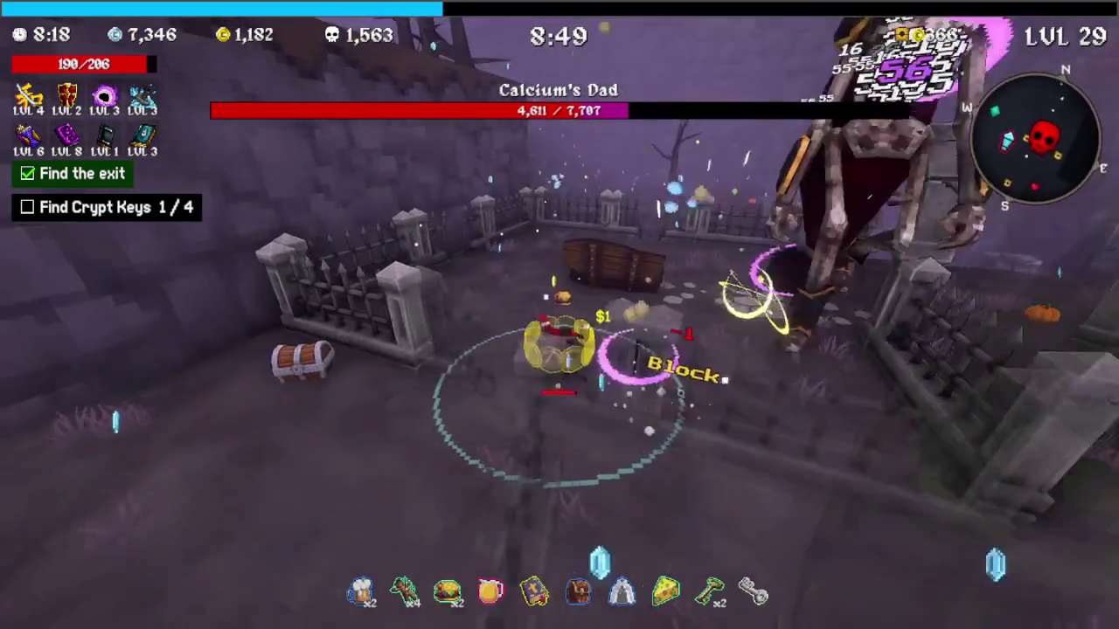
key(w)
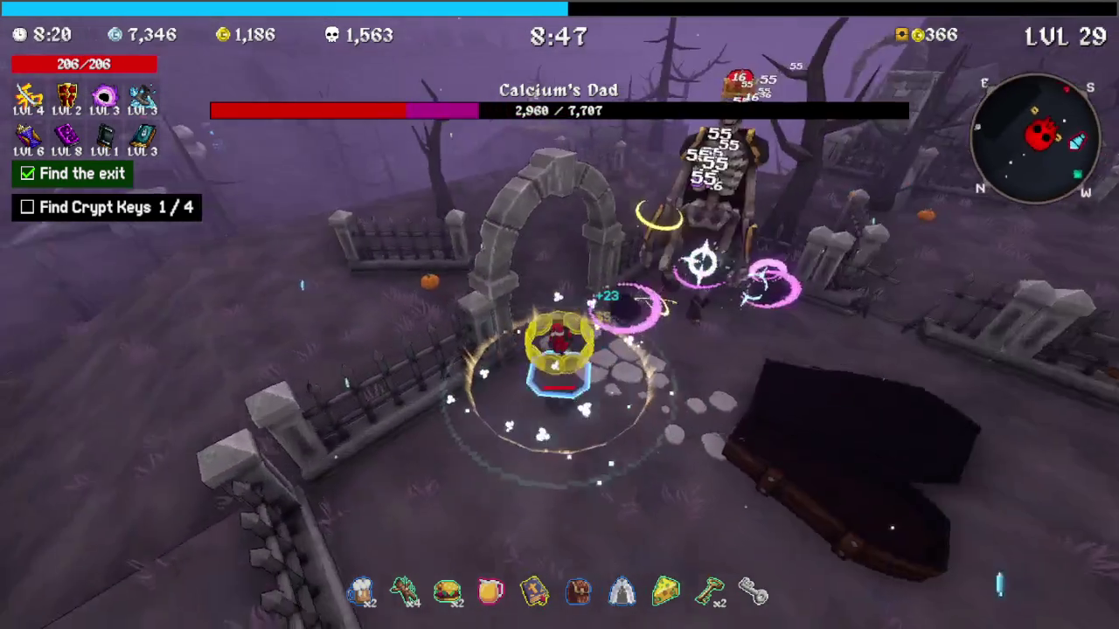
key(w)
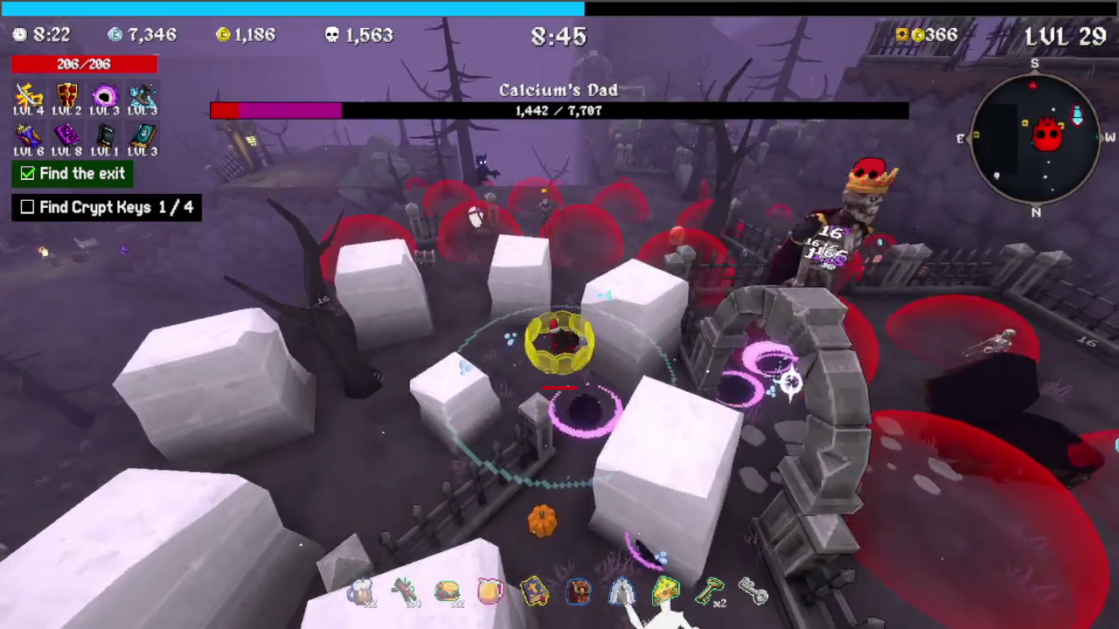
key(w)
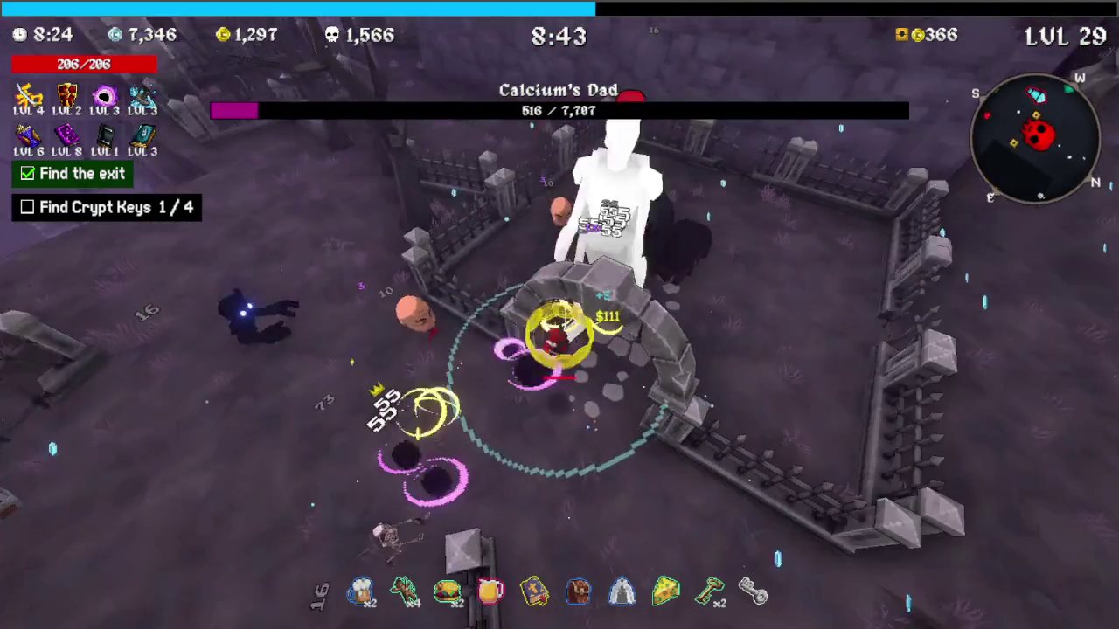
key(w)
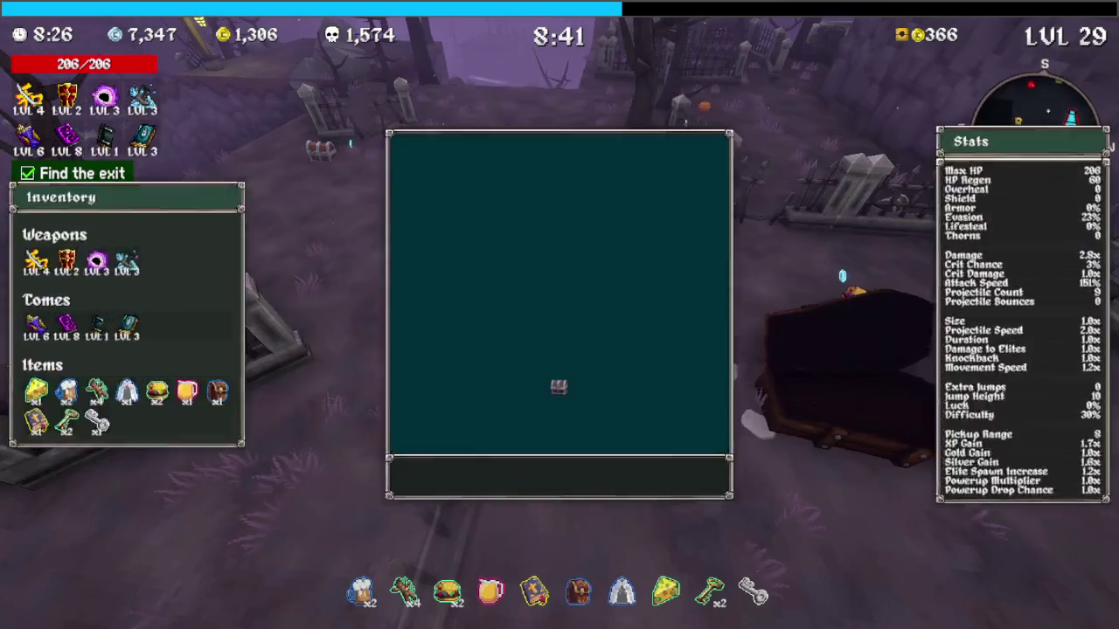
Open the nearby chest, then run to the next one and claim the syringe
key(w)
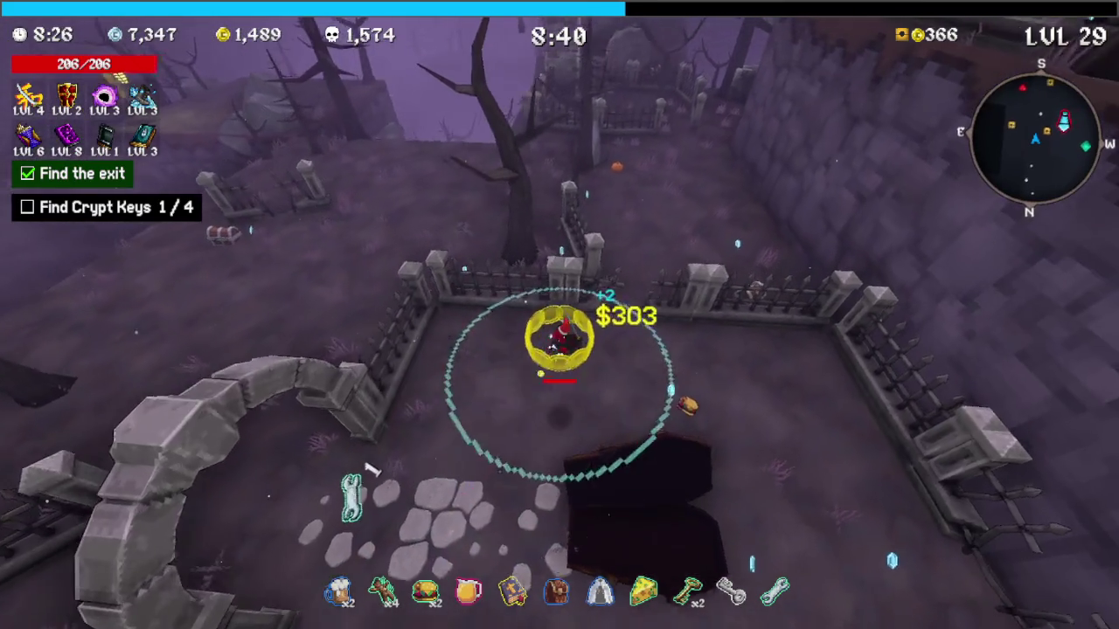
key(w)
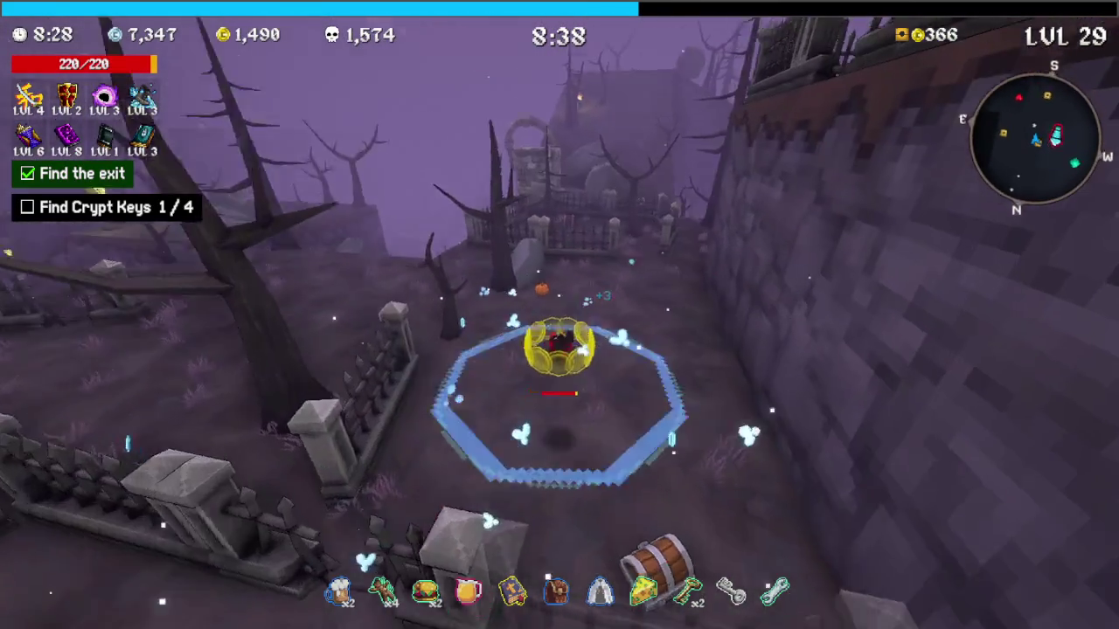
key(e)
key(w)
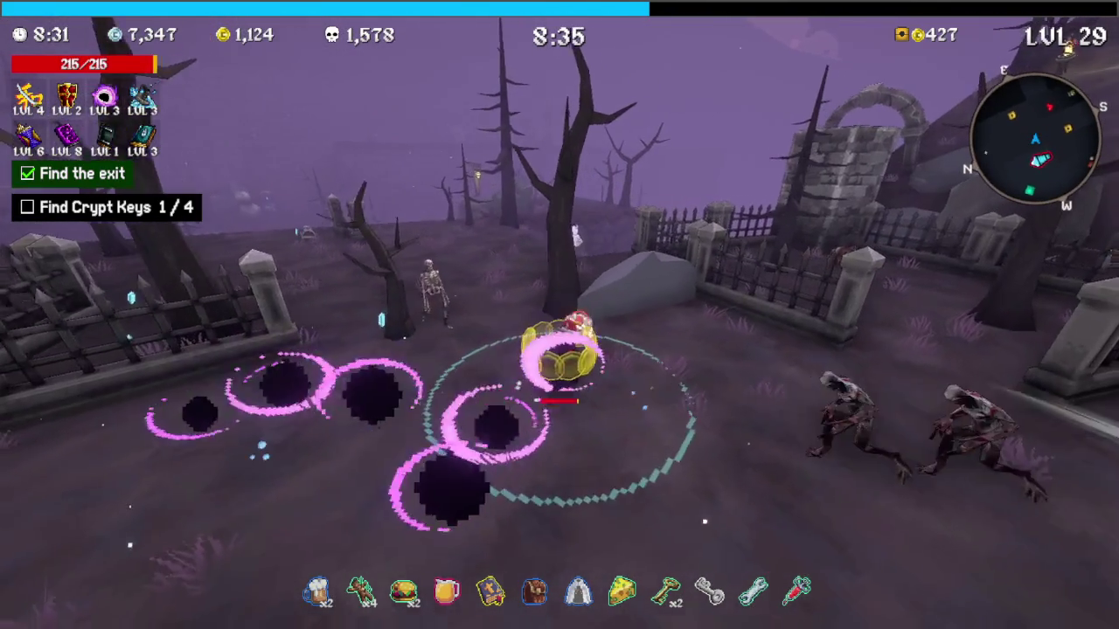
Open another chest, then sweep the graveyard for gold to the chest by the rock
key(w)
key(w)
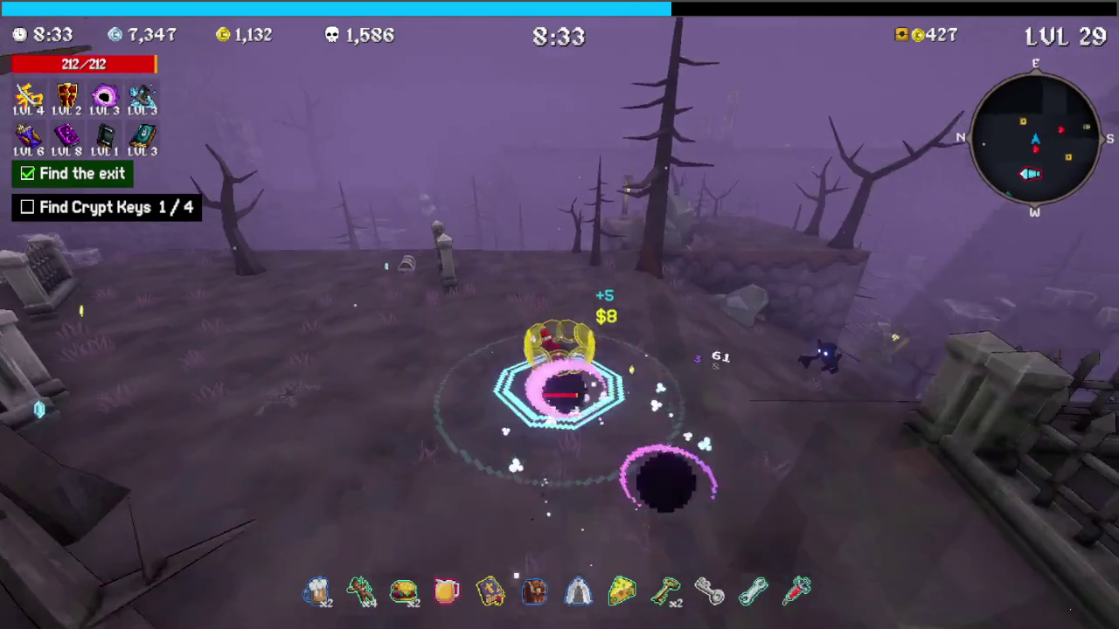
key(w)
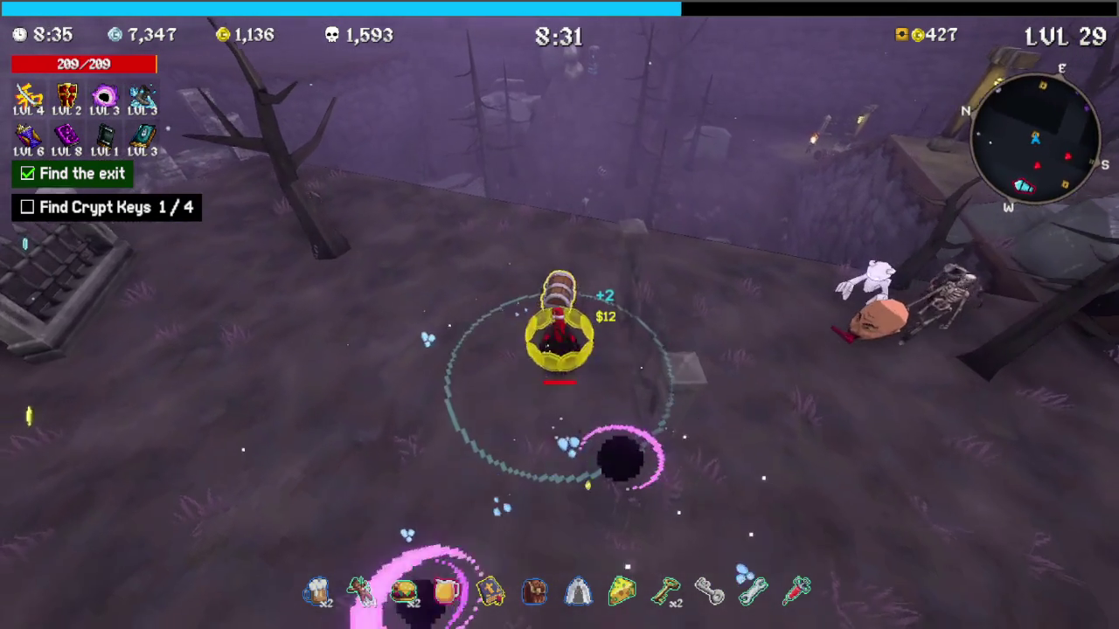
key(e)
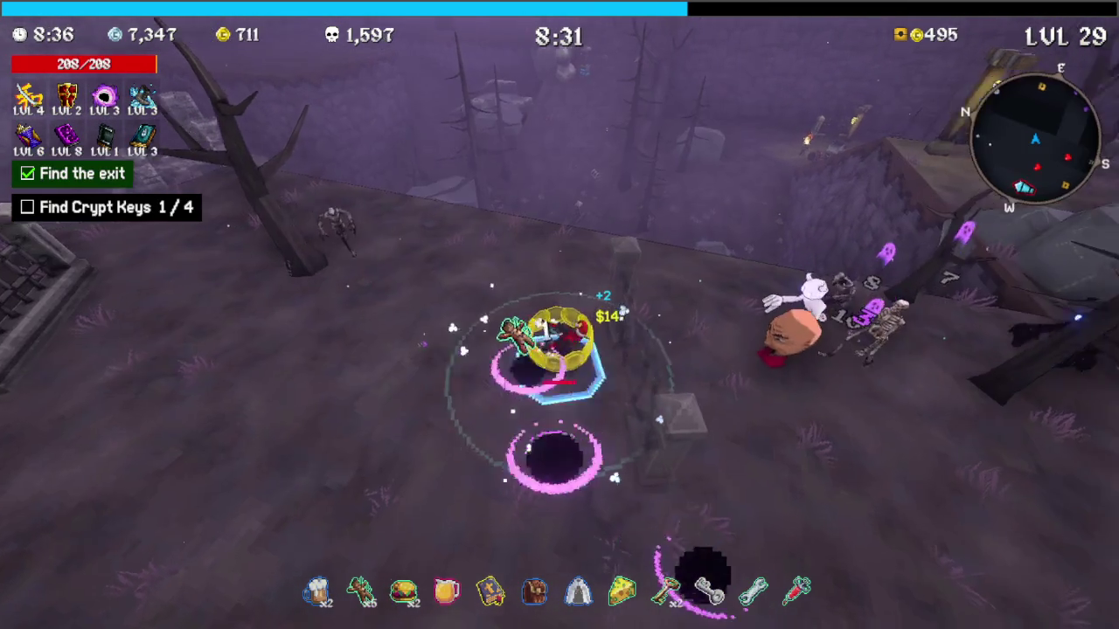
key(w)
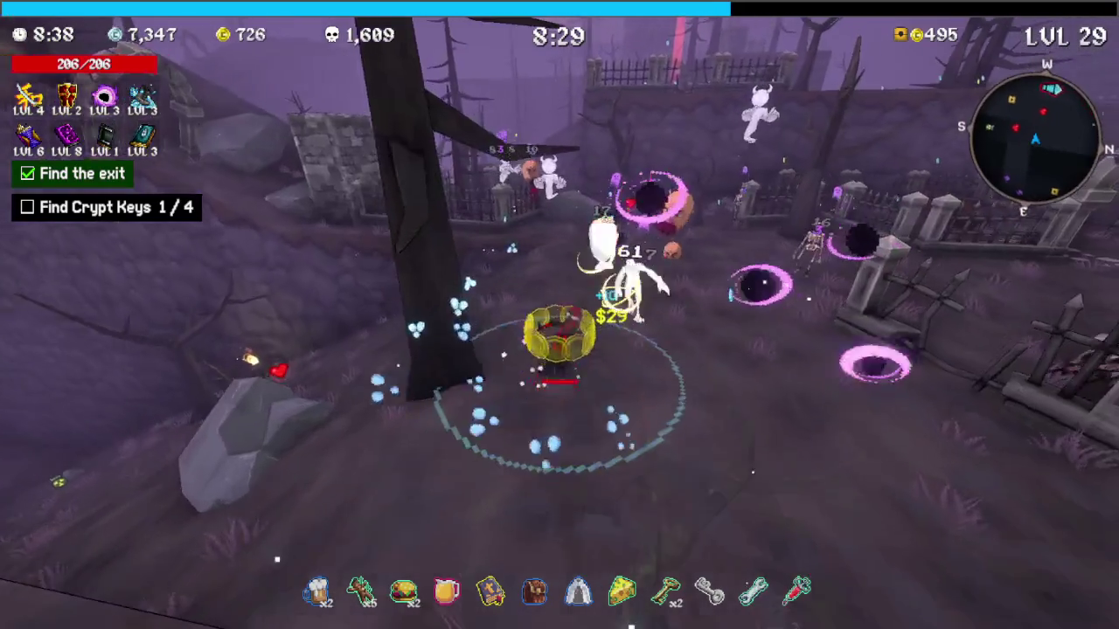
key(w)
key(w)
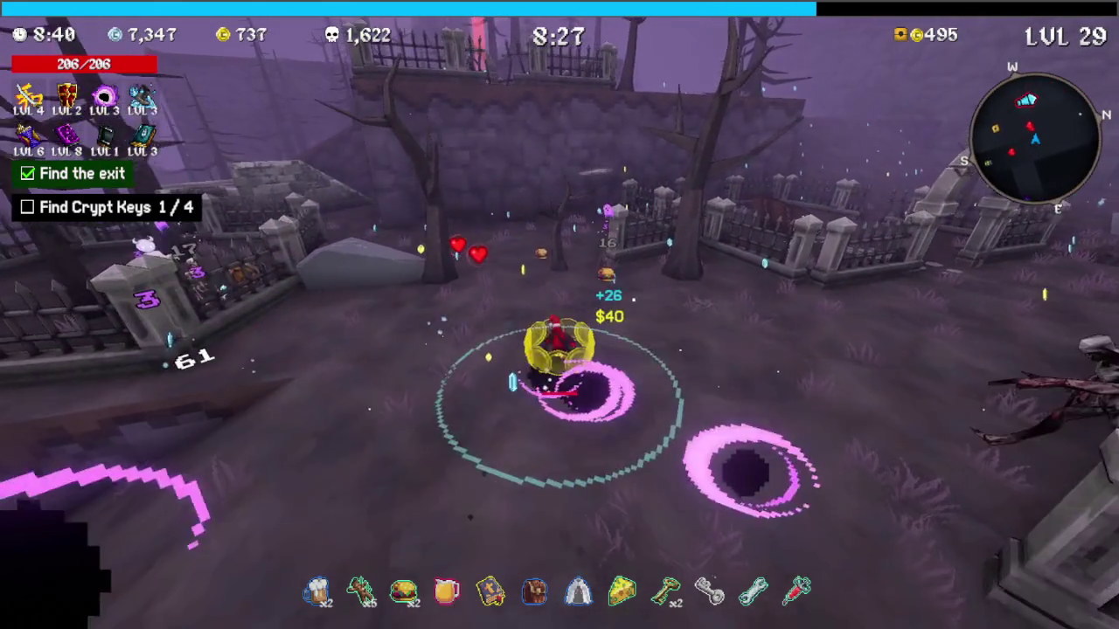
key(w)
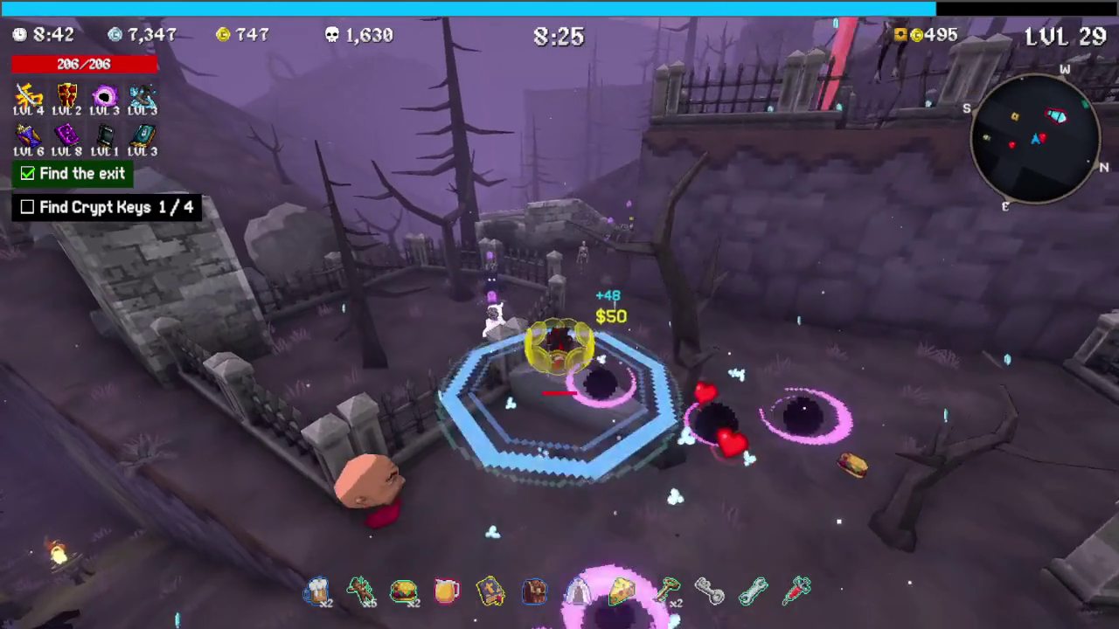
key(w)
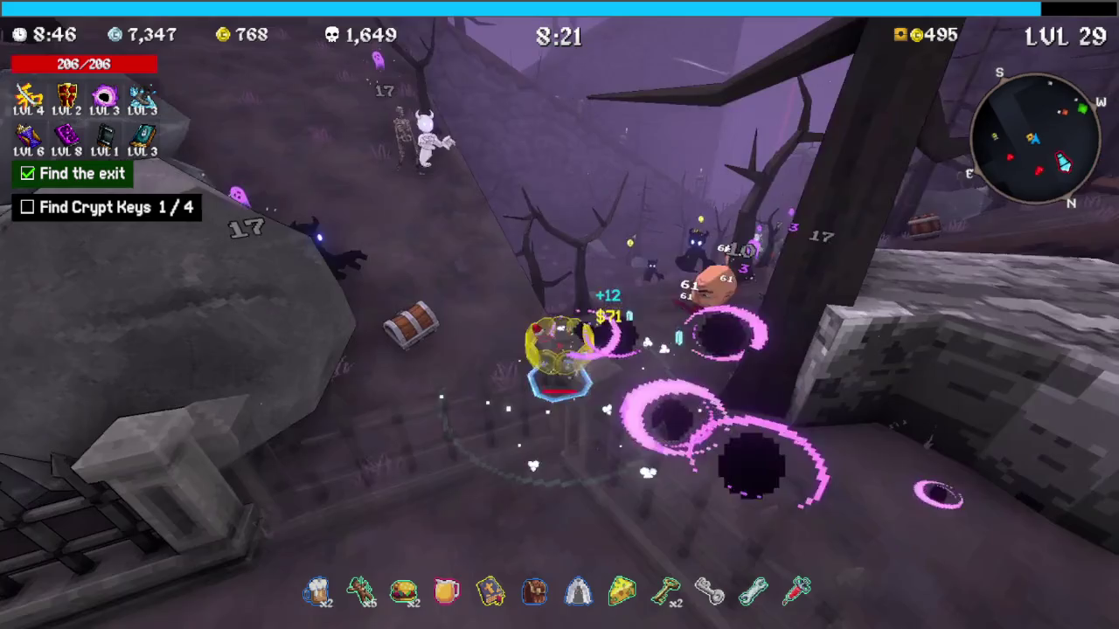
key(w)
key(e)
key(e)
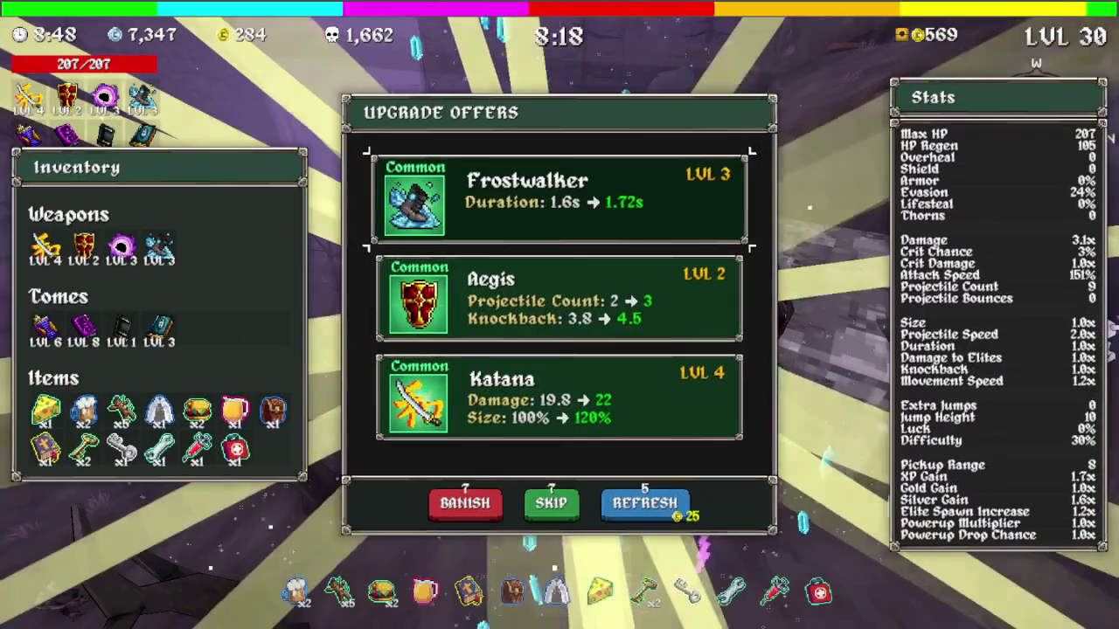
Pick the Katana upgrade and head down the slope through the graveyard
key(s)
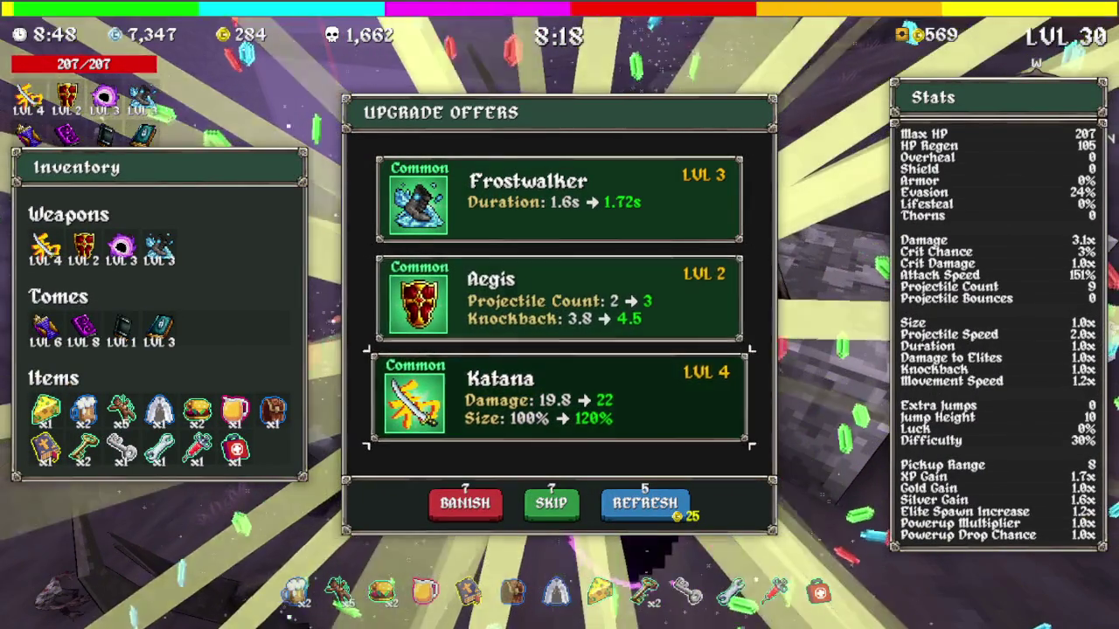
key(e)
key(w)
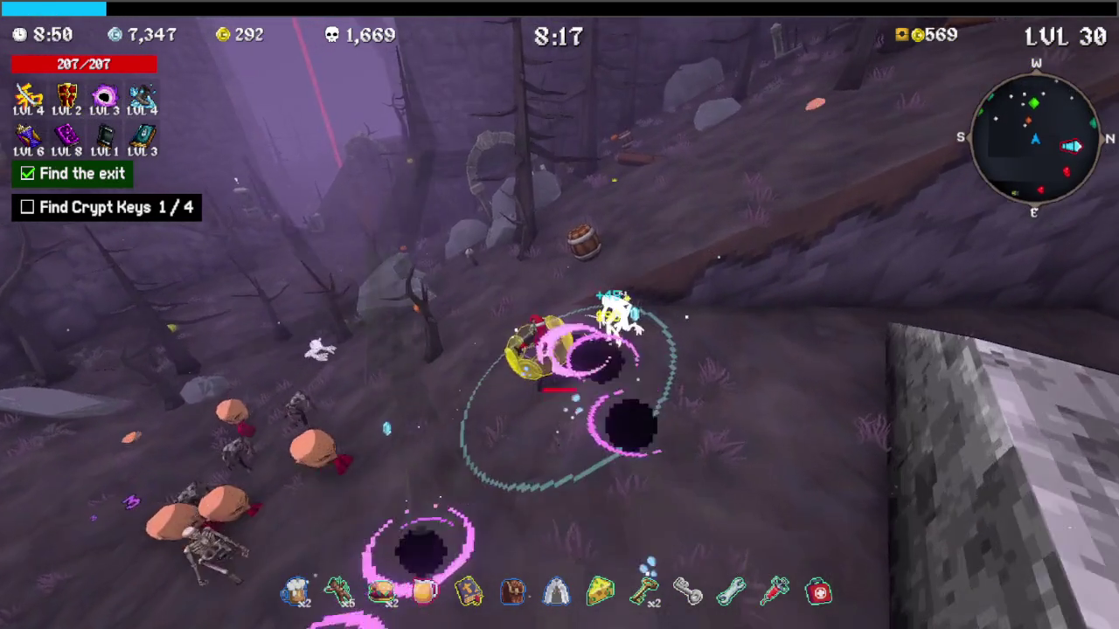
key(w)
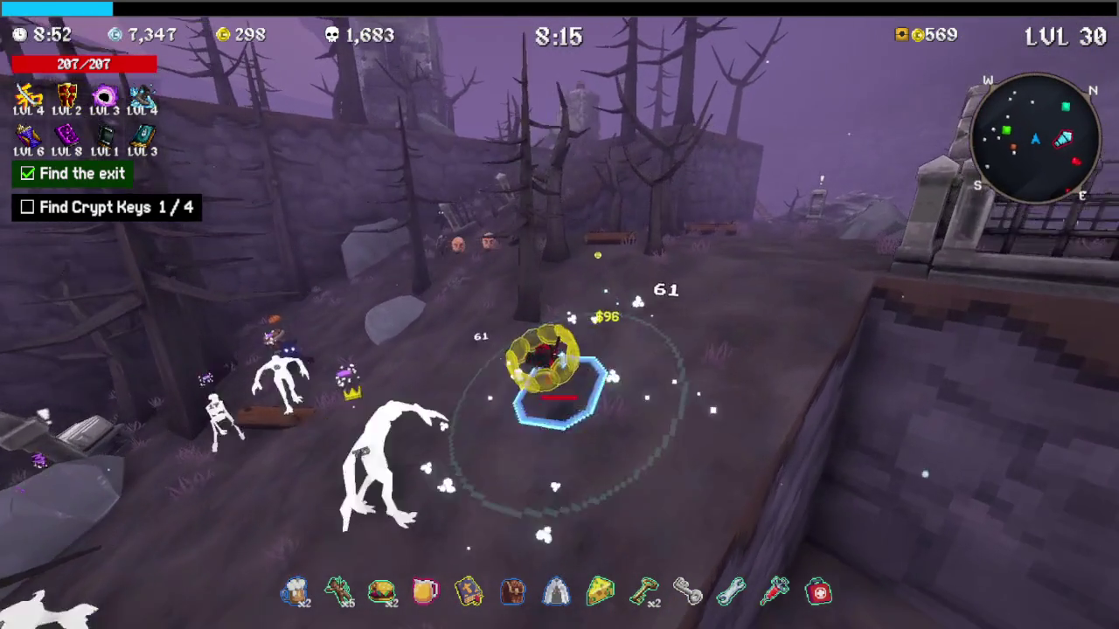
Run past the trees and charge the Charge Shrine until its Epic rewards appear
key(w)
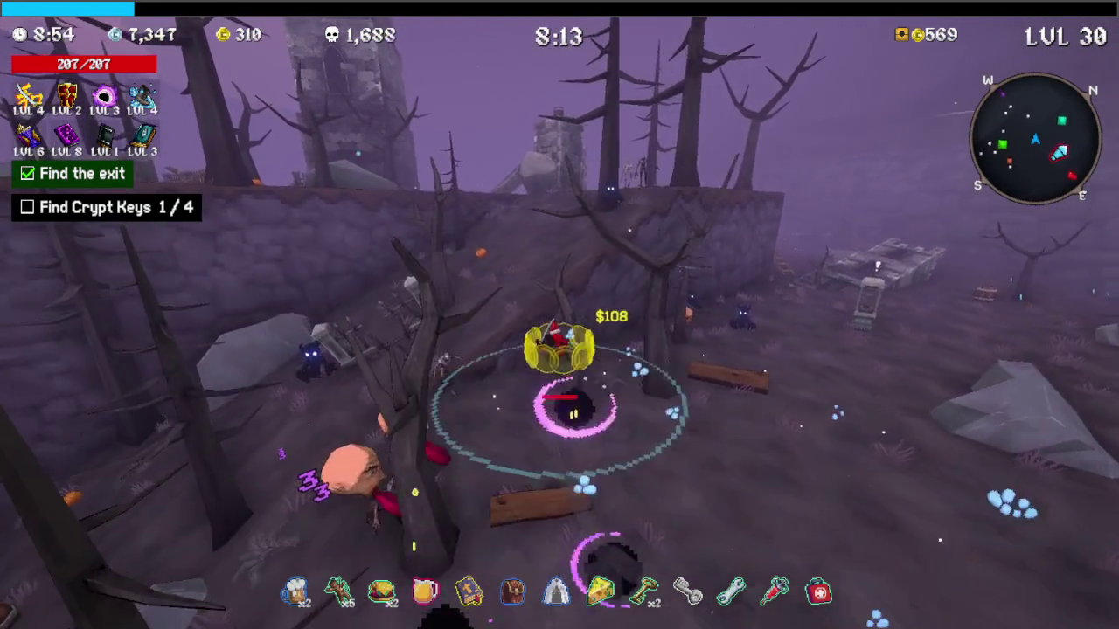
key(w)
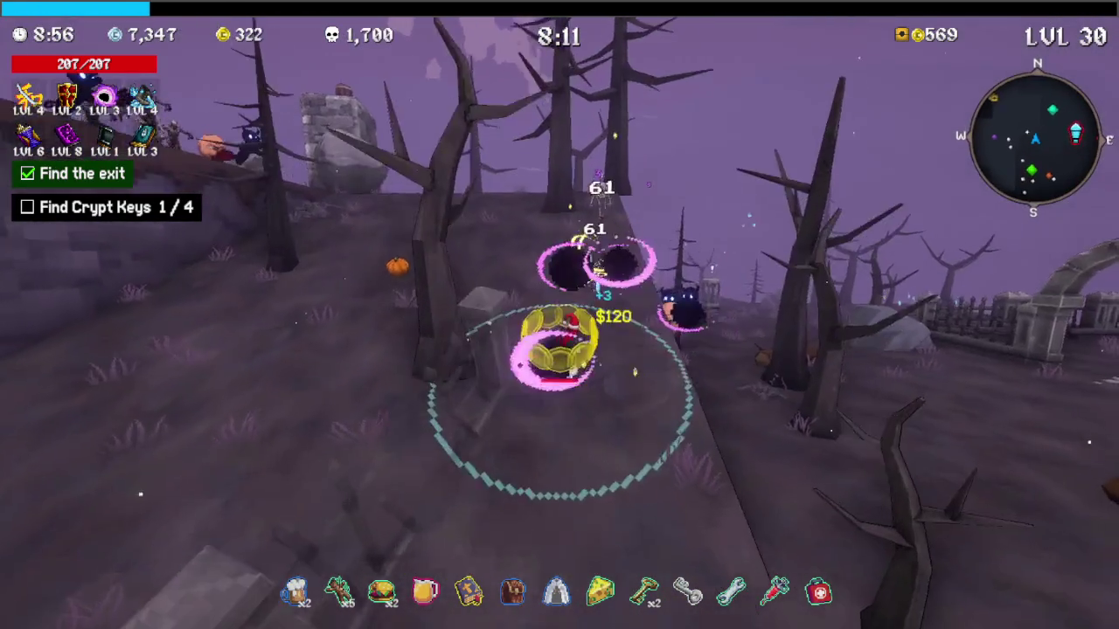
key(w)
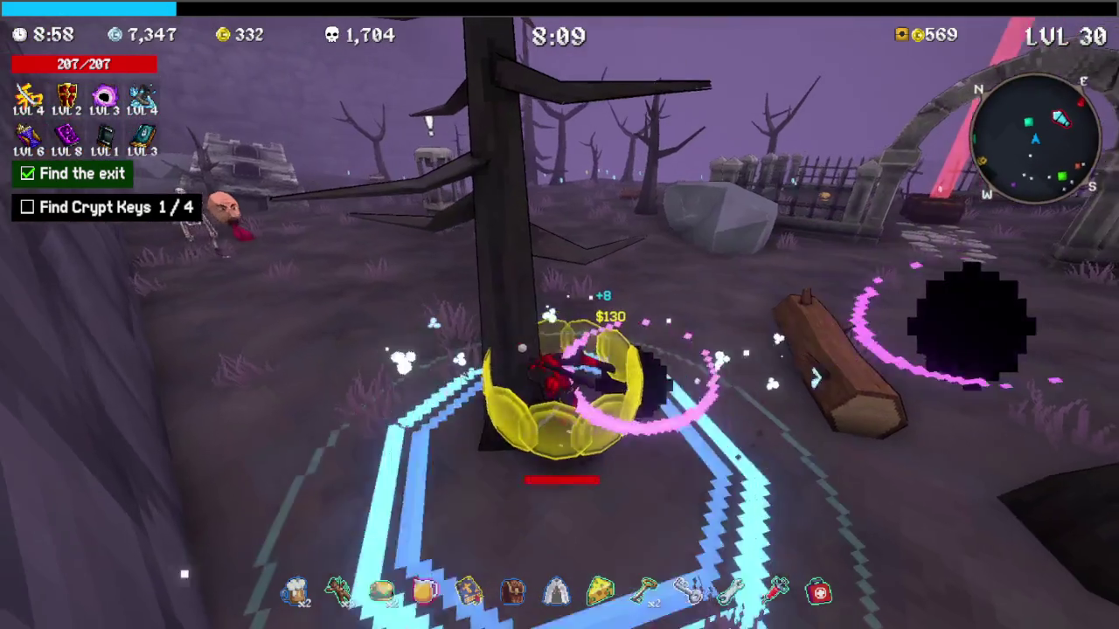
key(w)
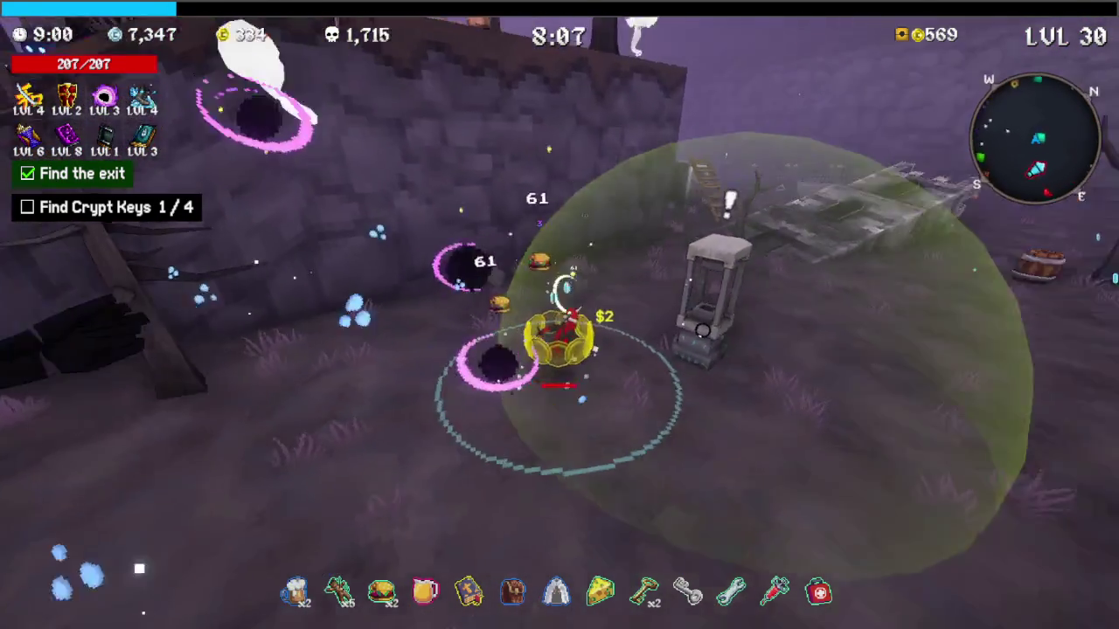
key(w)
key(w)
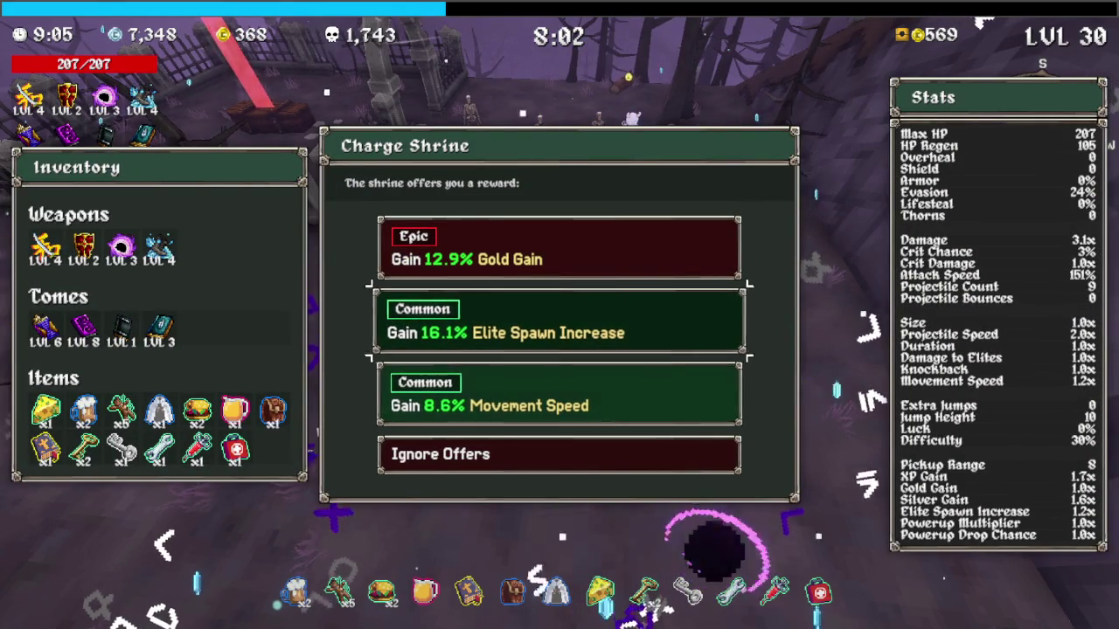
Take the Elite Spawn Increase reward, cross the graveyard, and raise the Evasion Tome to level 2
key(space)
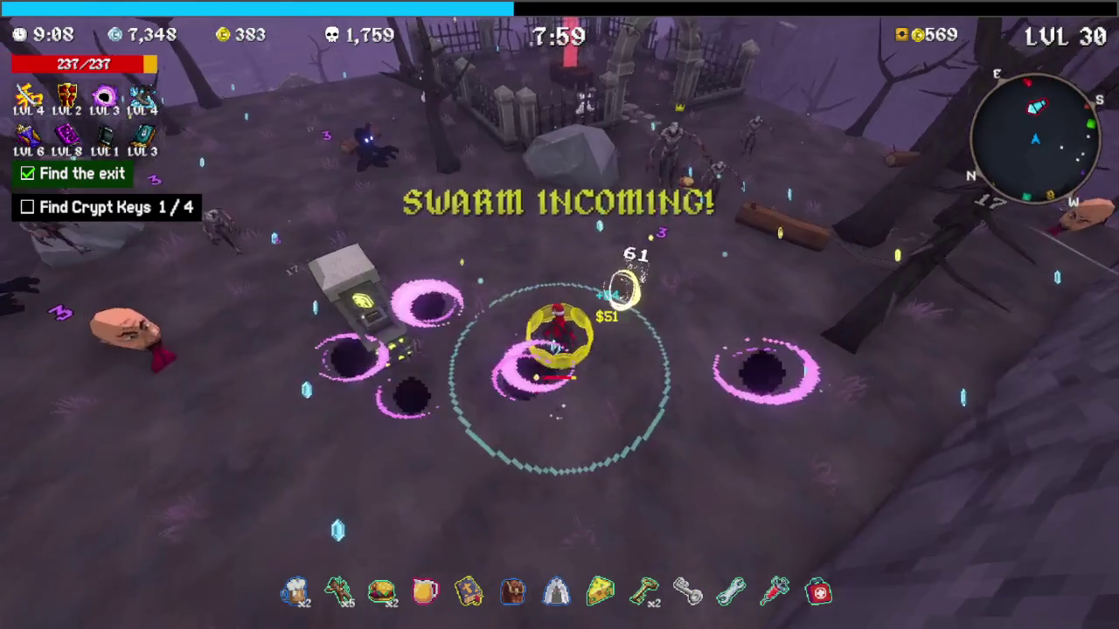
key(w)
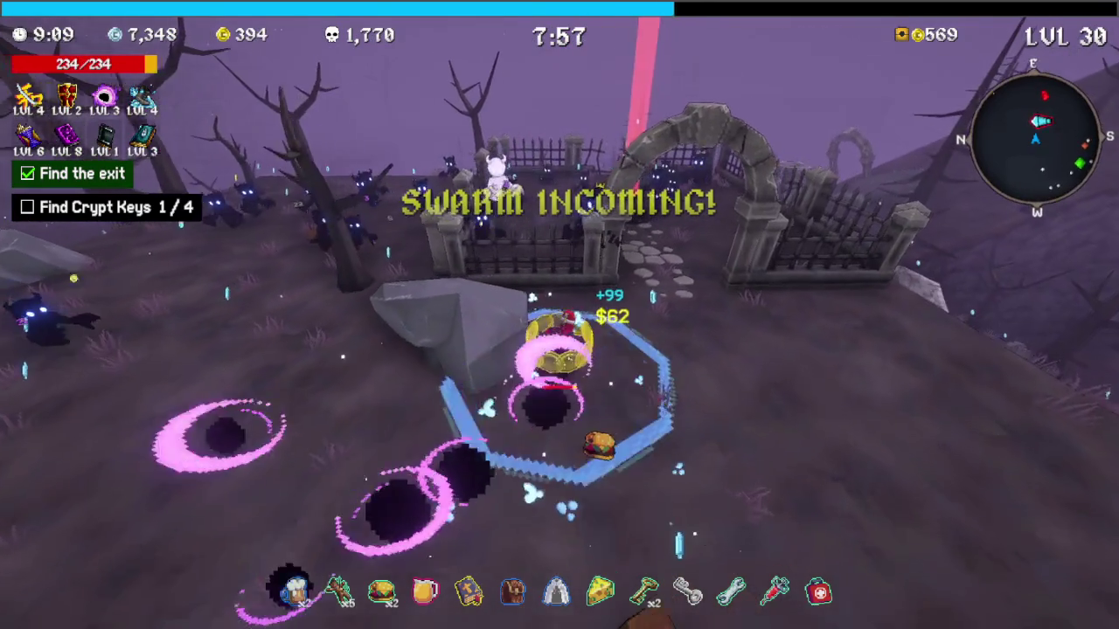
key(w)
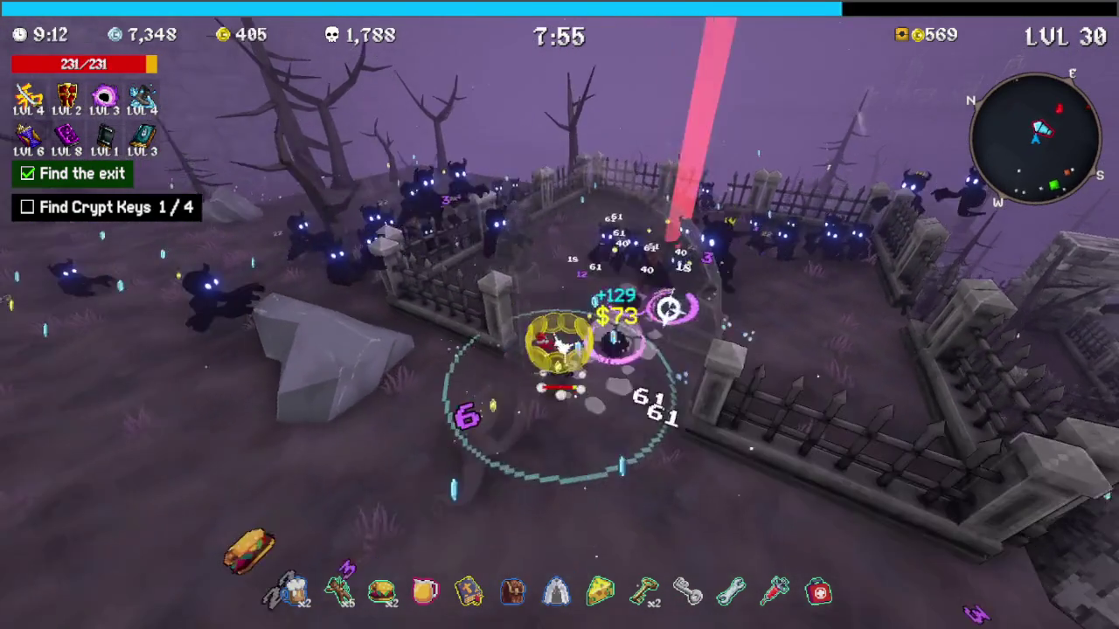
key(w)
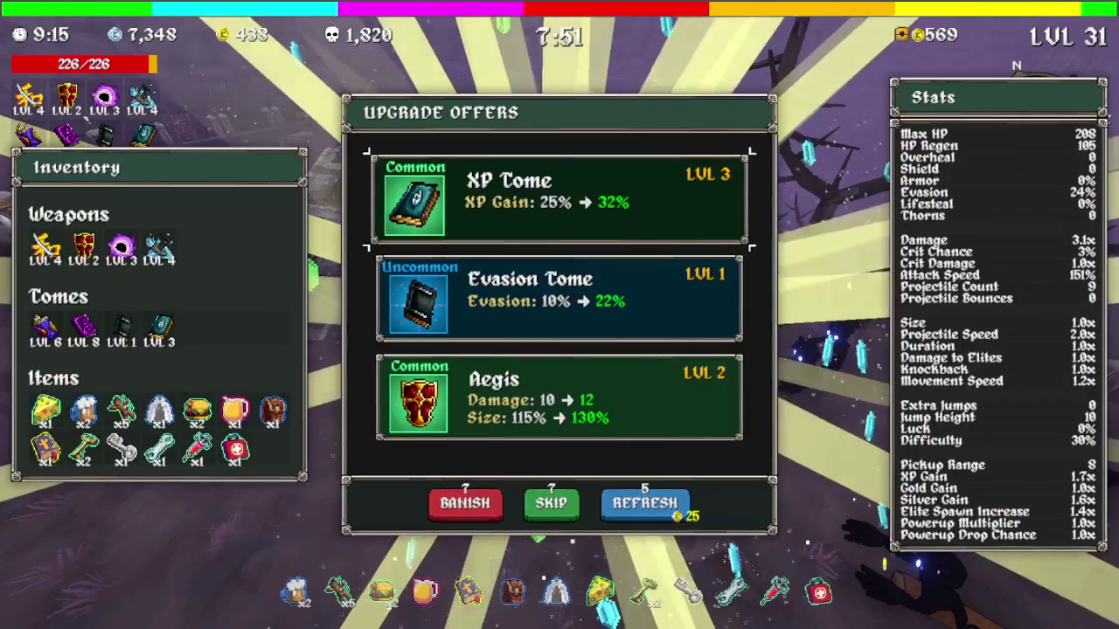
key(Return)
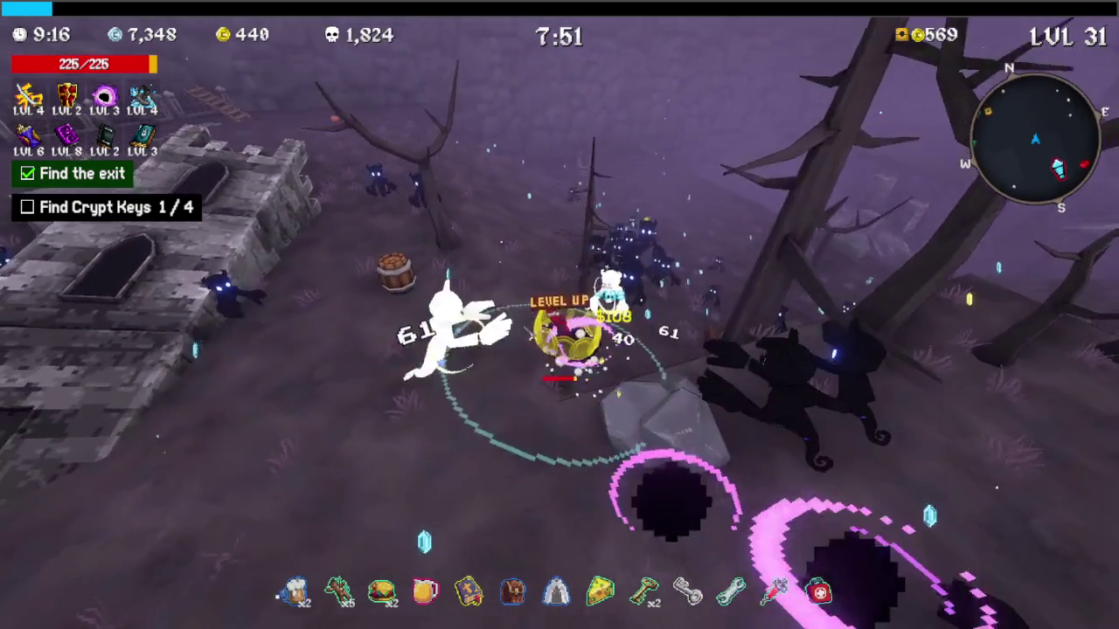
Climb the ramp along the castle walls into the horde and raise the Quantity Tome to level 9
key(w)
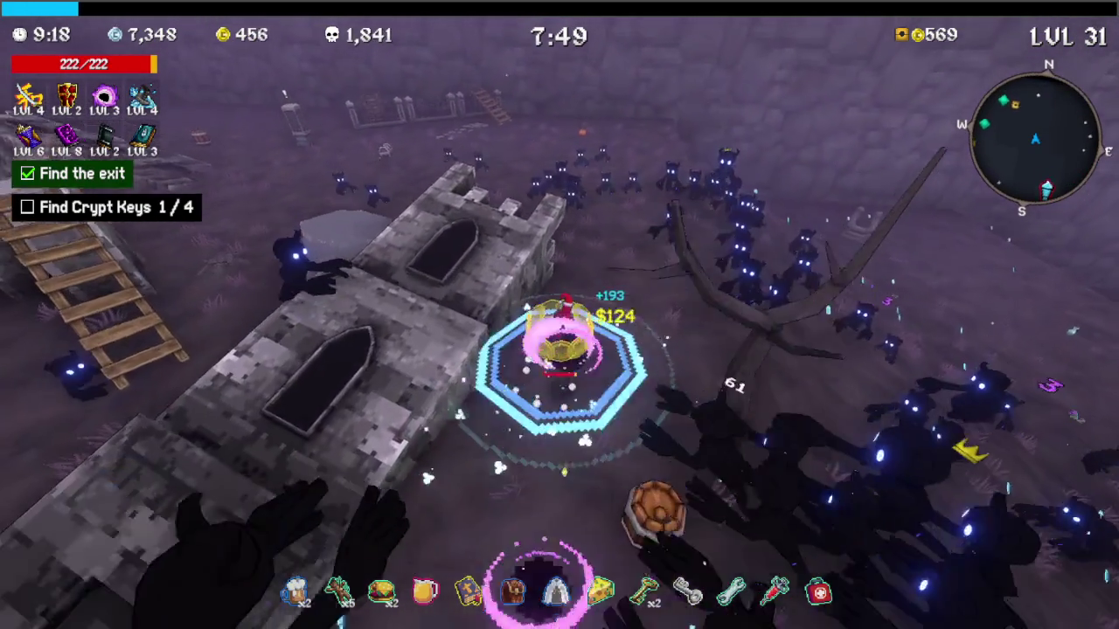
key(w)
key(w)
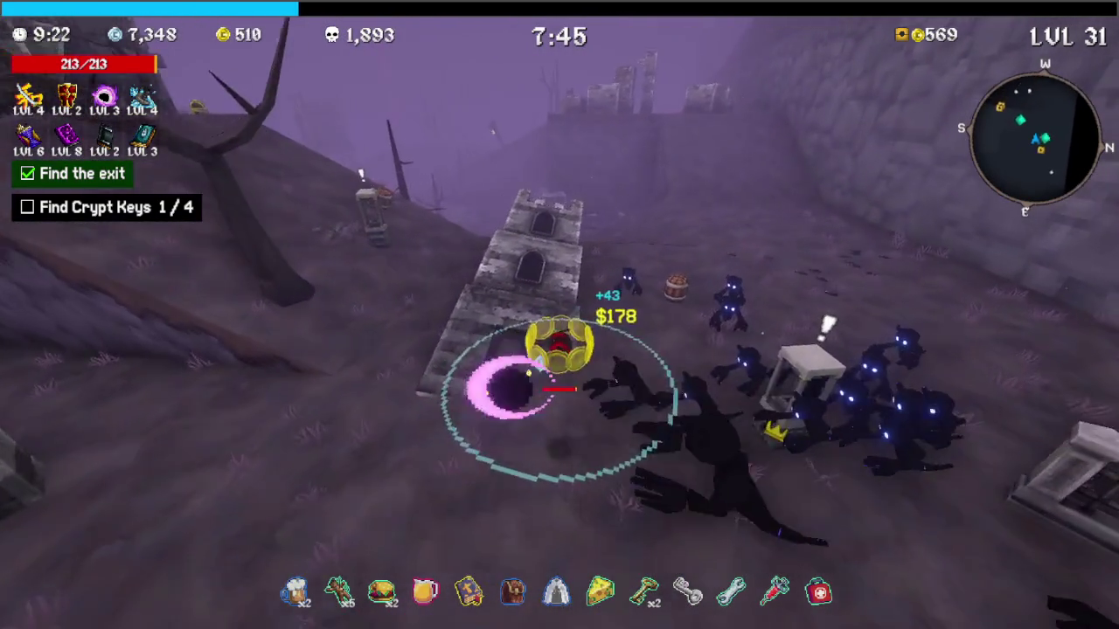
key(w)
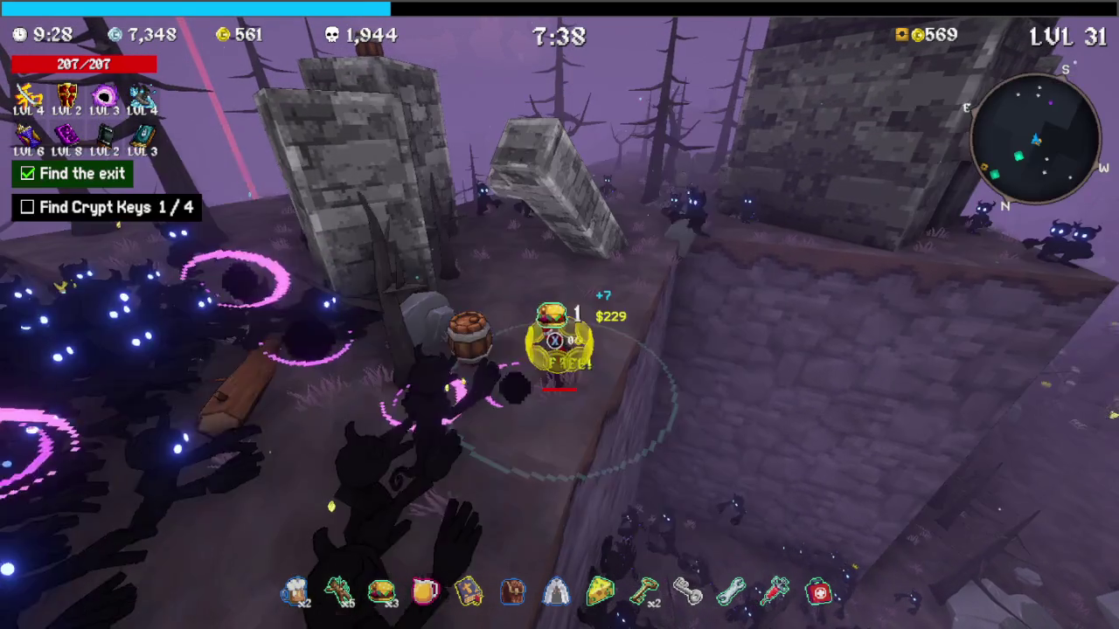
key(w)
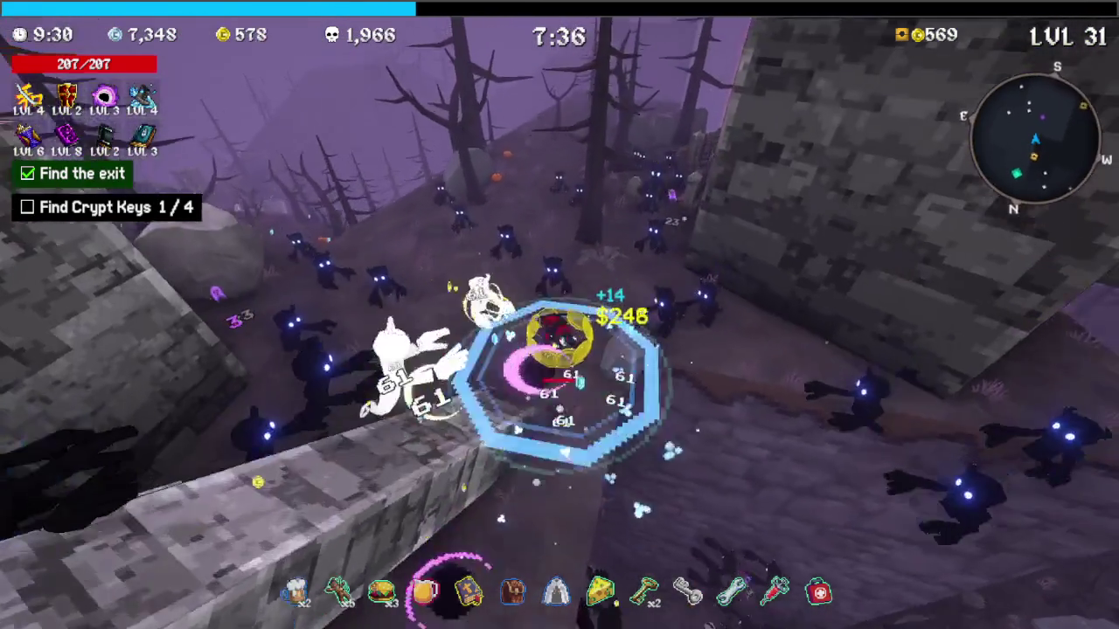
key(w)
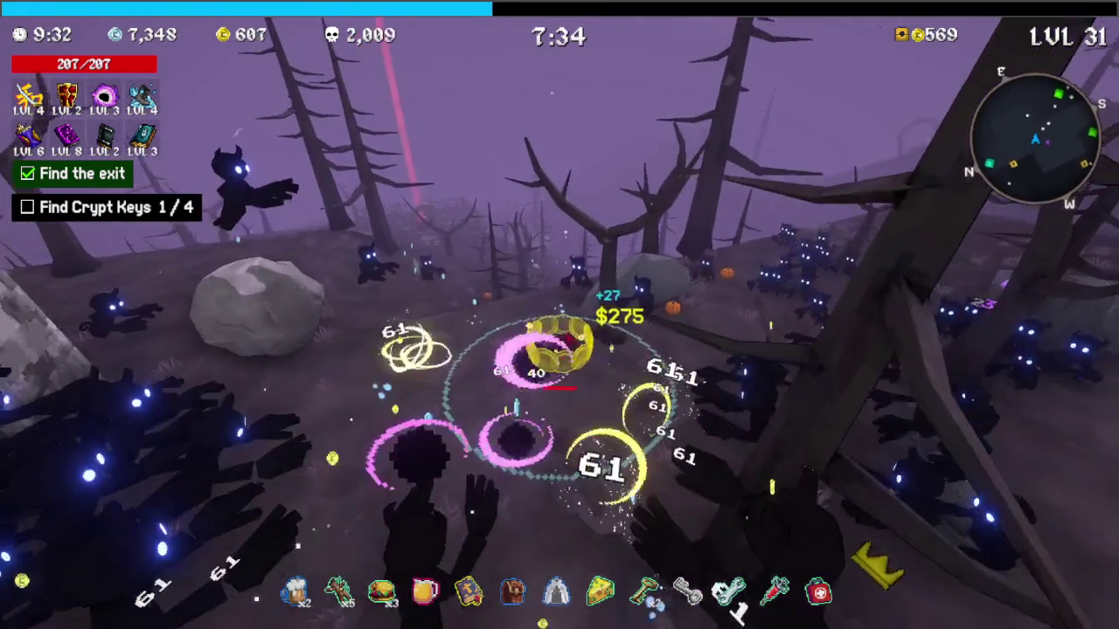
key(w)
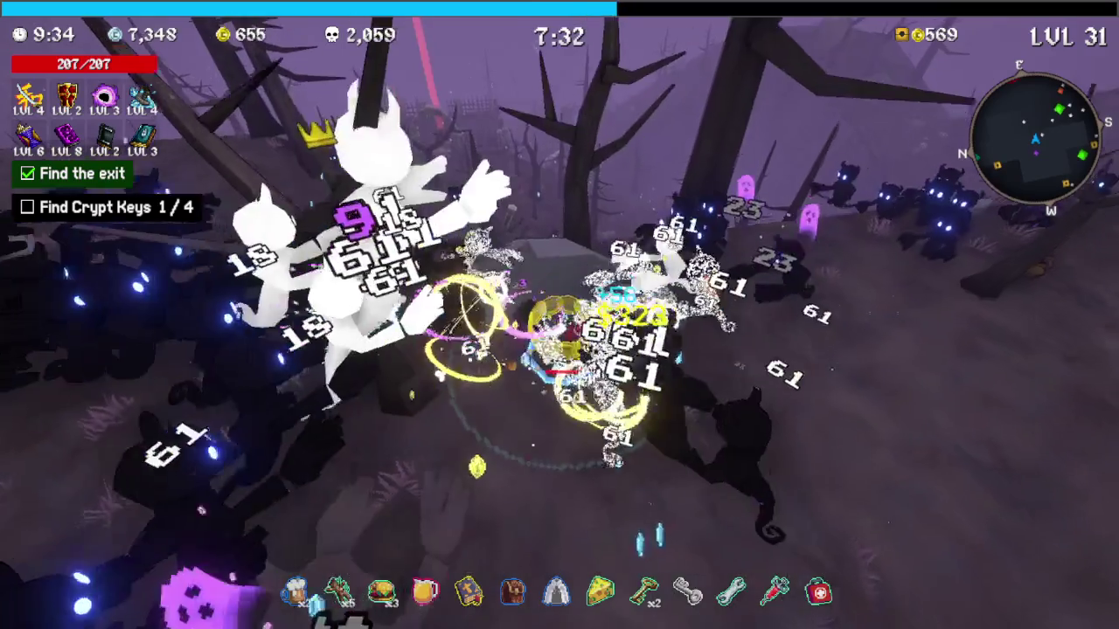
key(w)
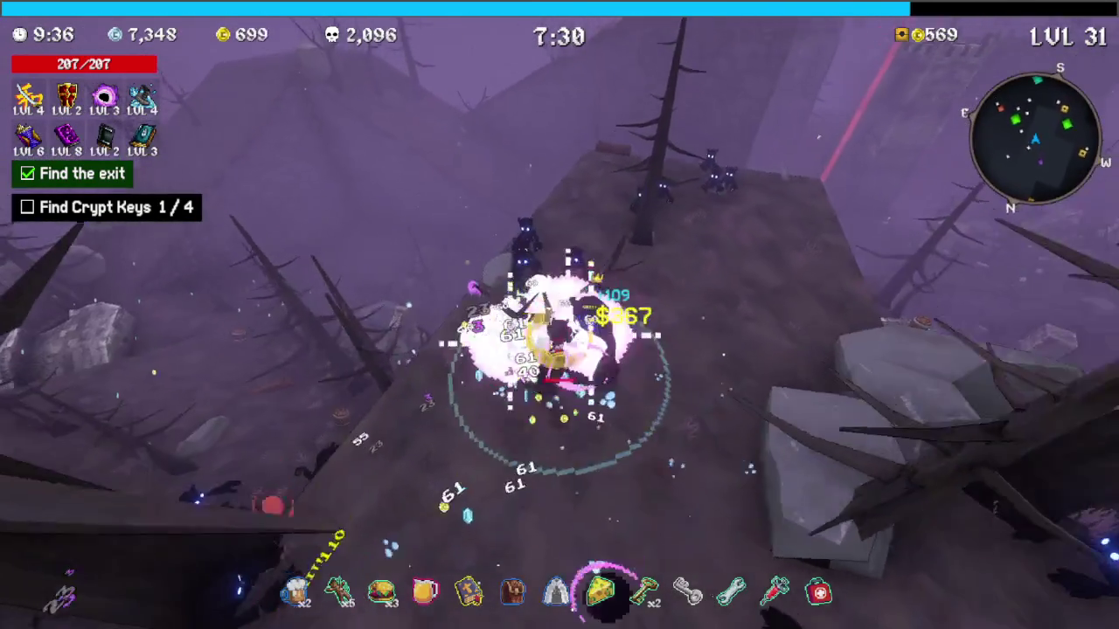
key(w)
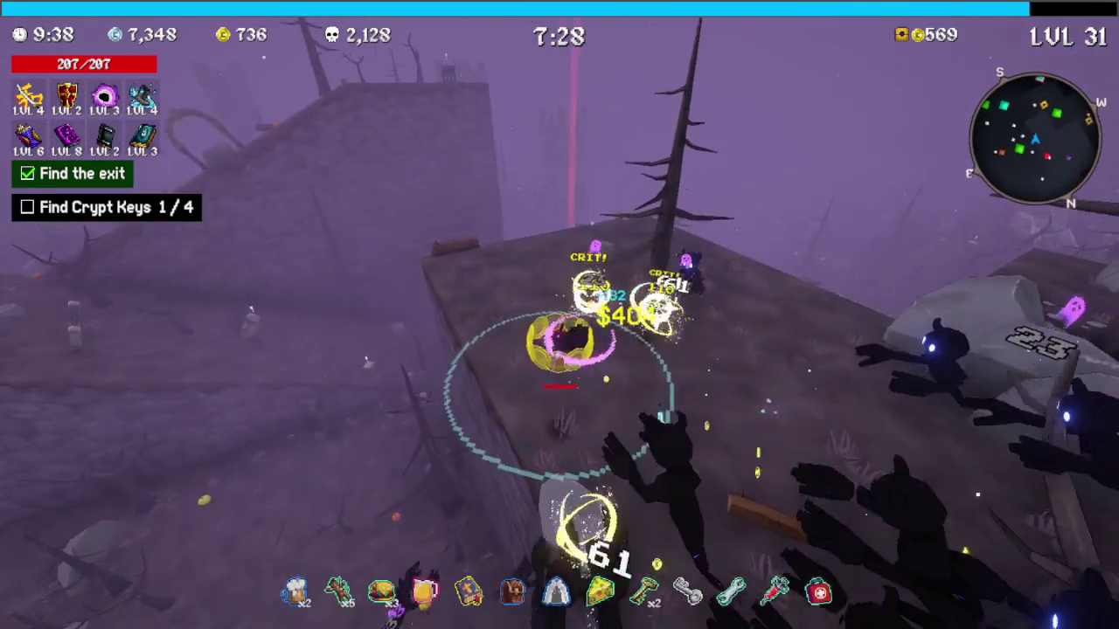
key(w)
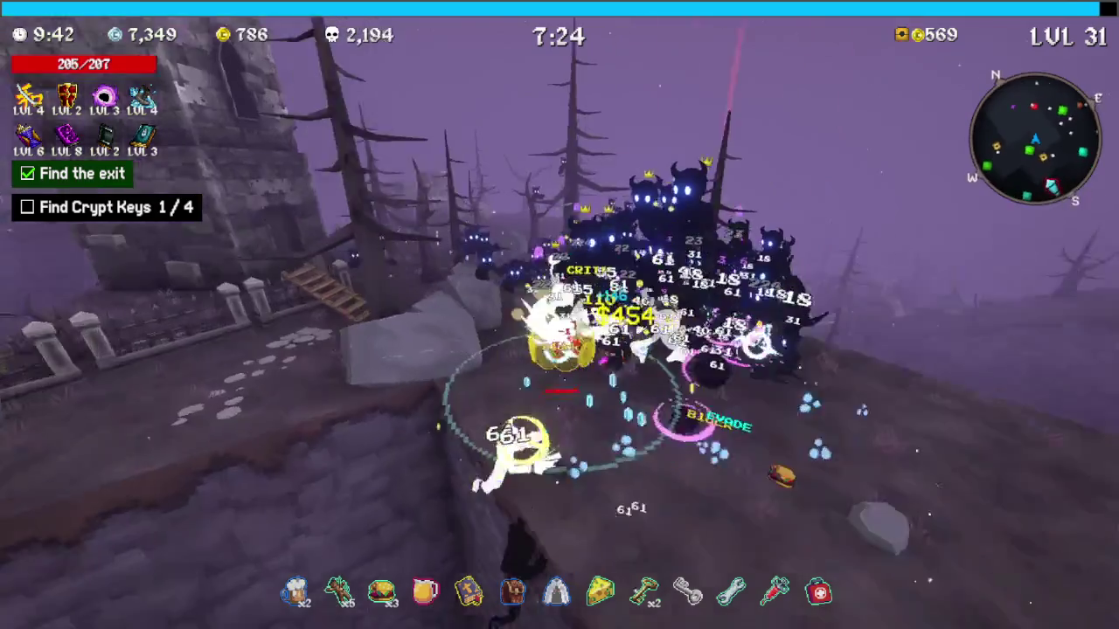
key(2)
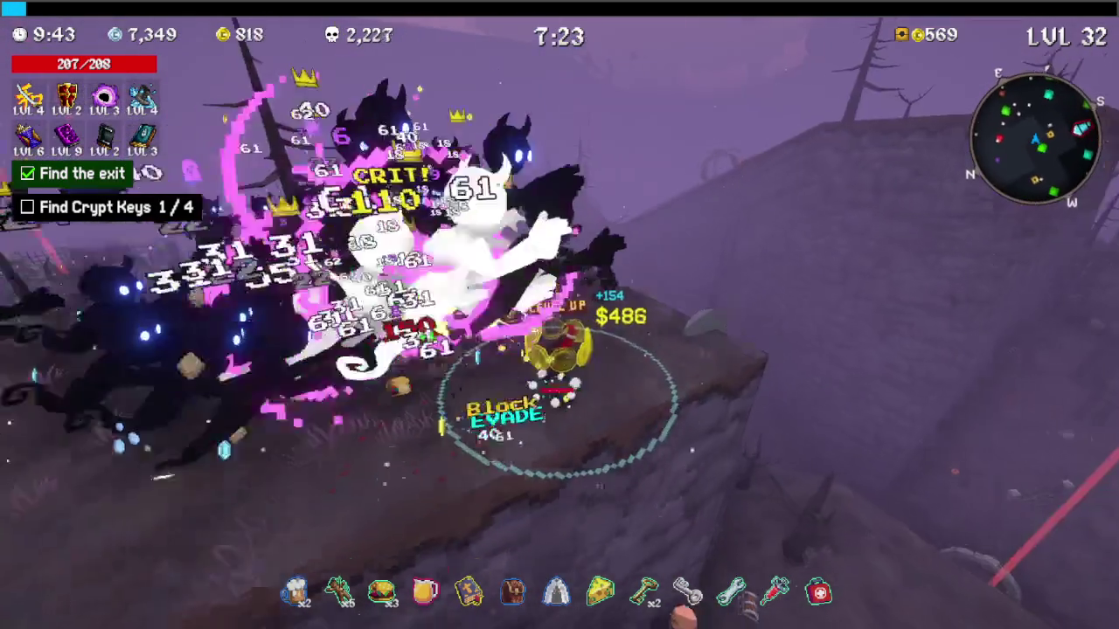
Cross the graveyard to the charged shrine offering Size, Powerup Multiplier or Difficulty
key(w)
key(d)
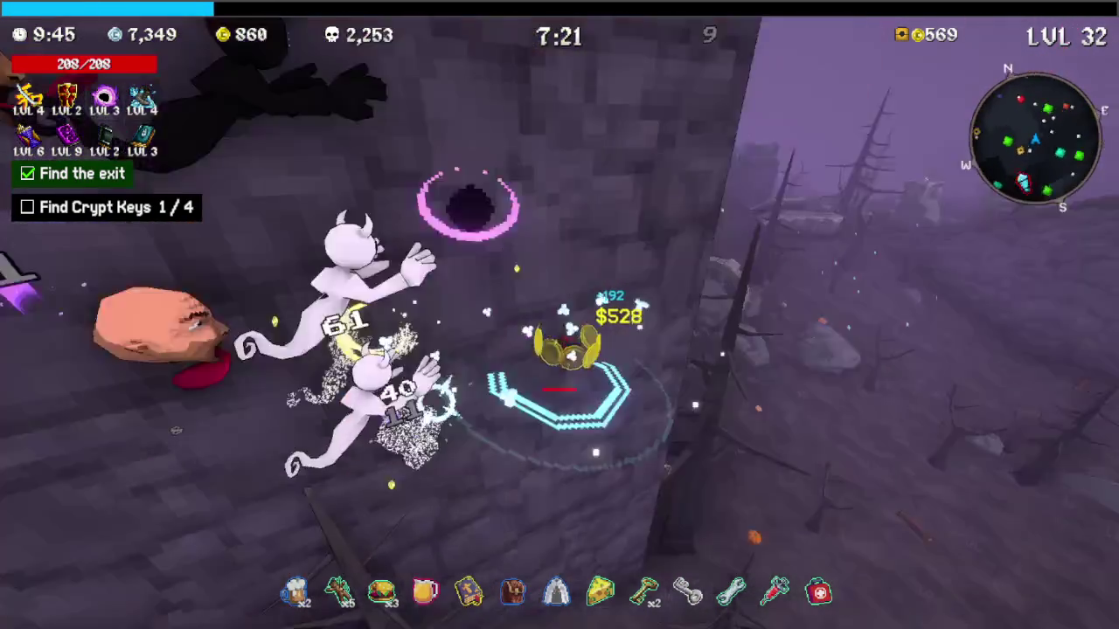
key(w)
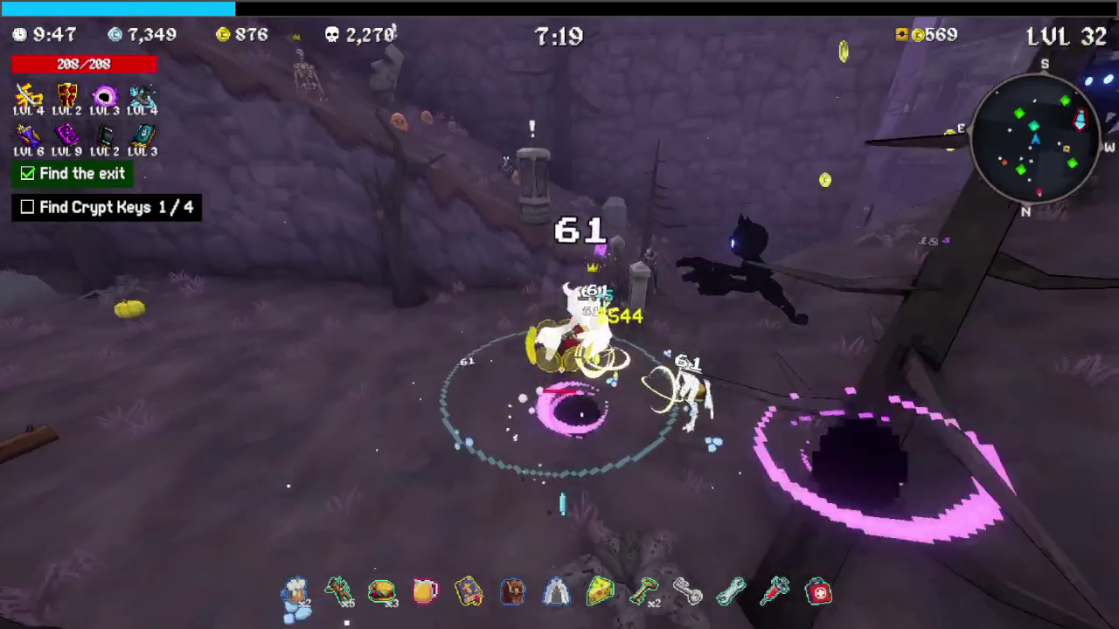
key(w)
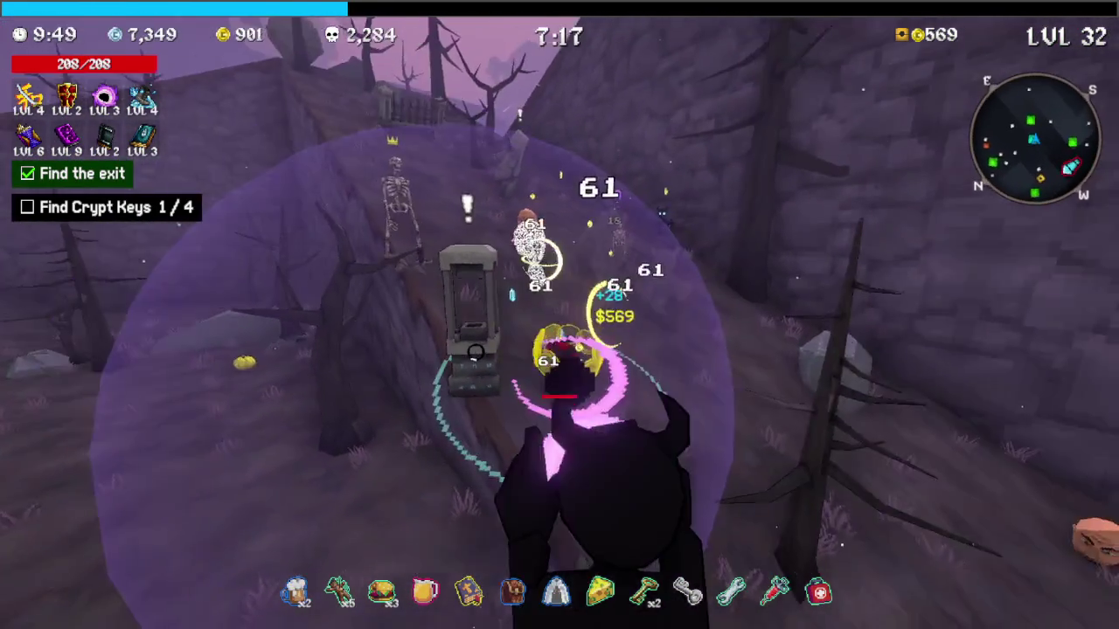
key(w)
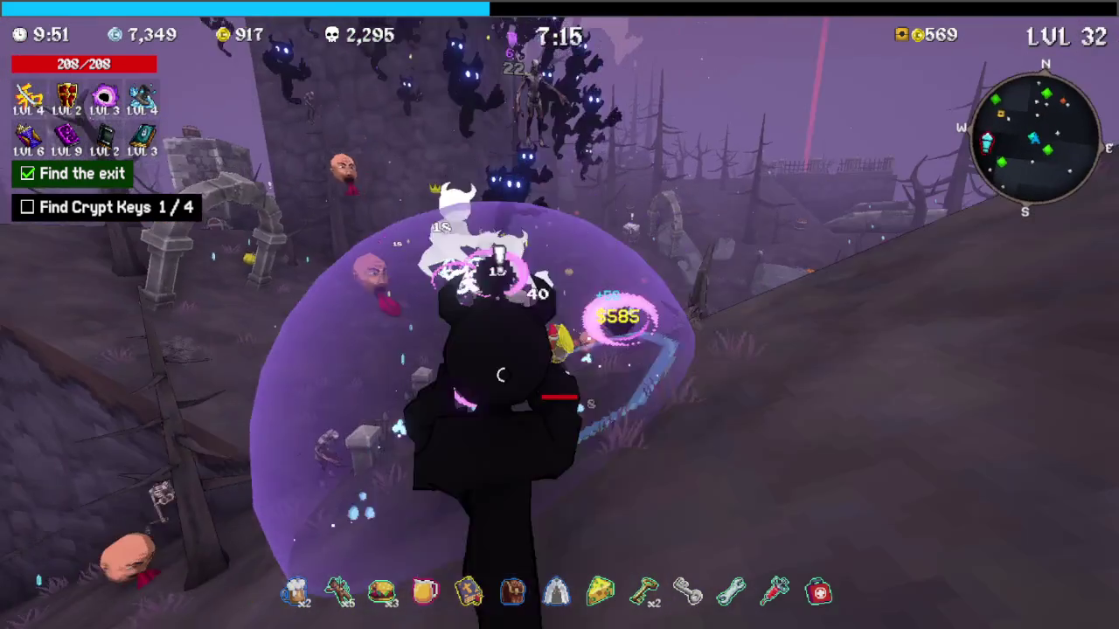
key(w)
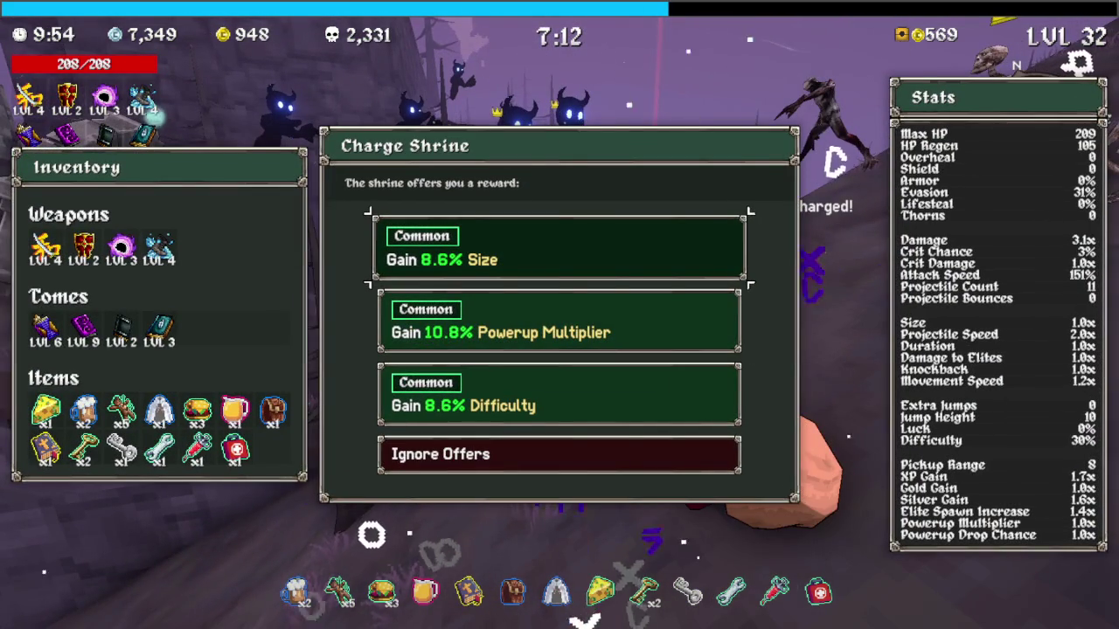
Claim the 8.6% Size shrine reward and take Moldy Gloves from the Moai
key(Return)
key(w)
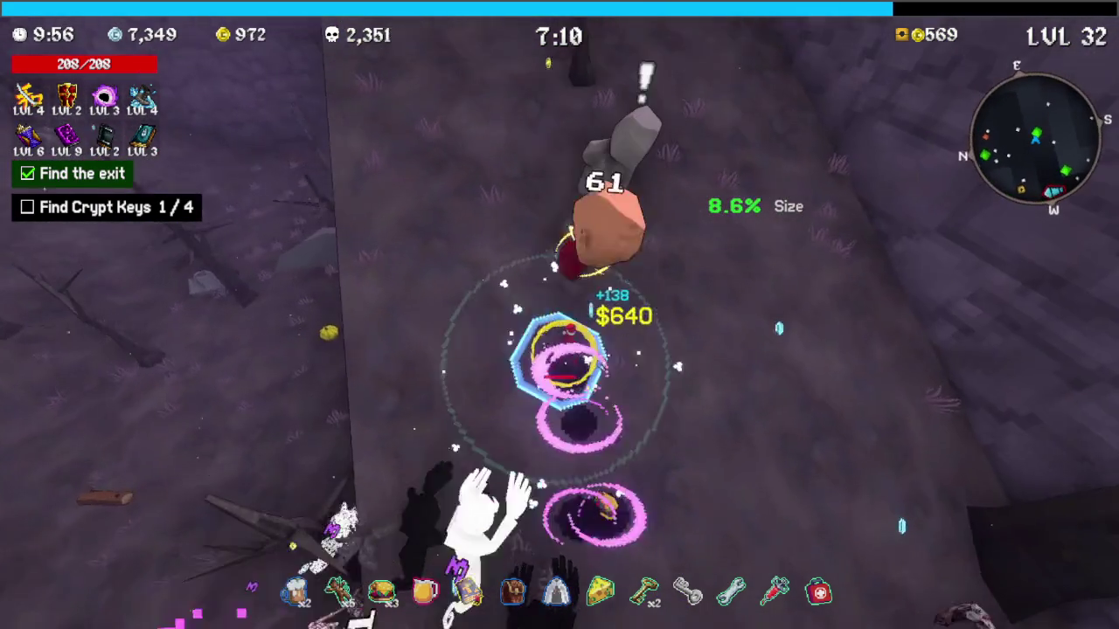
key(w)
key(e)
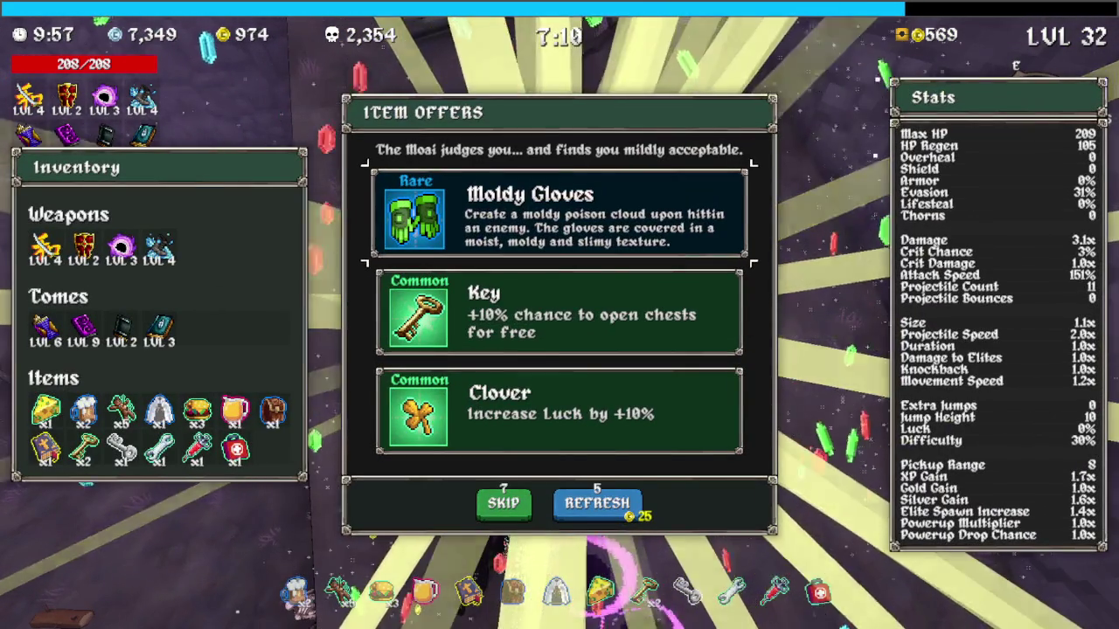
key(Return)
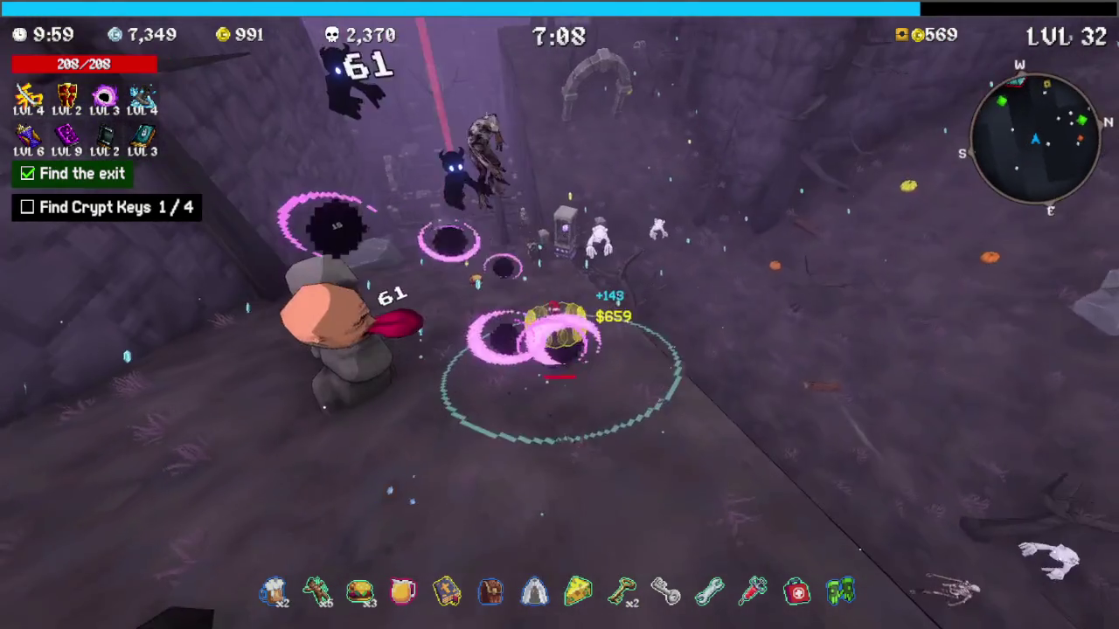
Move into the graveyard and raise the Cooldown Tome to level 7
key(w)
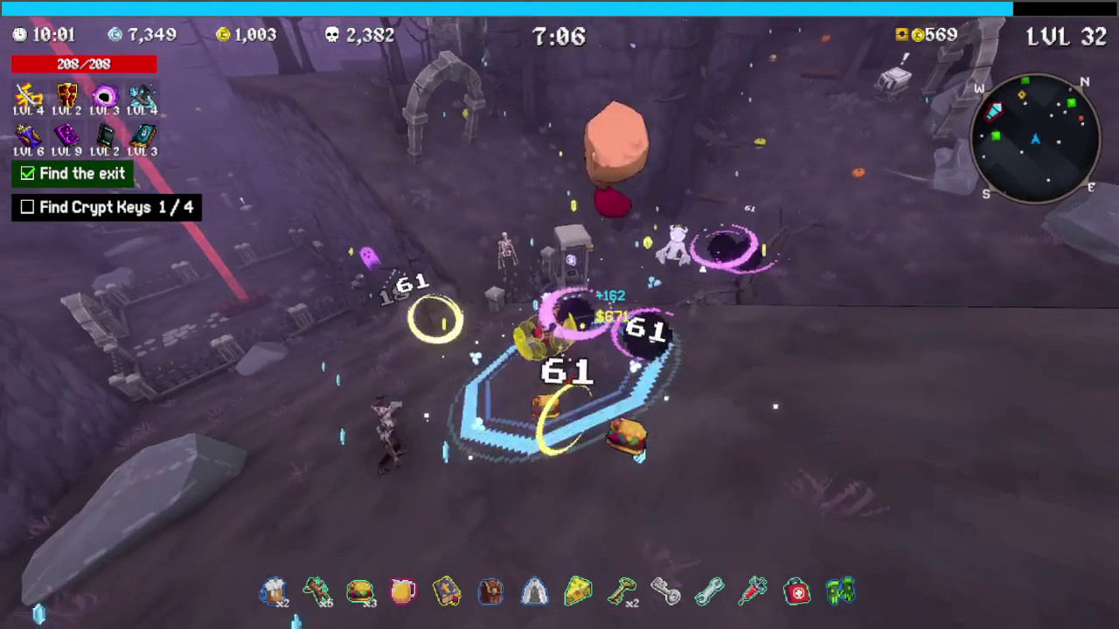
key(w)
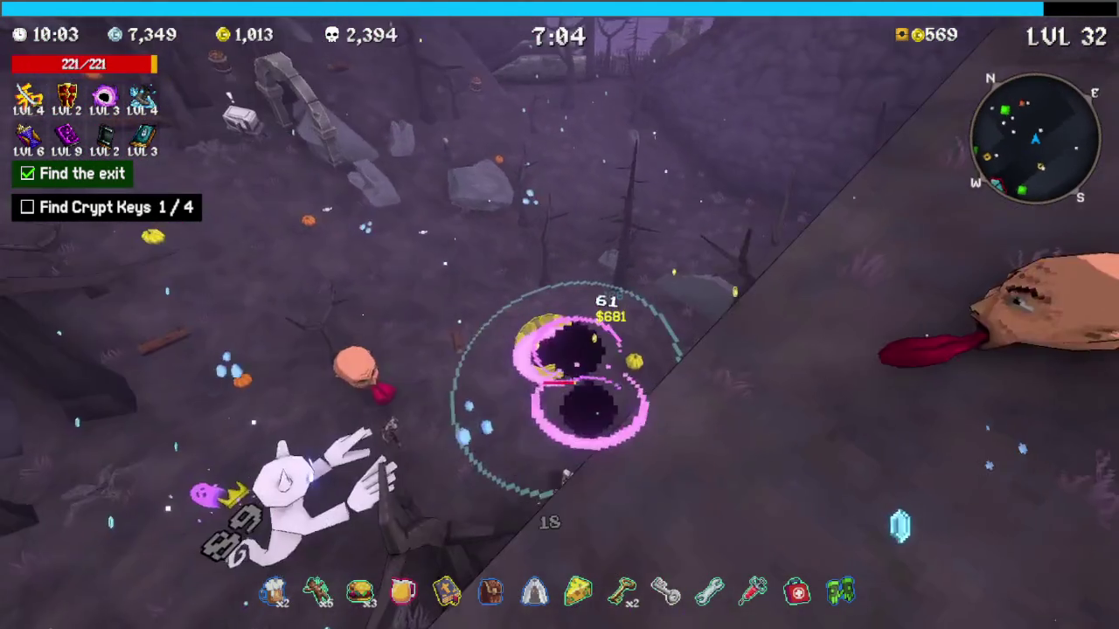
key(w)
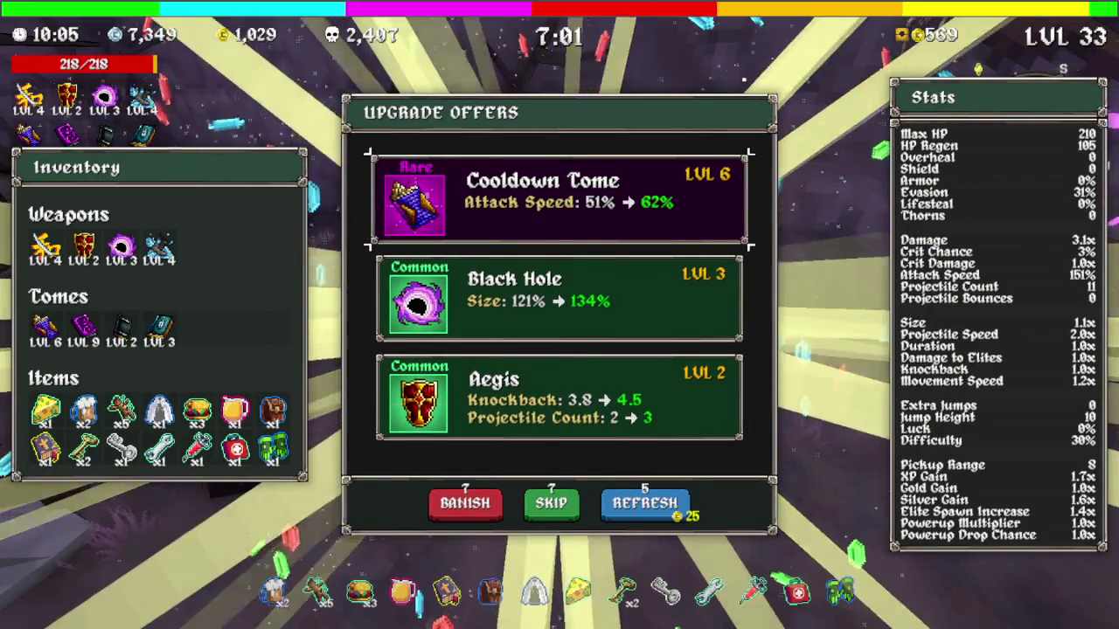
key(Return)
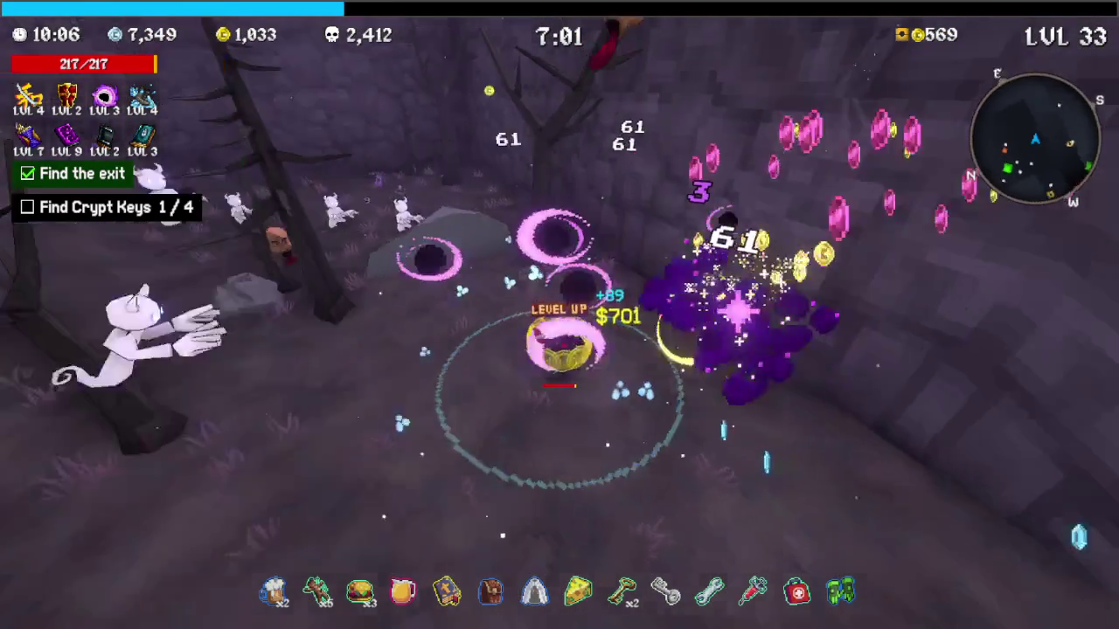
Walk past the crypt to the microwave and open its 193-gold cloning offer
key(w)
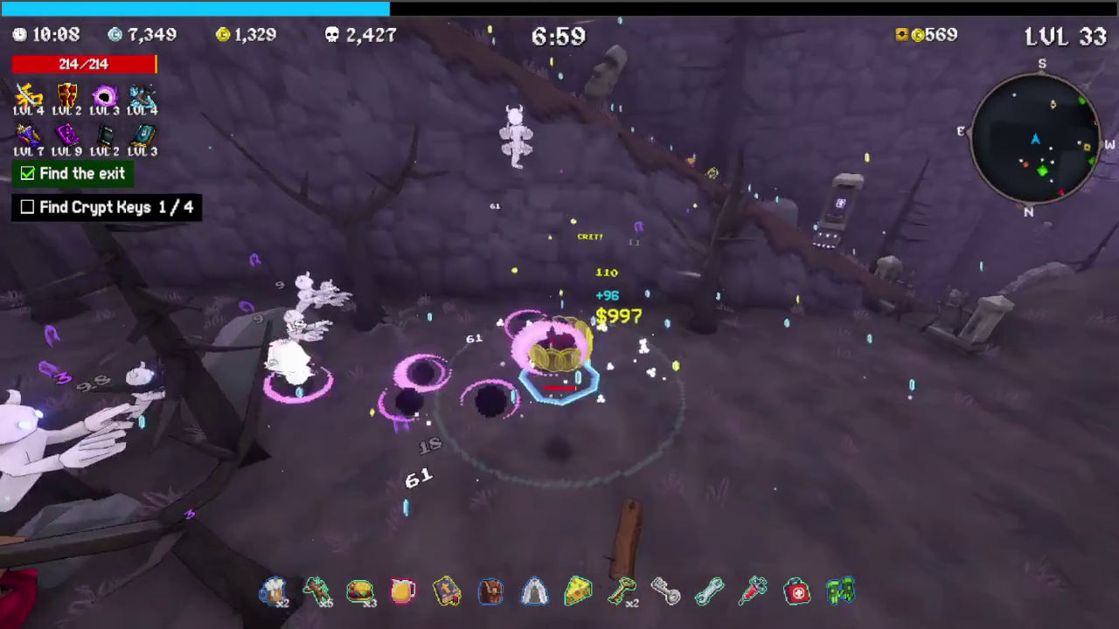
key(w)
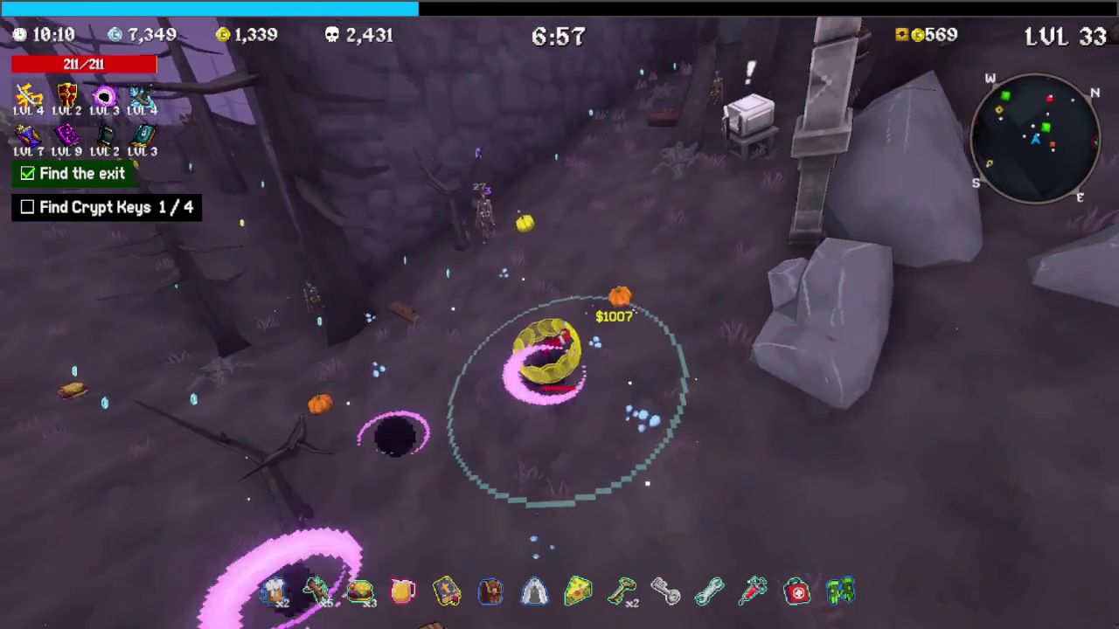
key(w)
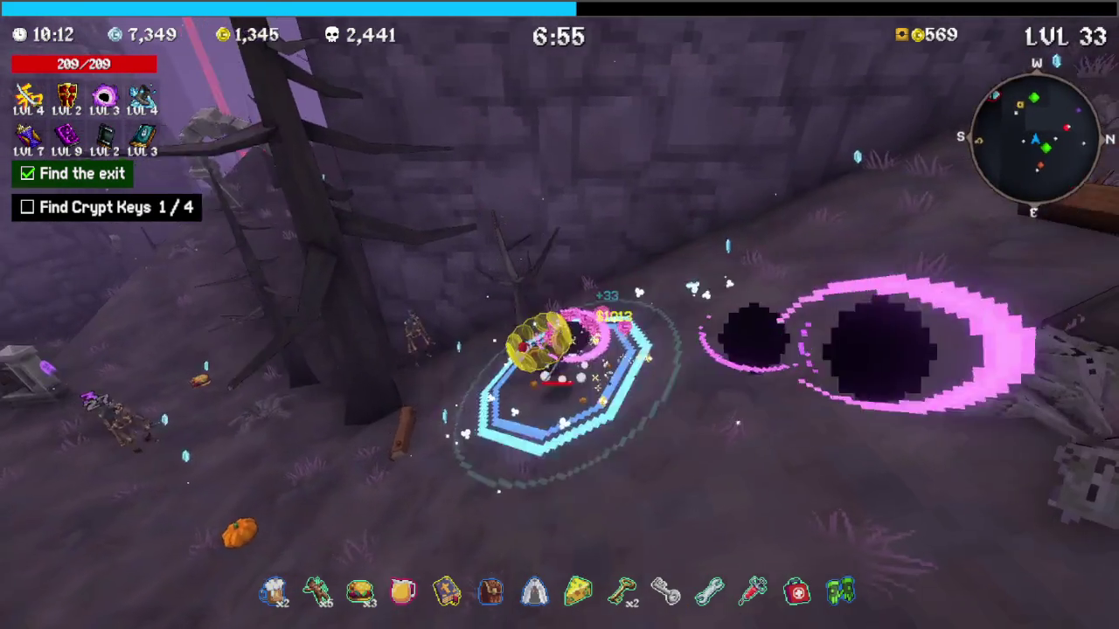
key(w)
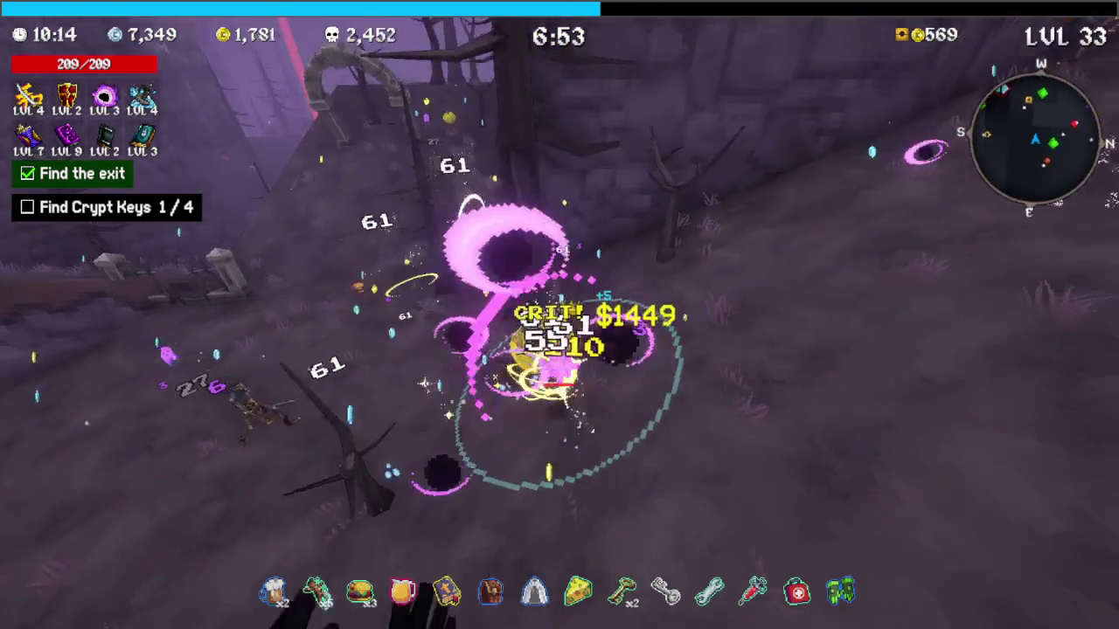
key(w)
key(e)
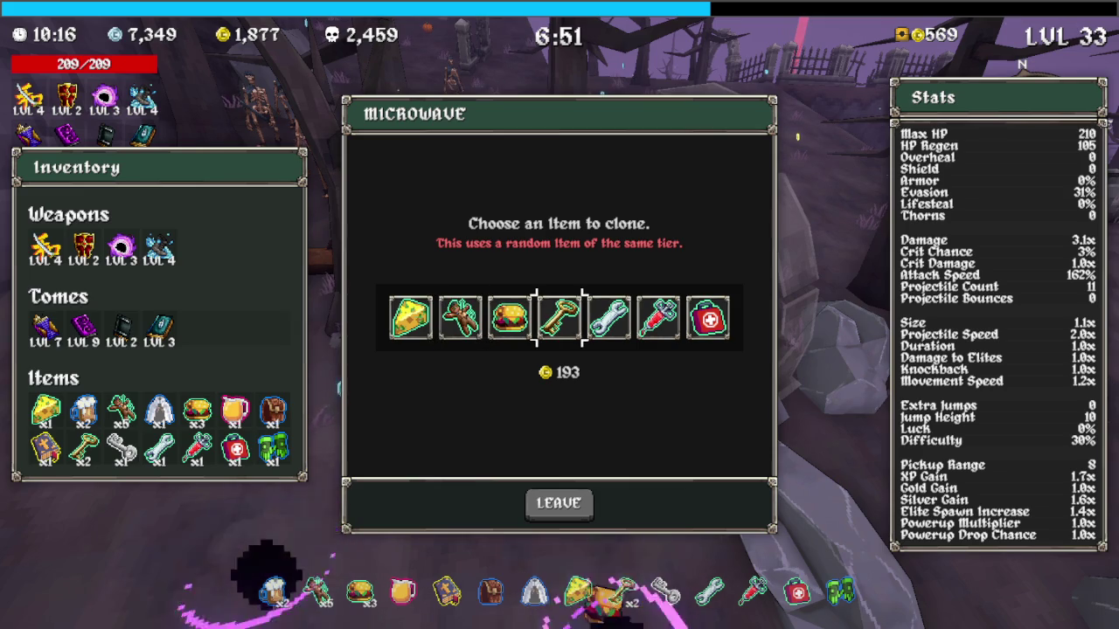
Clone a chosen item at the microwave
key(Escape)
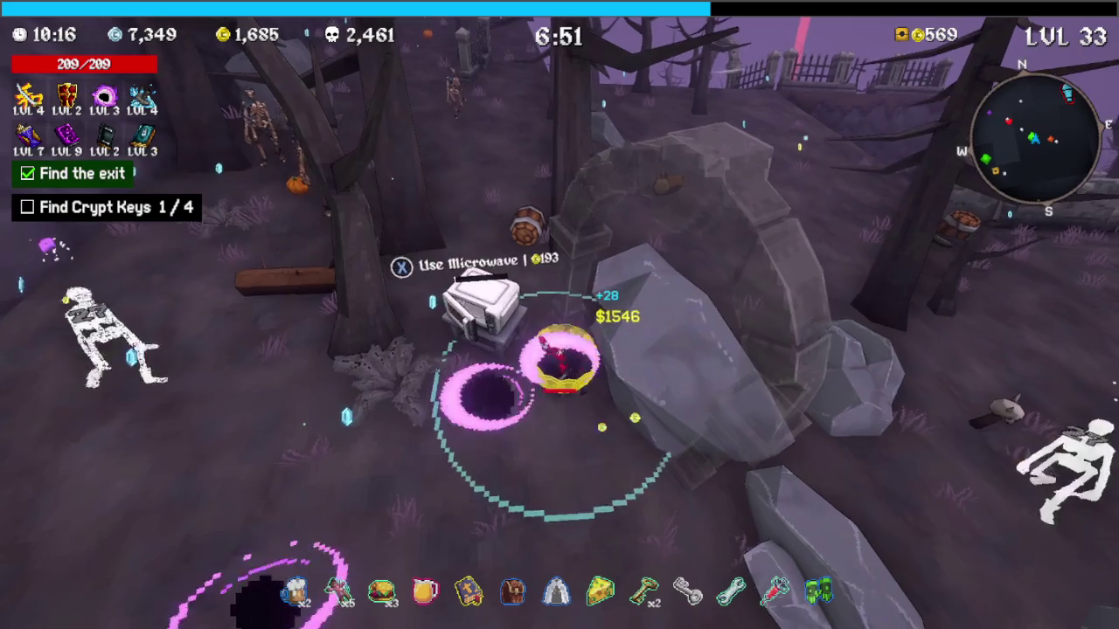
key(w)
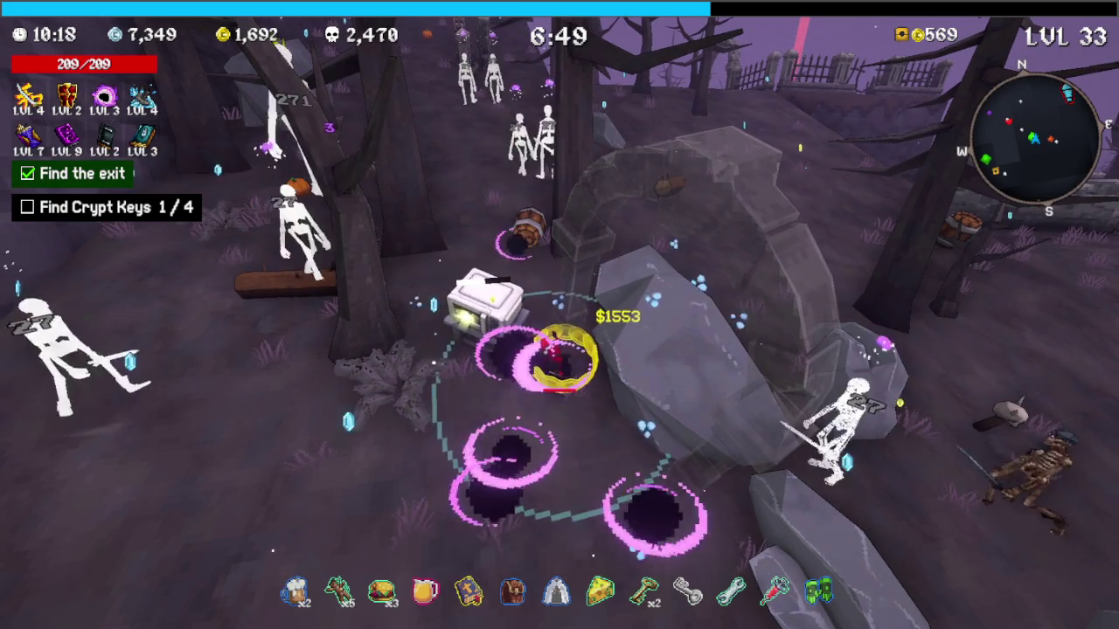
key(w)
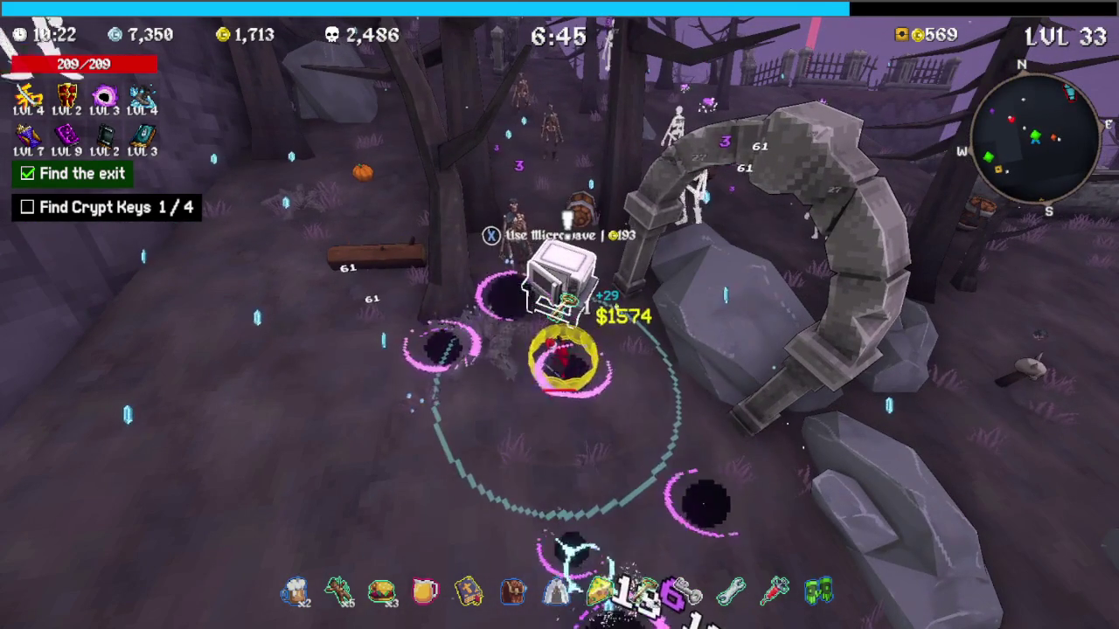
key(e)
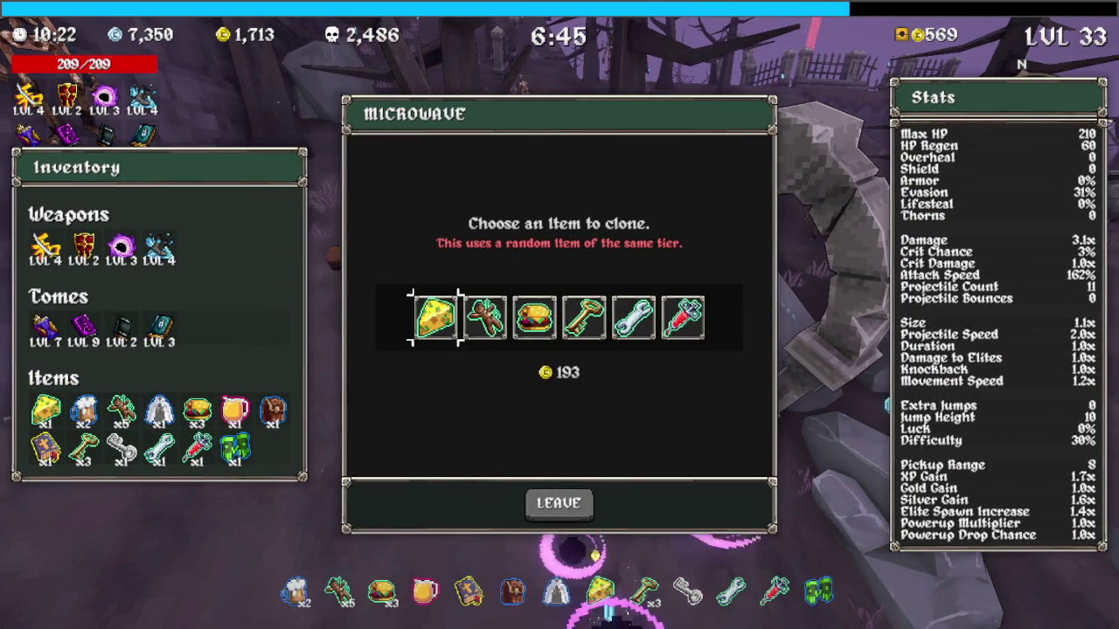
key(Escape)
key(e)
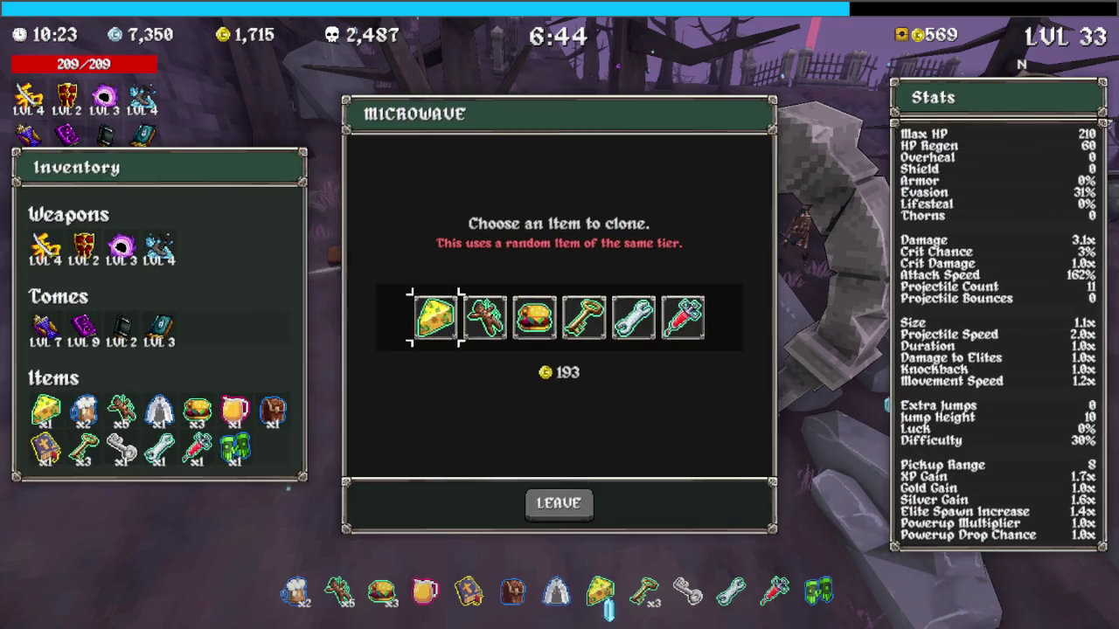
key(Return)
Clone another item at the microwave, then raise the XP Tome to level 4
key(s)
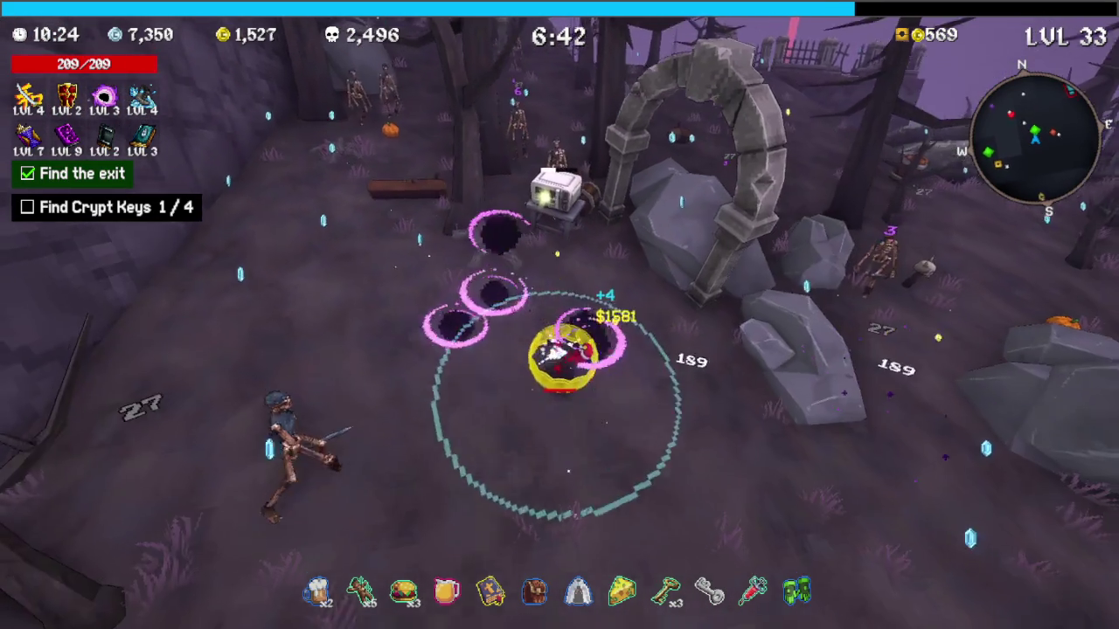
key(q)
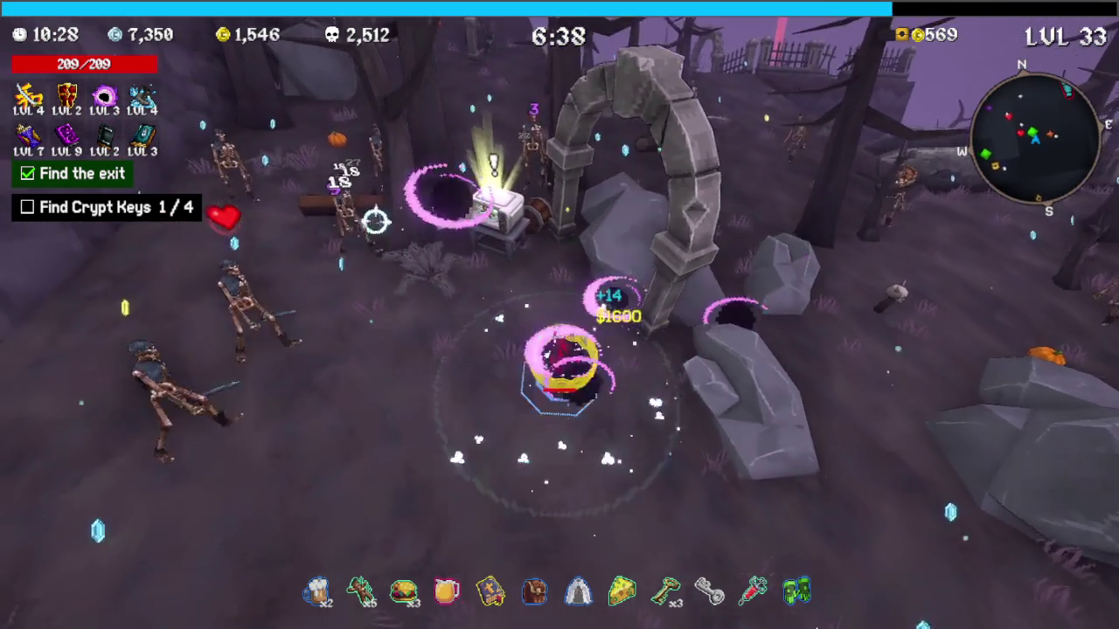
key(e)
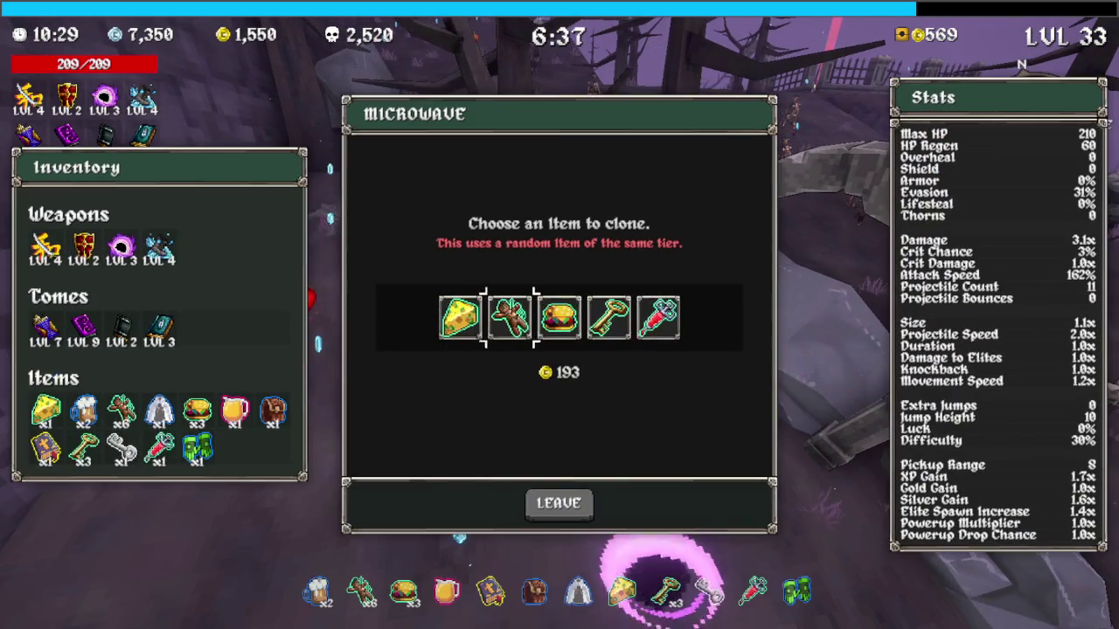
key(Return)
key(a)
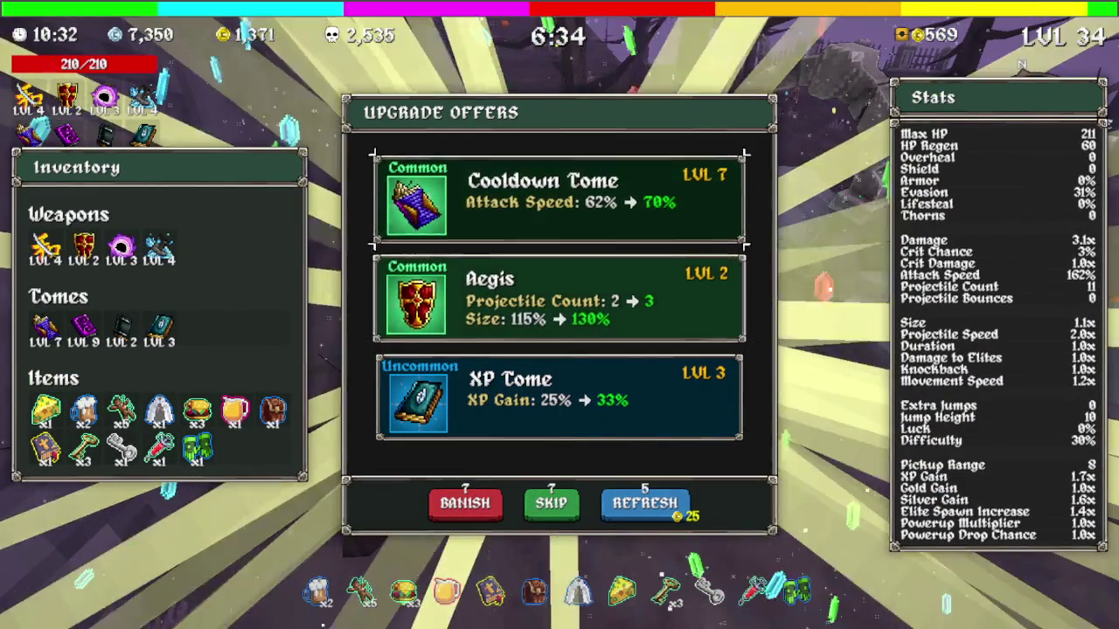
key(Down)
key(Return)
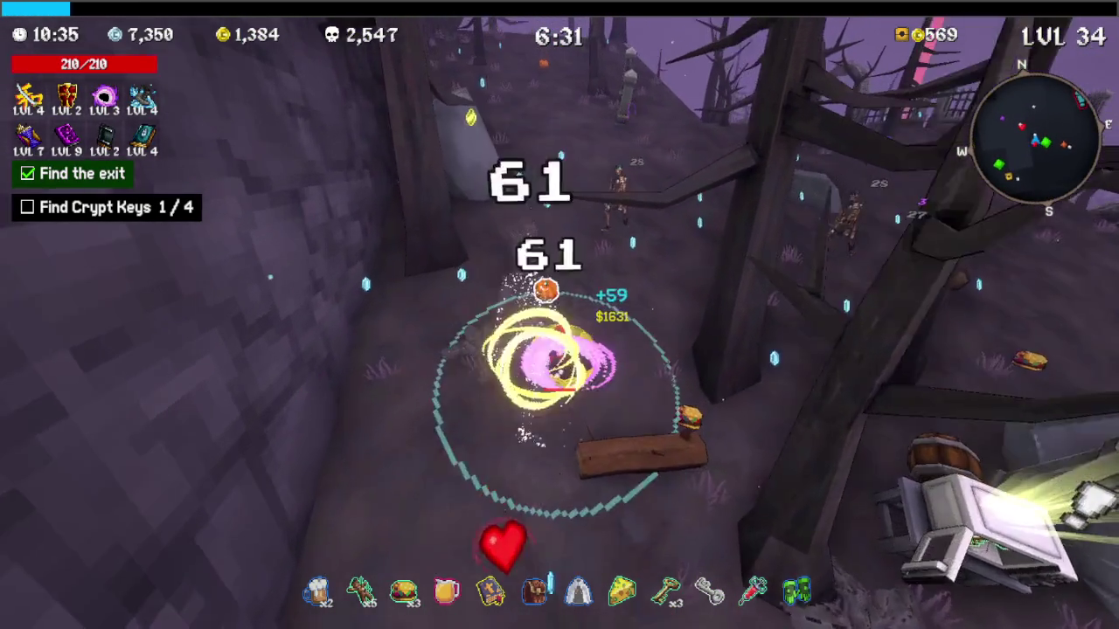
Return to the microwave and collect the fourth crypt key
key(w)
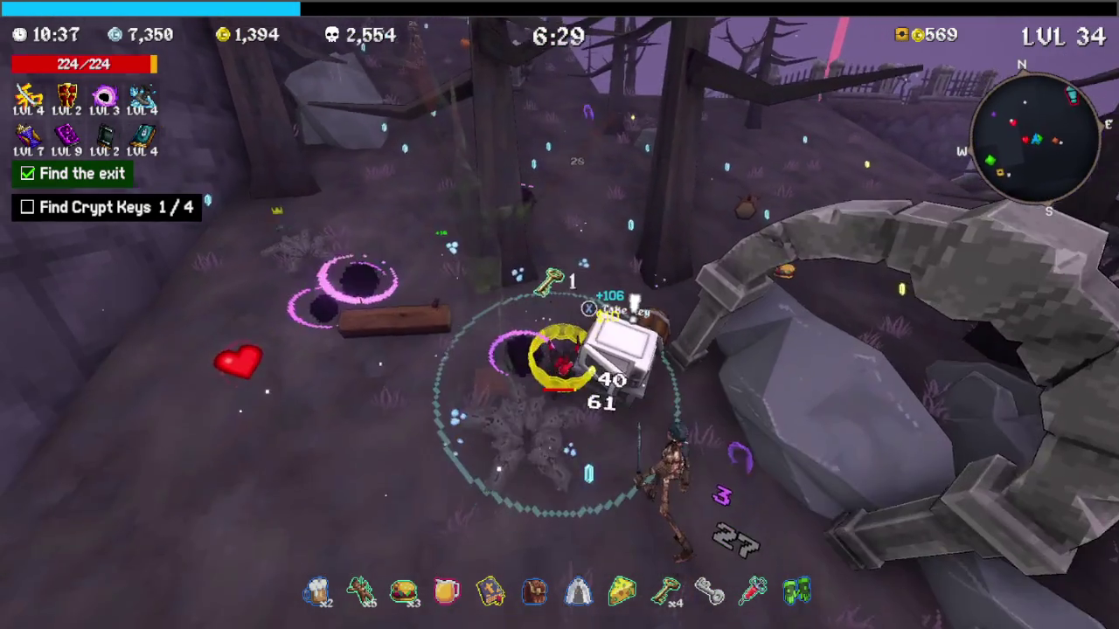
key(w)
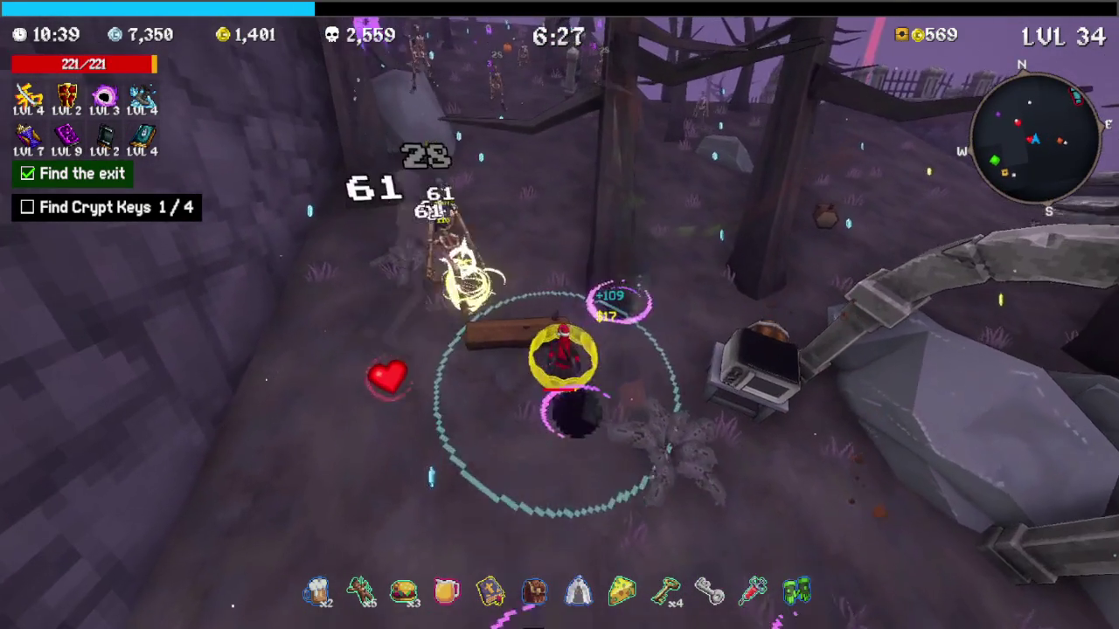
key(w)
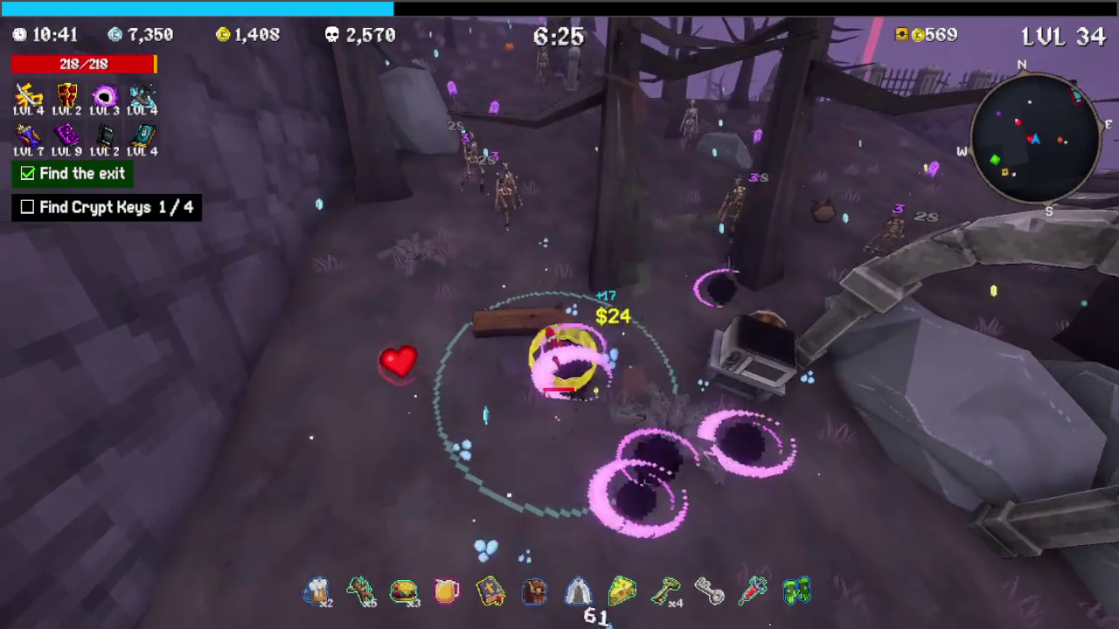
Run along the graveyard ridge and upgrade Aegis at levels 35 and 36, reaching Aegis level 4
key(w)
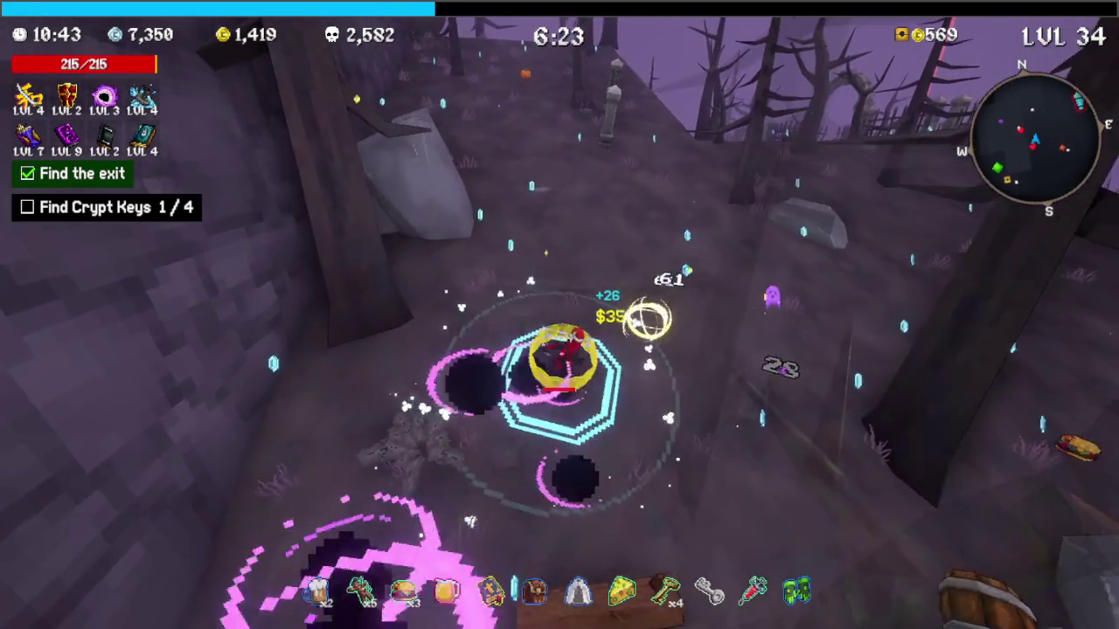
key(w)
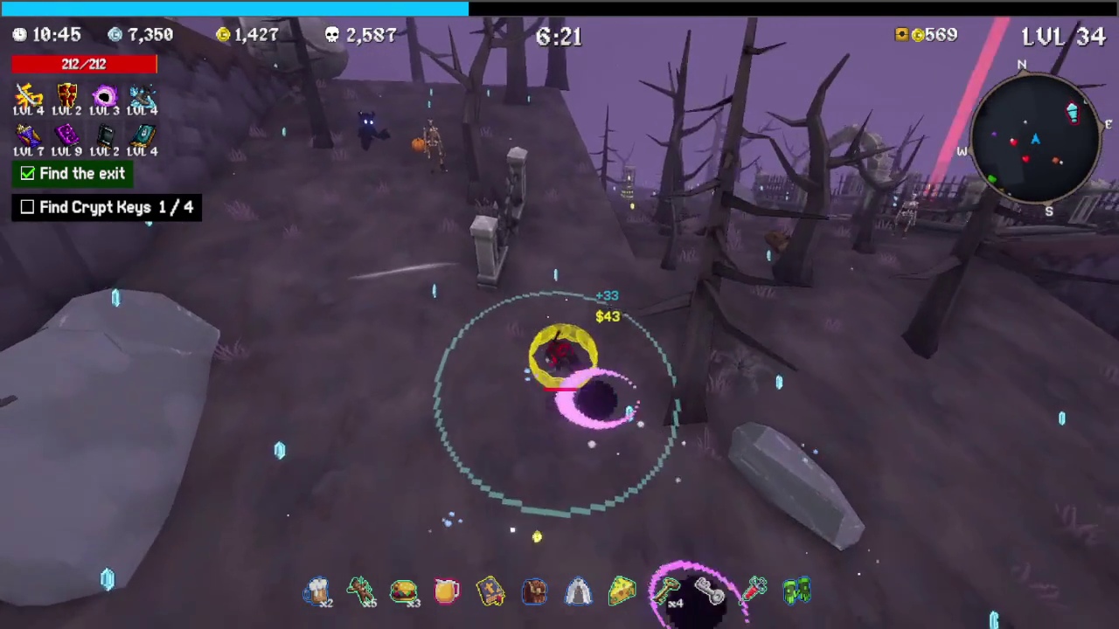
key(w)
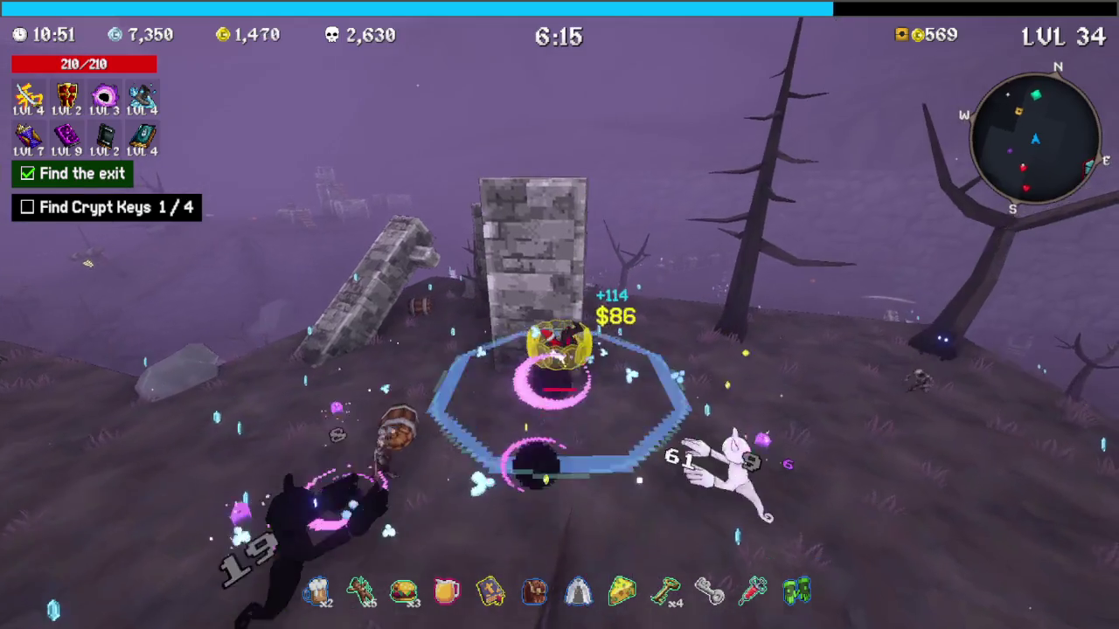
key(w)
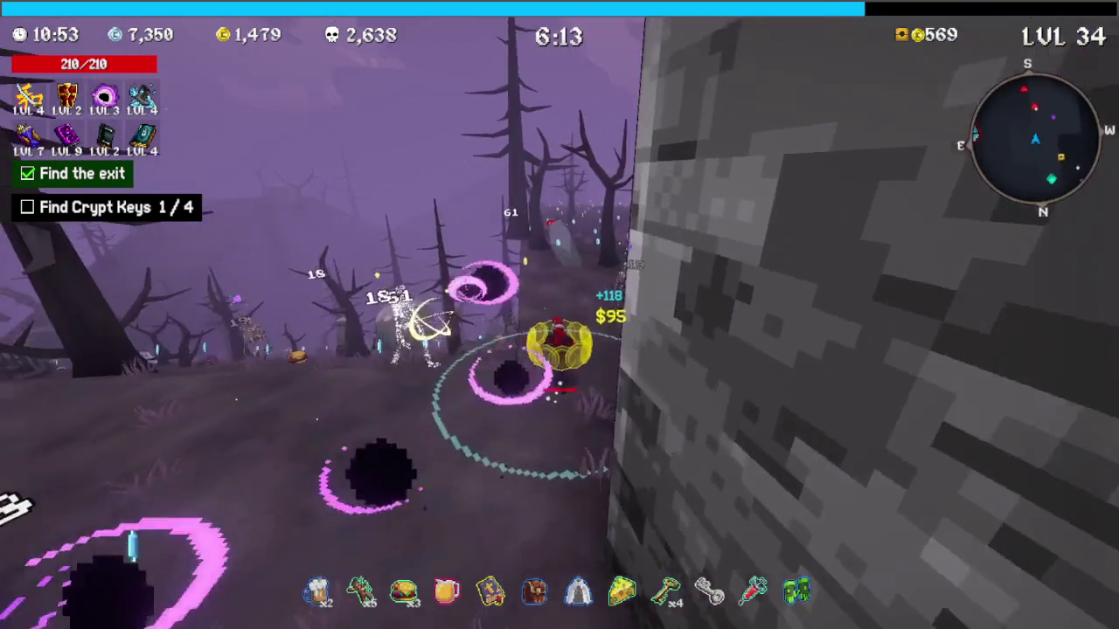
key(w)
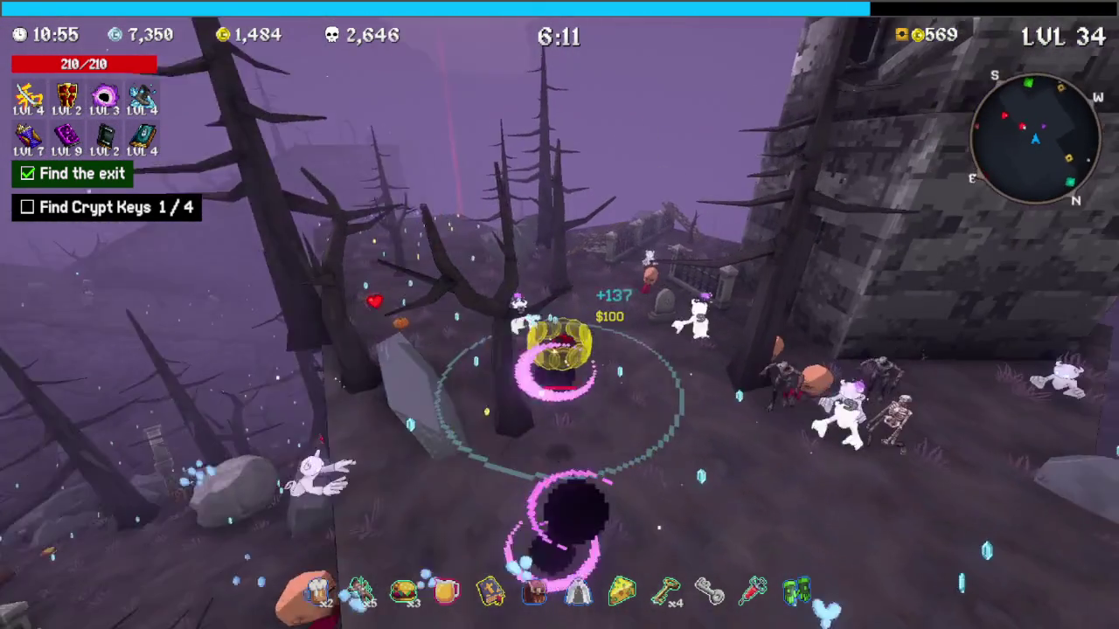
key(w)
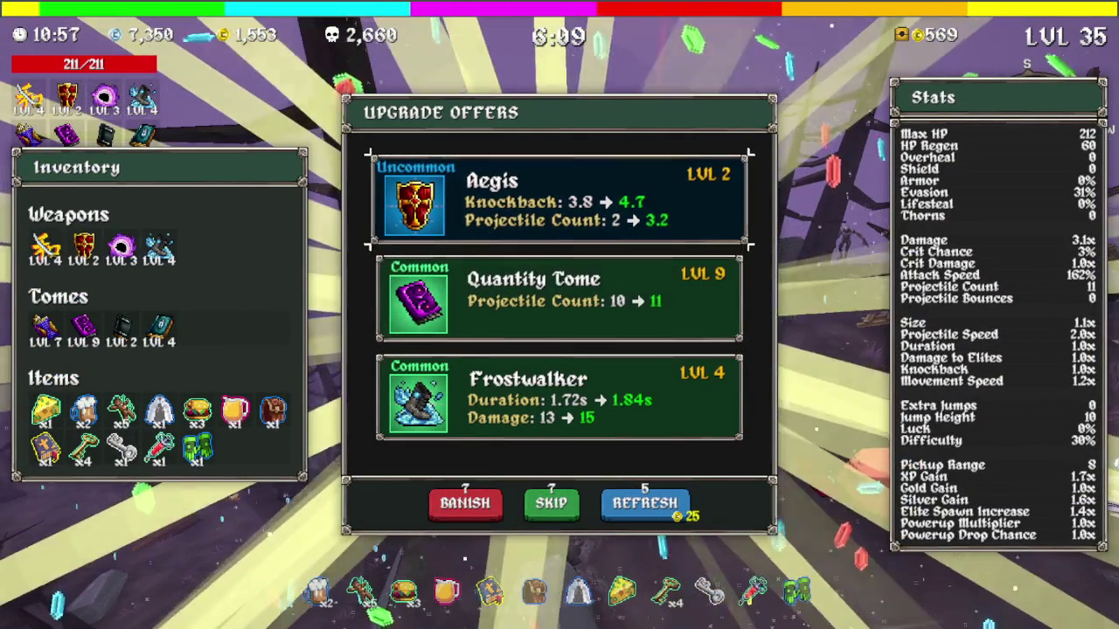
key(s)
key(w)
key(w)
key(space)
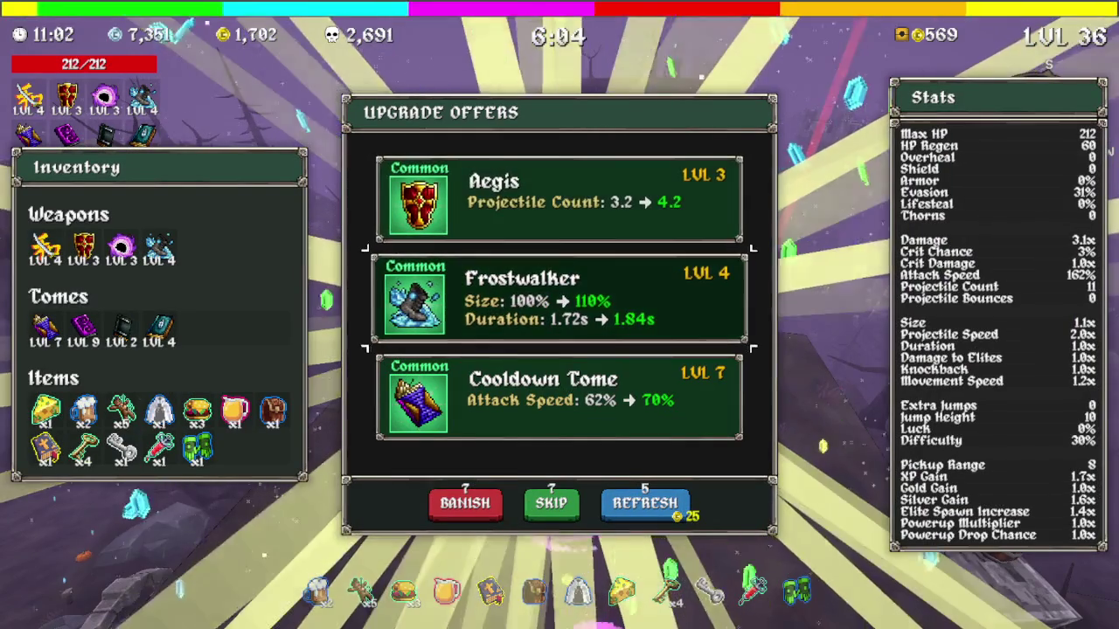
key(space)
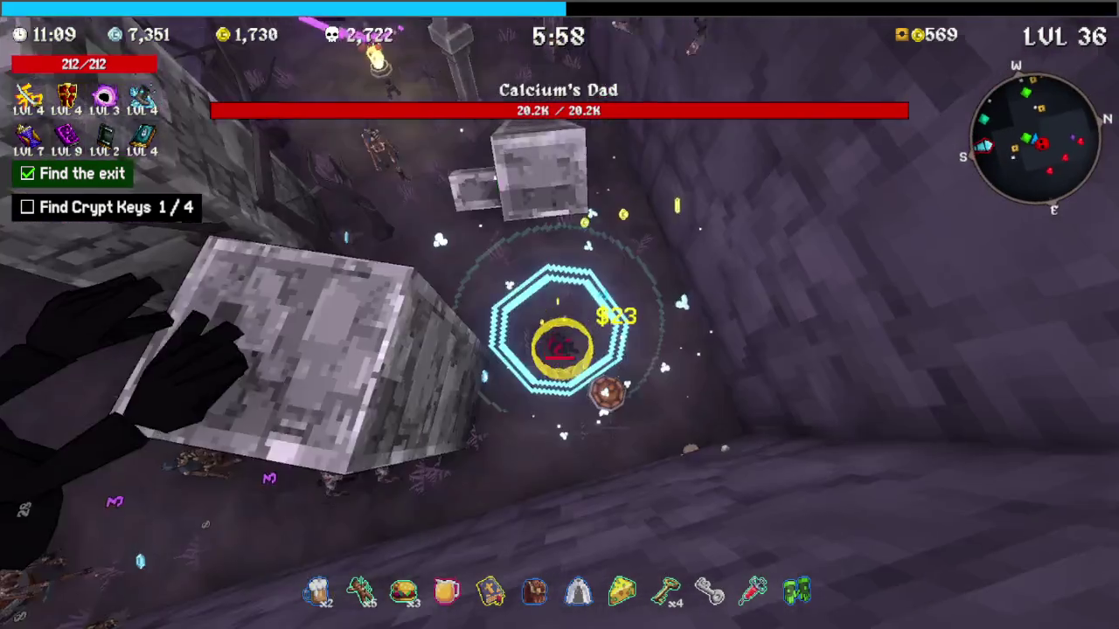
Ignore the Shrine of Balance offers and open a chest for a second cheese
key(e)
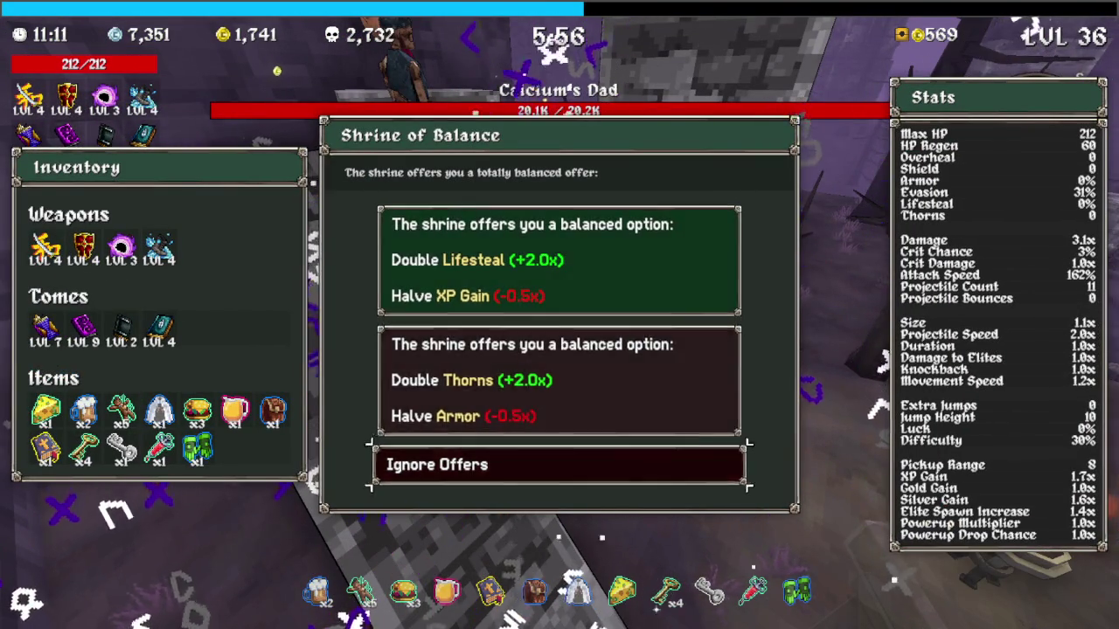
click(559, 465)
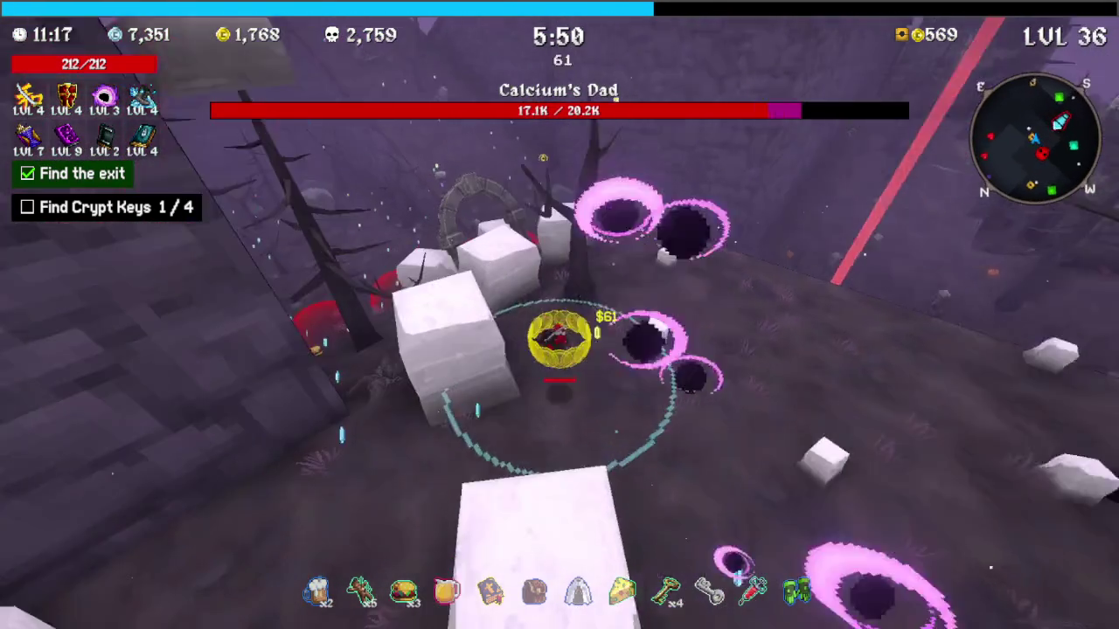
key(e)
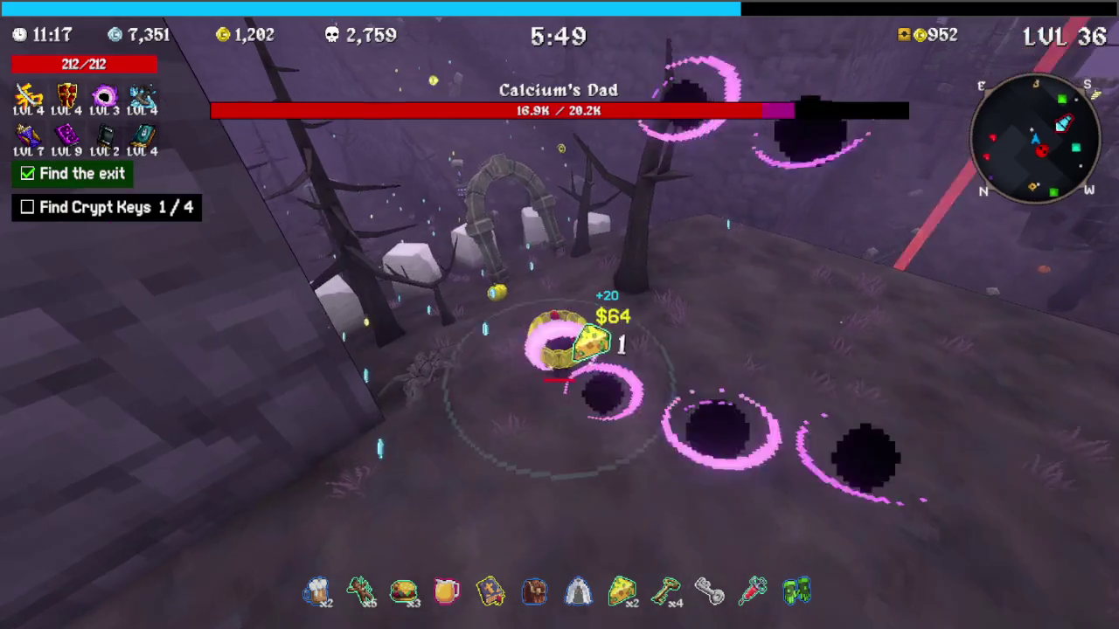
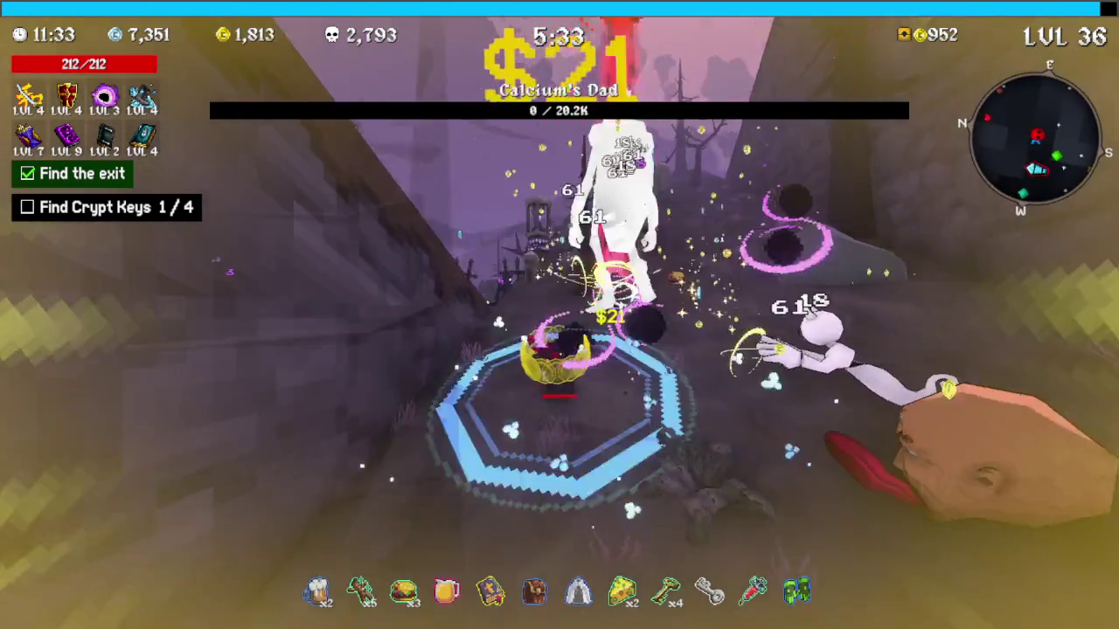
Take the Cooldown Tome upgrade to level 8 and head into the fenced graveyard
key(Down)
key(Down)
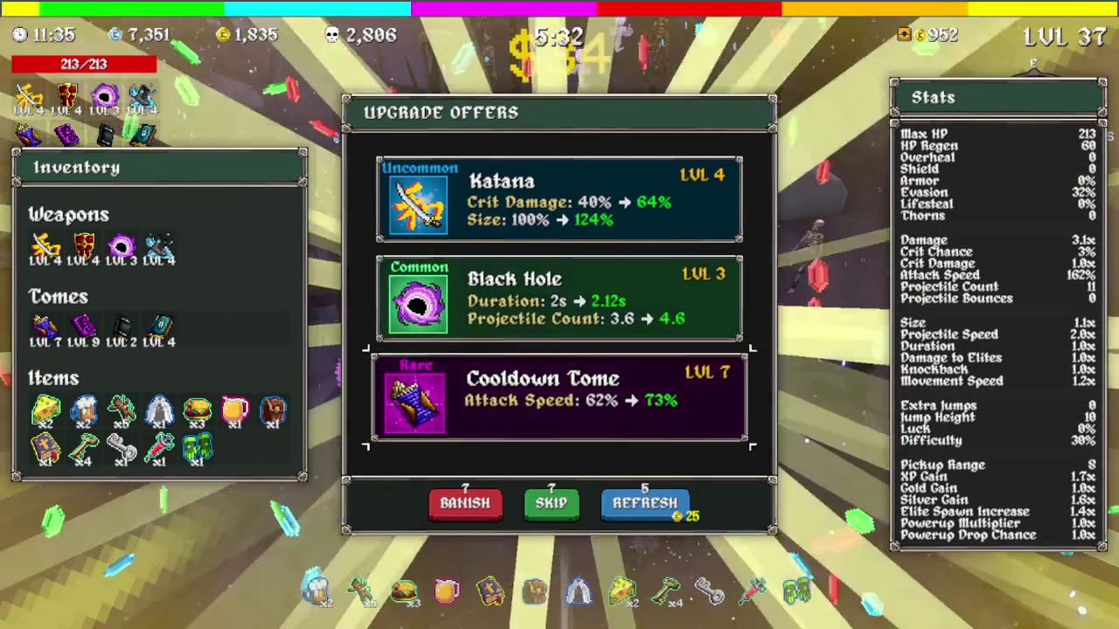
key(Return)
key(w)
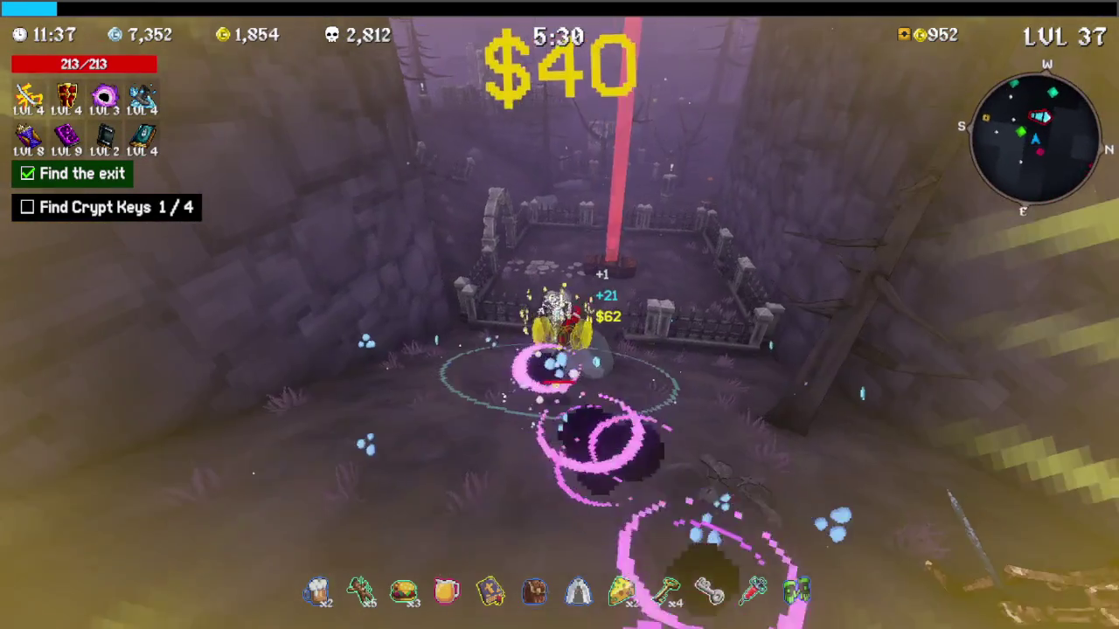
key(w)
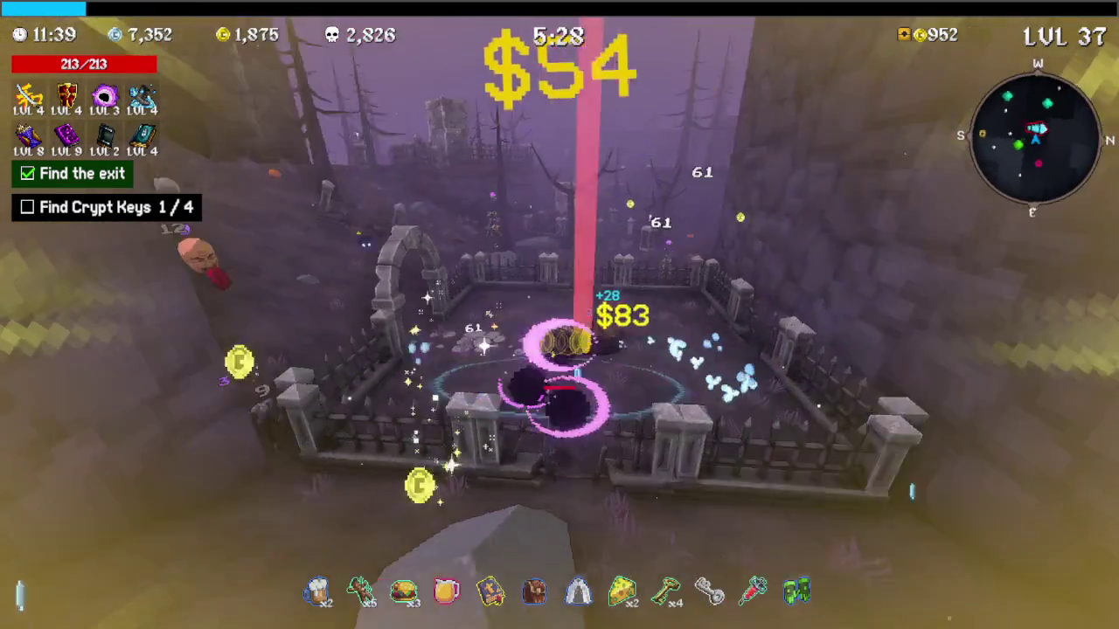
Defeat the boss Mike in the graveyard and collect the second crypt key from the chest
key(w)
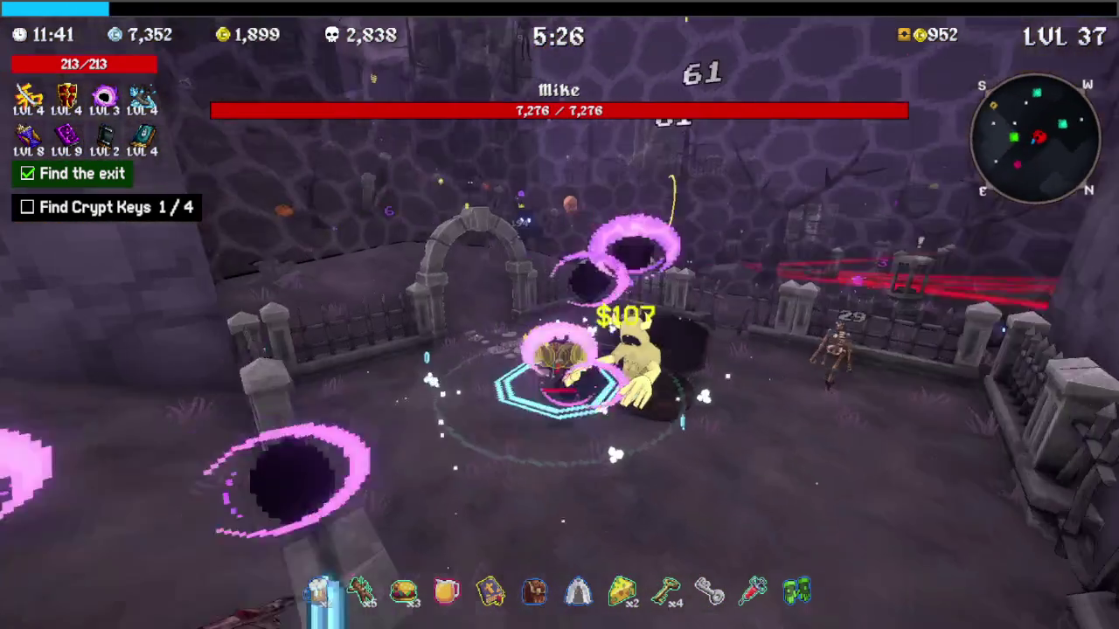
key(w)
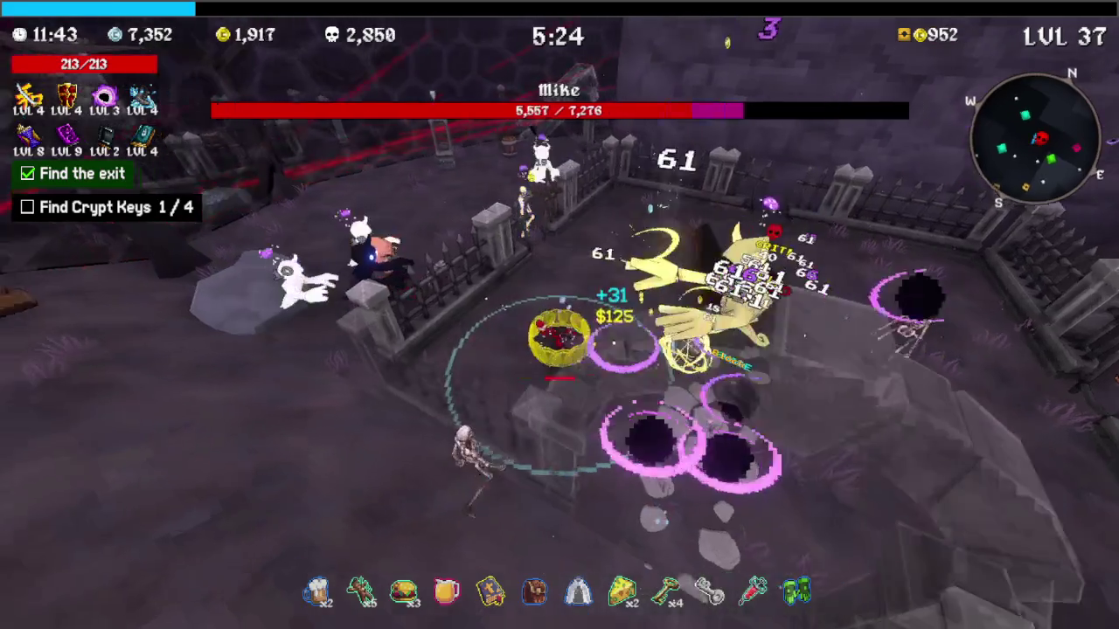
key(w)
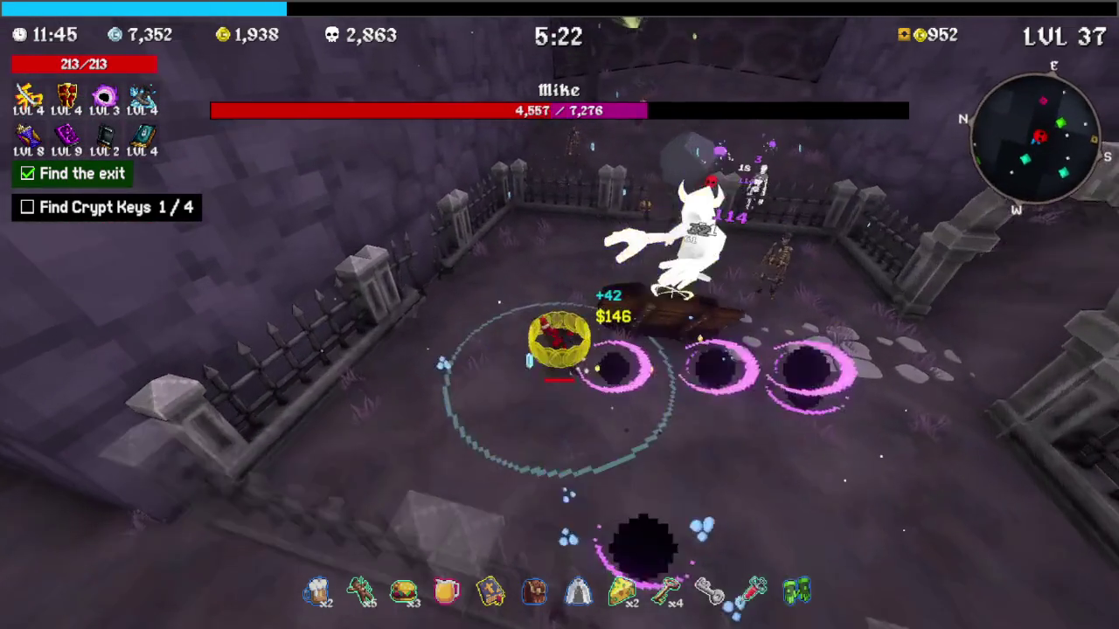
key(w)
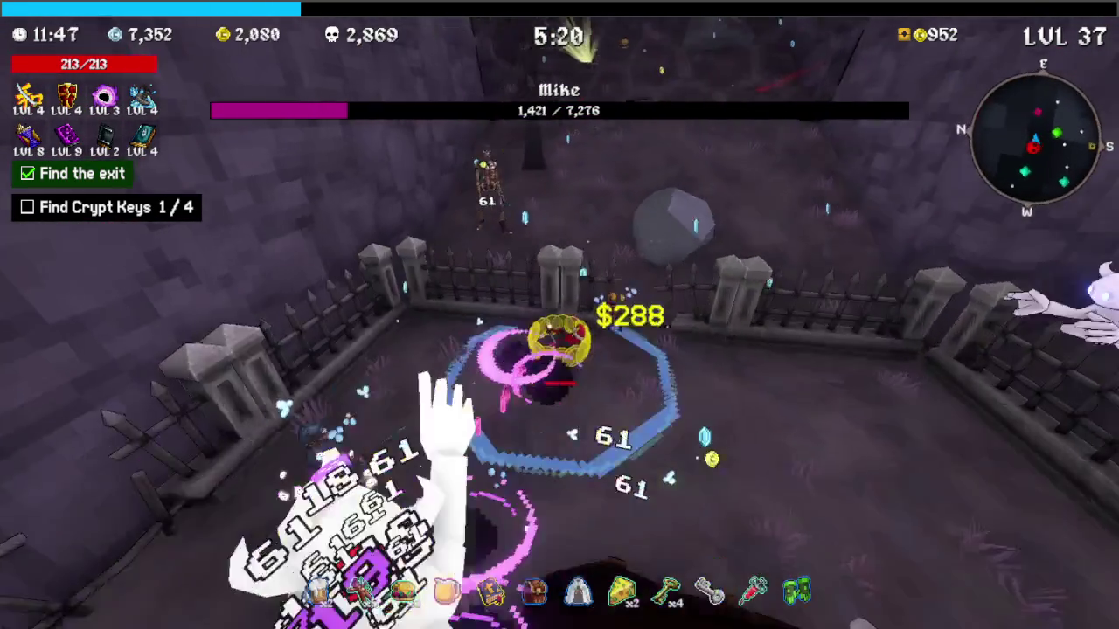
key(w)
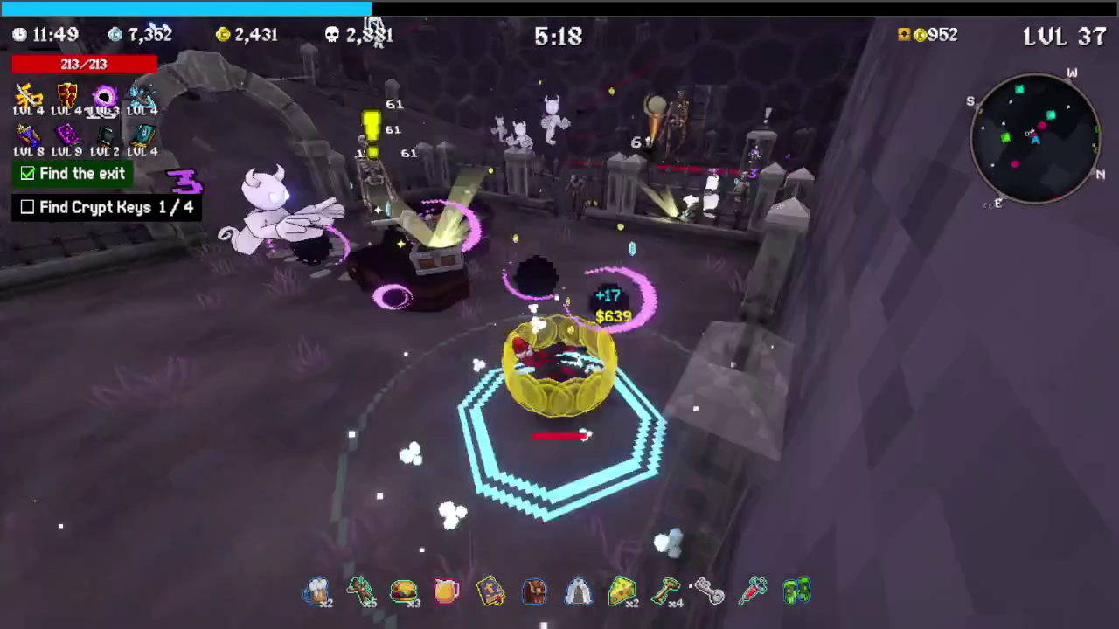
key(e)
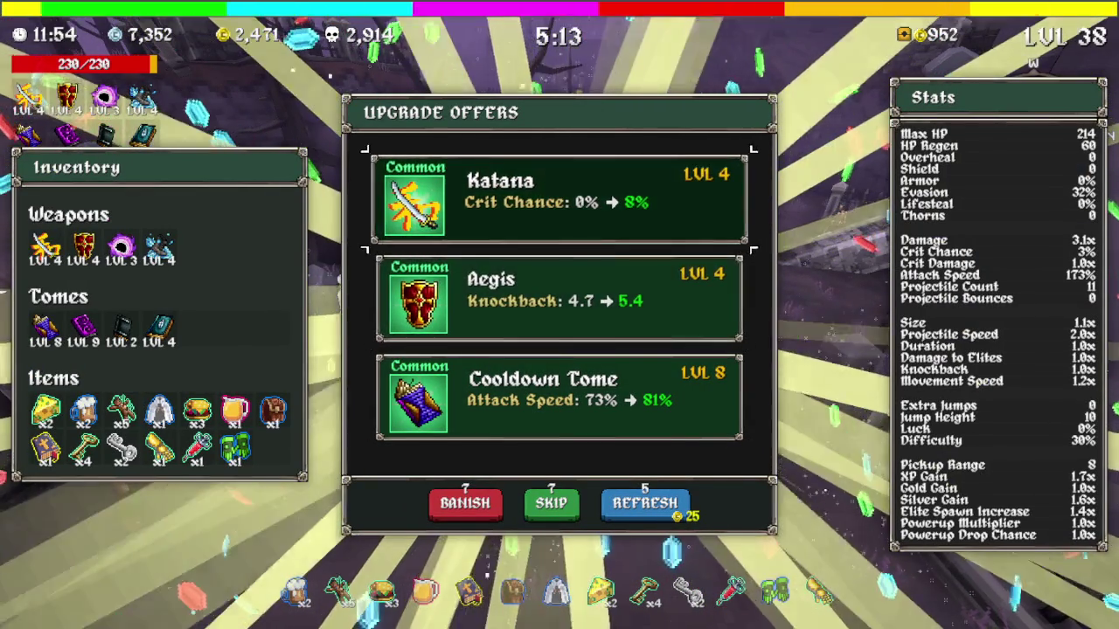
Take the Cooldown Tome, Black Hole and Quantity Tome upgrades
key(space)
key(e)
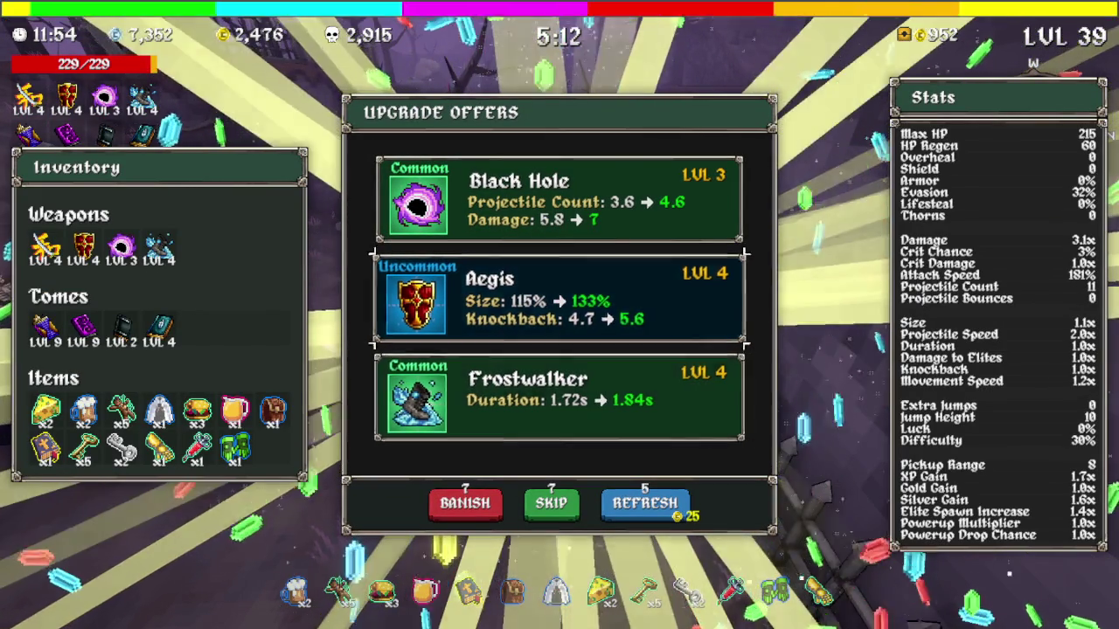
key(space)
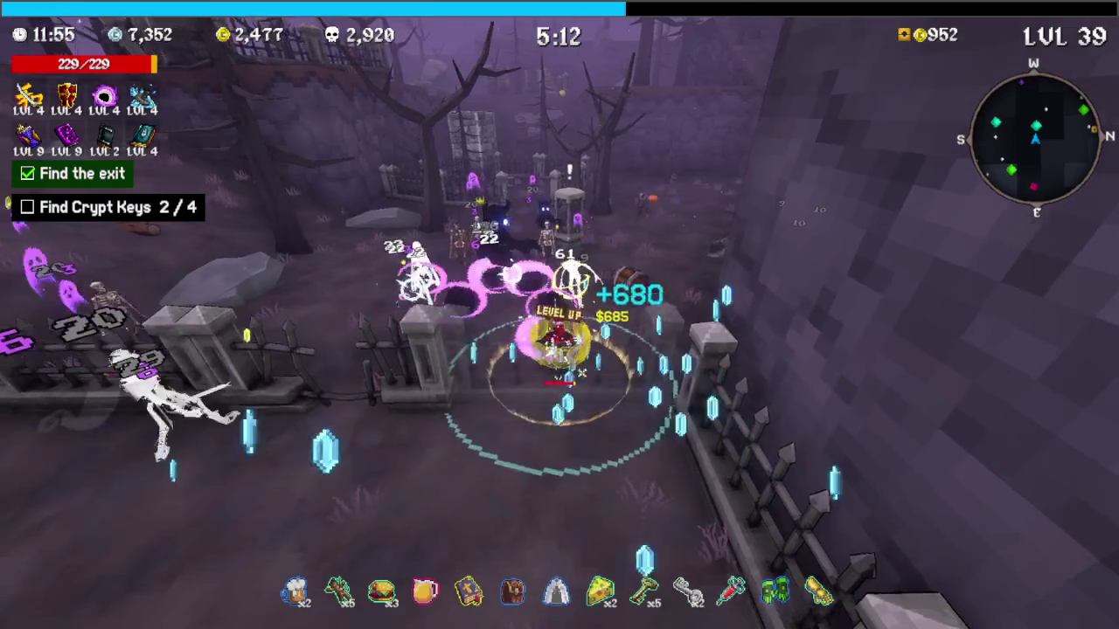
key(Down)
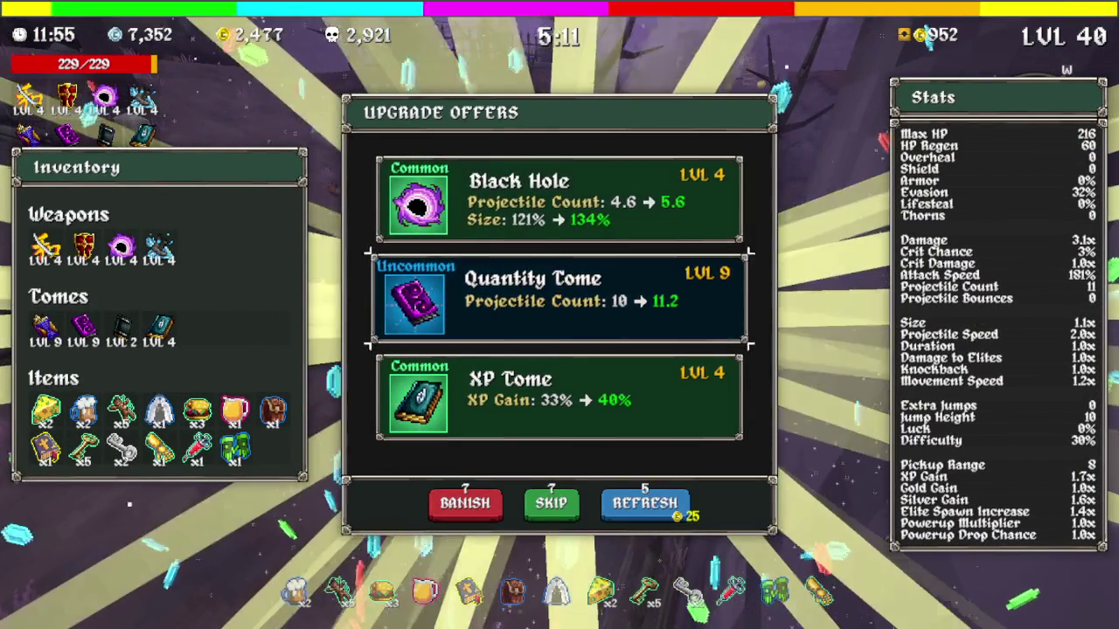
key(space)
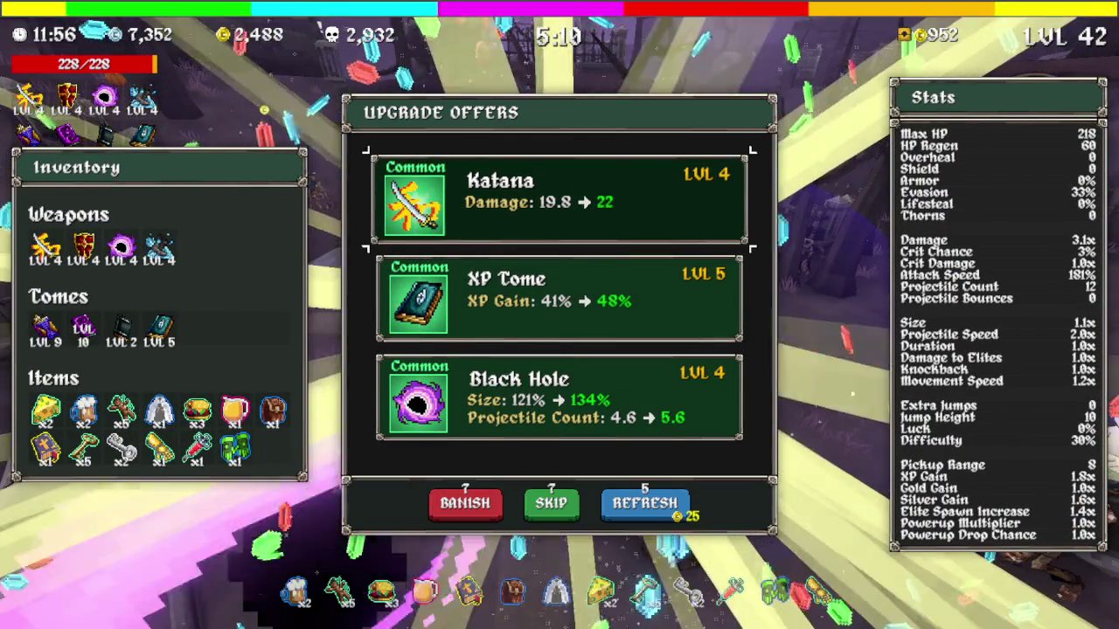
Take the Katana and Evasion Tome upgrades, then pause the run
key(space)
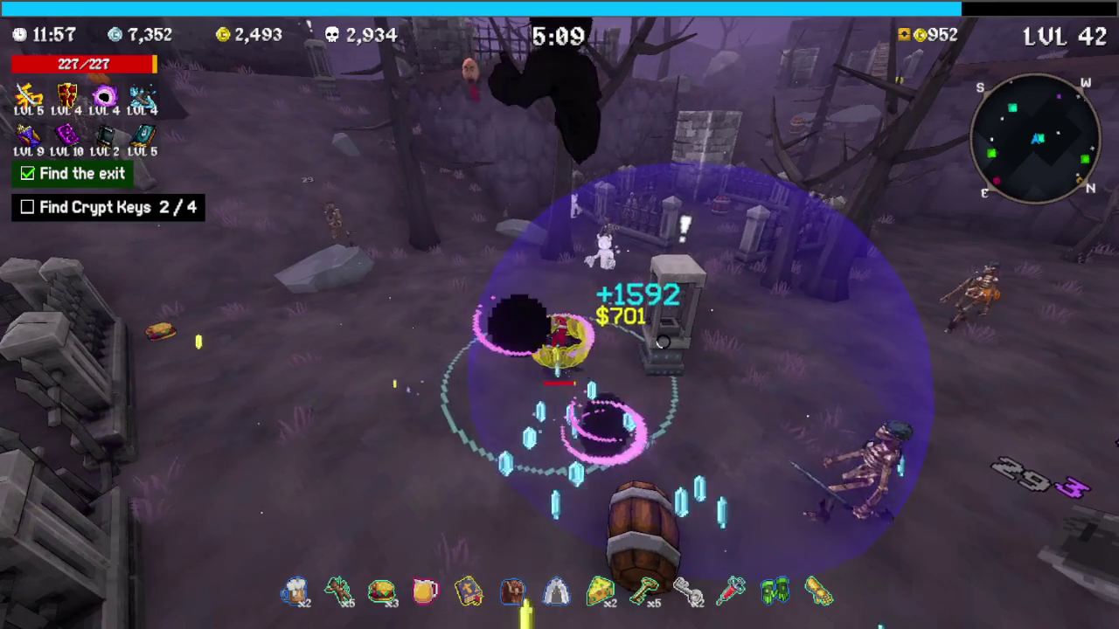
key(Down)
key(space)
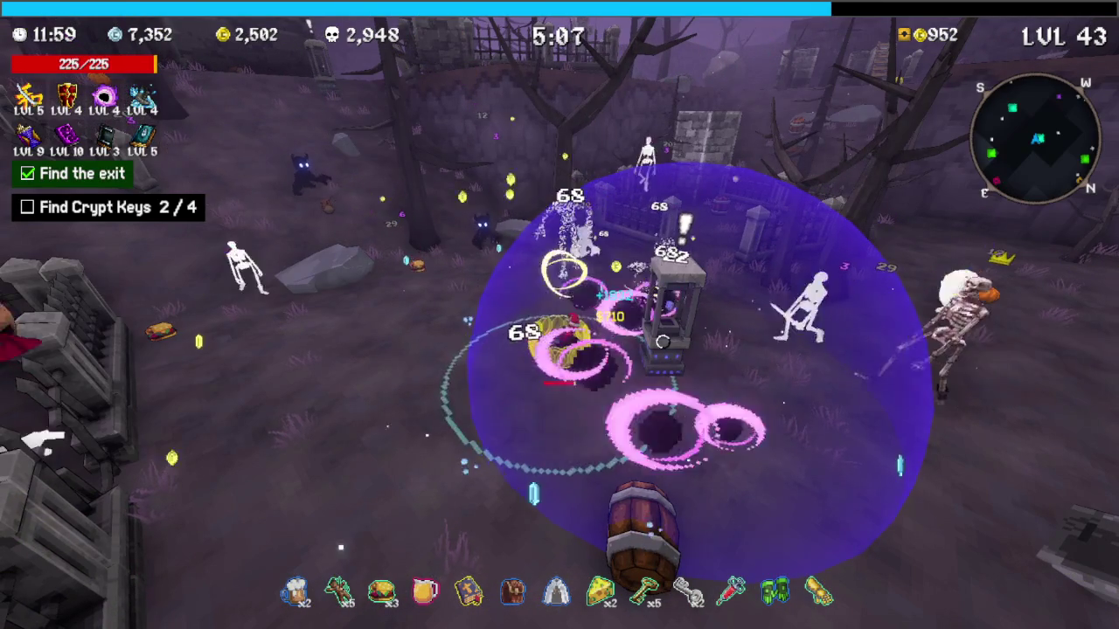
key(Escape)
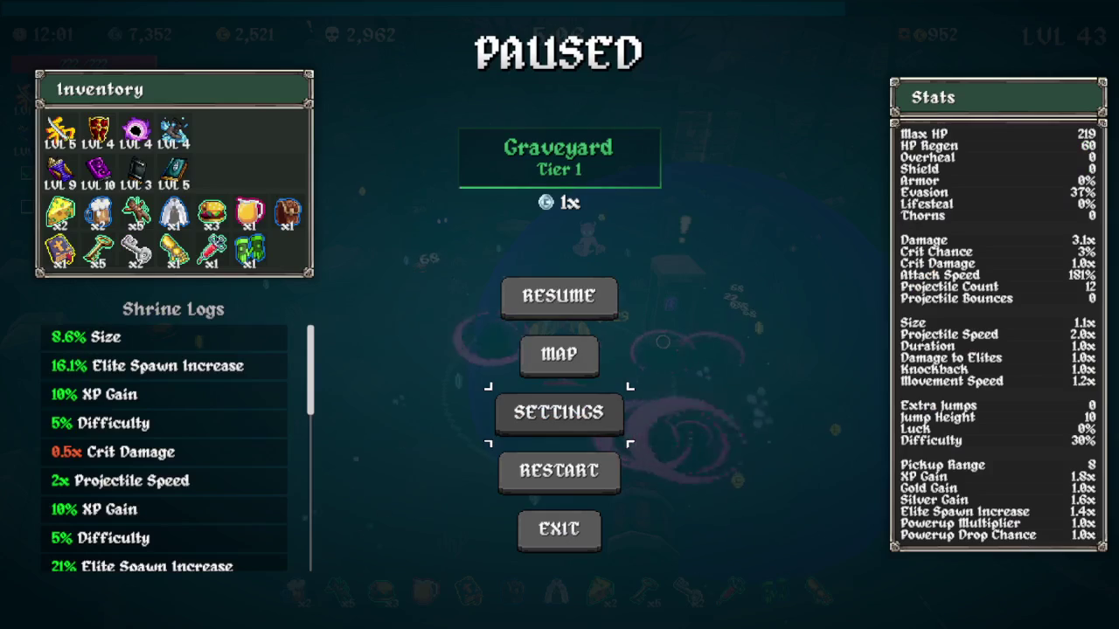
Resume and claim the Charge Shrine's Gain 5% Evasion reward, raising evasion to 39%
key(Escape)
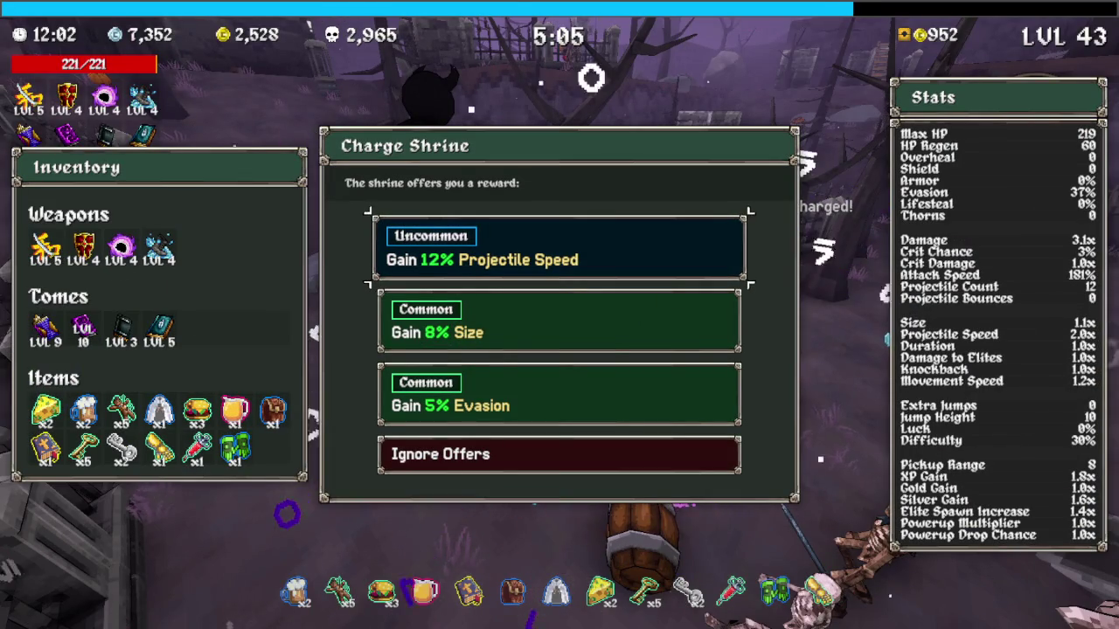
click(559, 395)
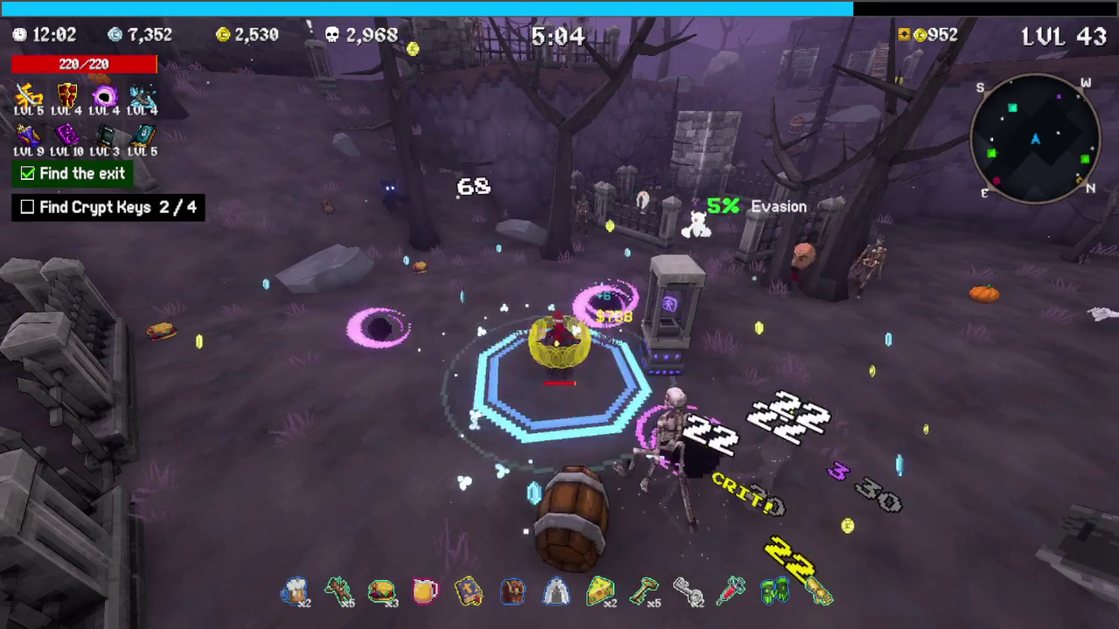
key(Escape)
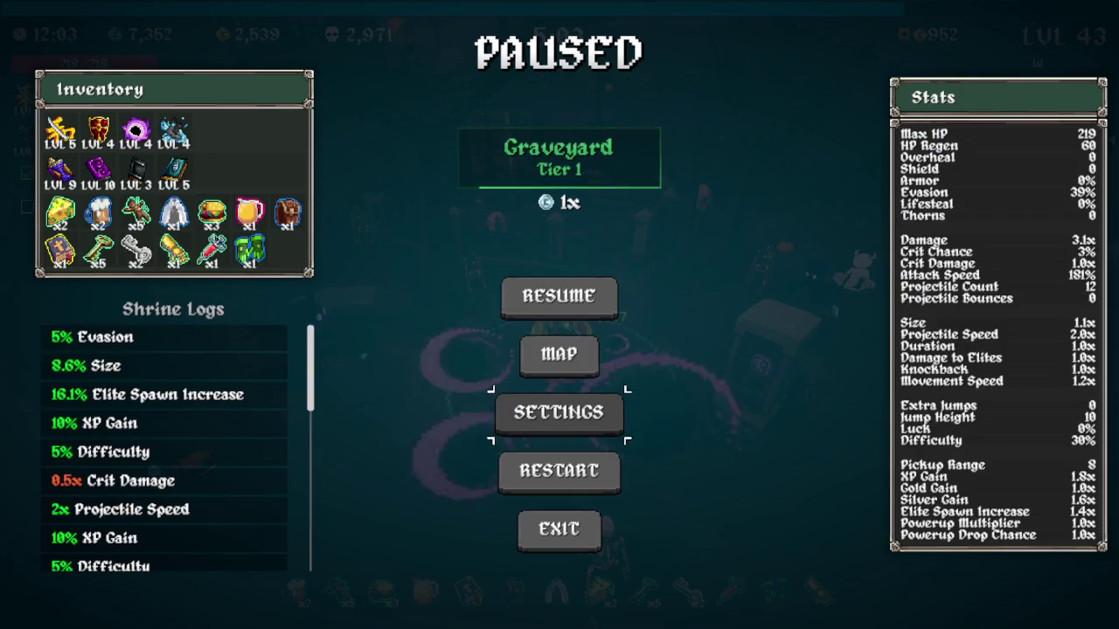
key(Escape)
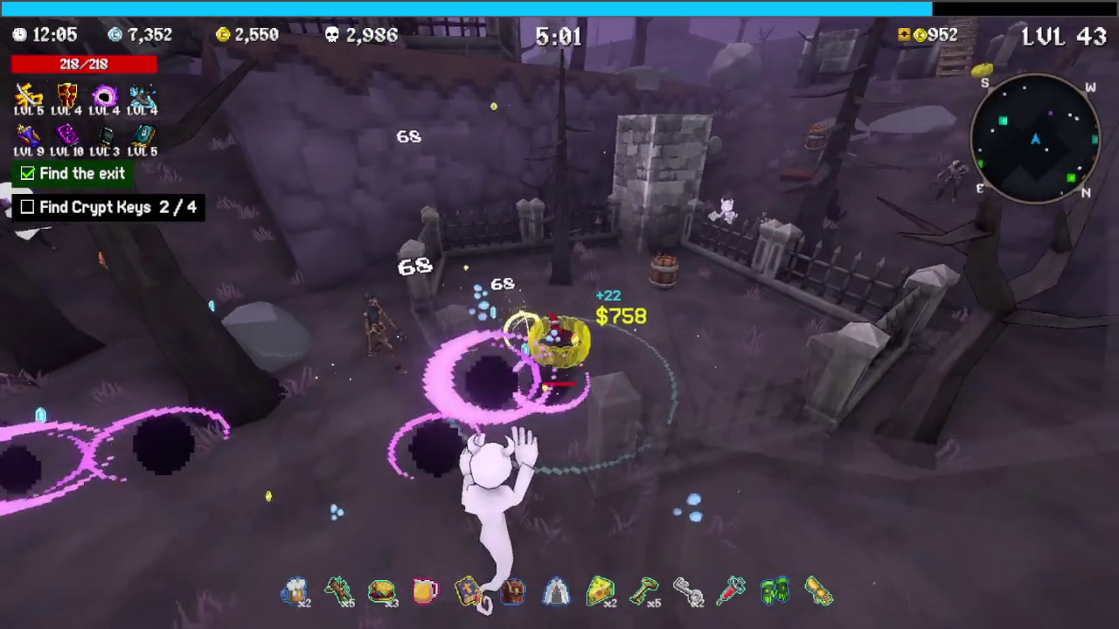
Advance into the fenced graveyard, take the Quantity Tome upgrade and collect a chest reward
key(w)
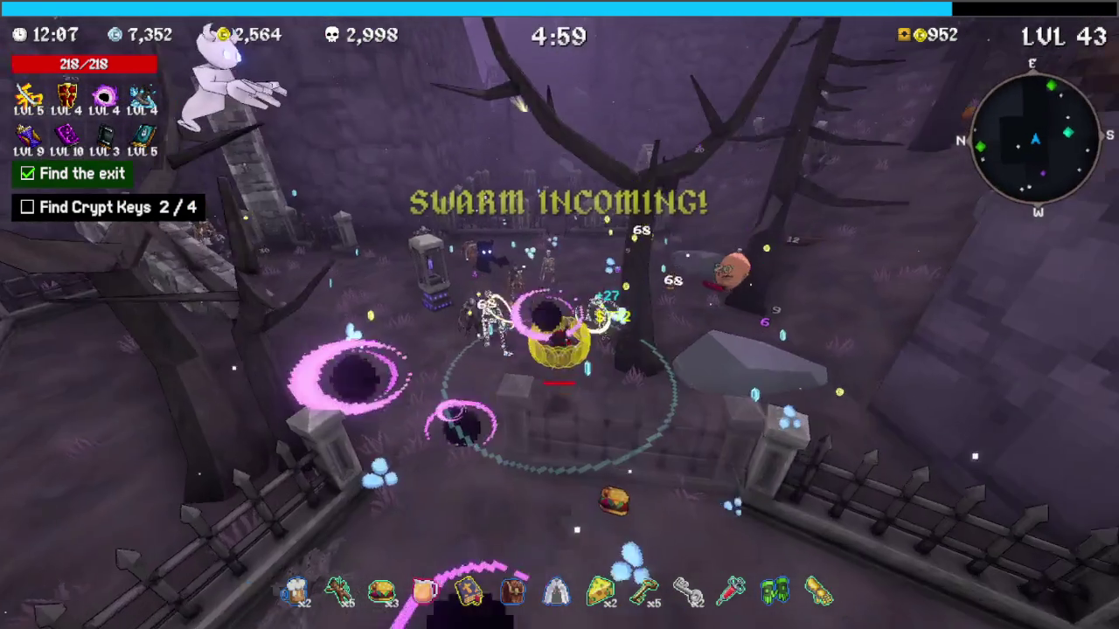
key(w)
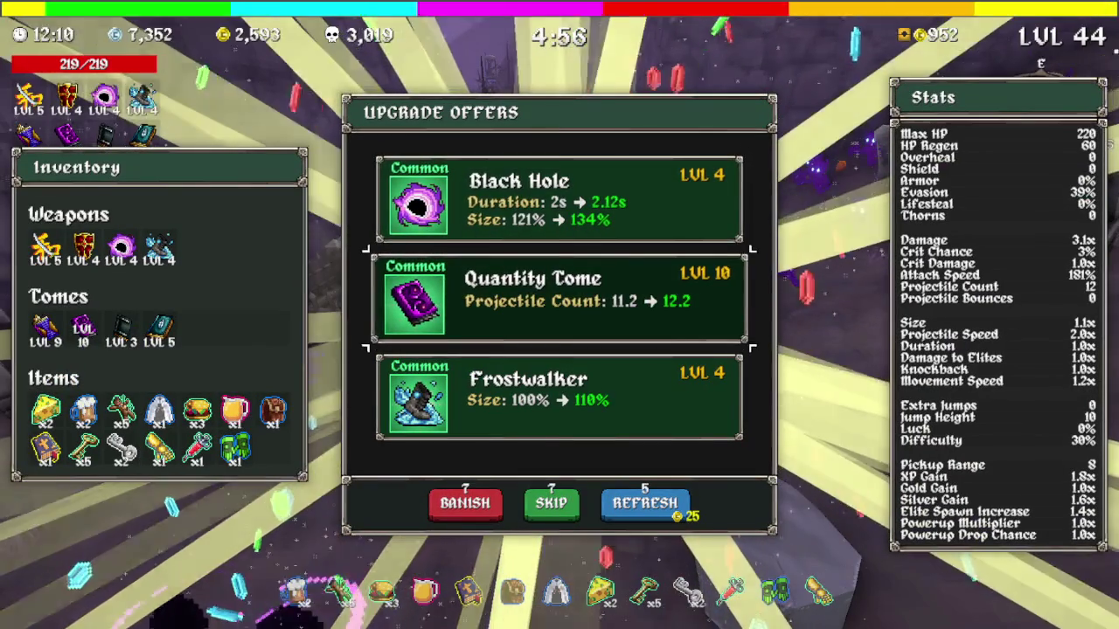
key(Return)
key(w)
key(w)
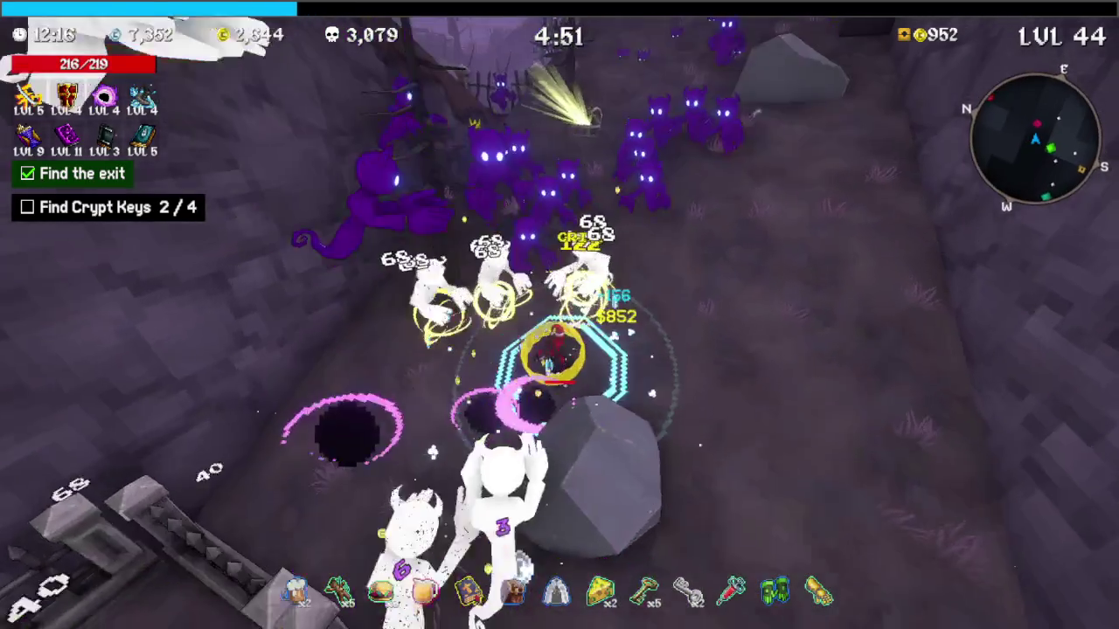
key(w)
key(w)
key(w)
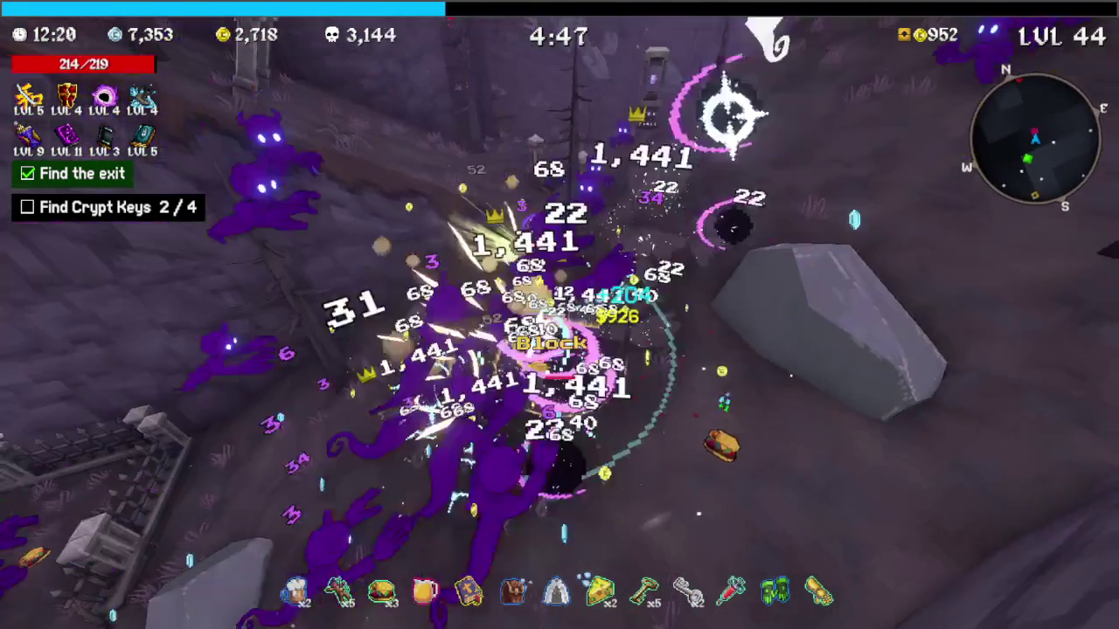
key(e)
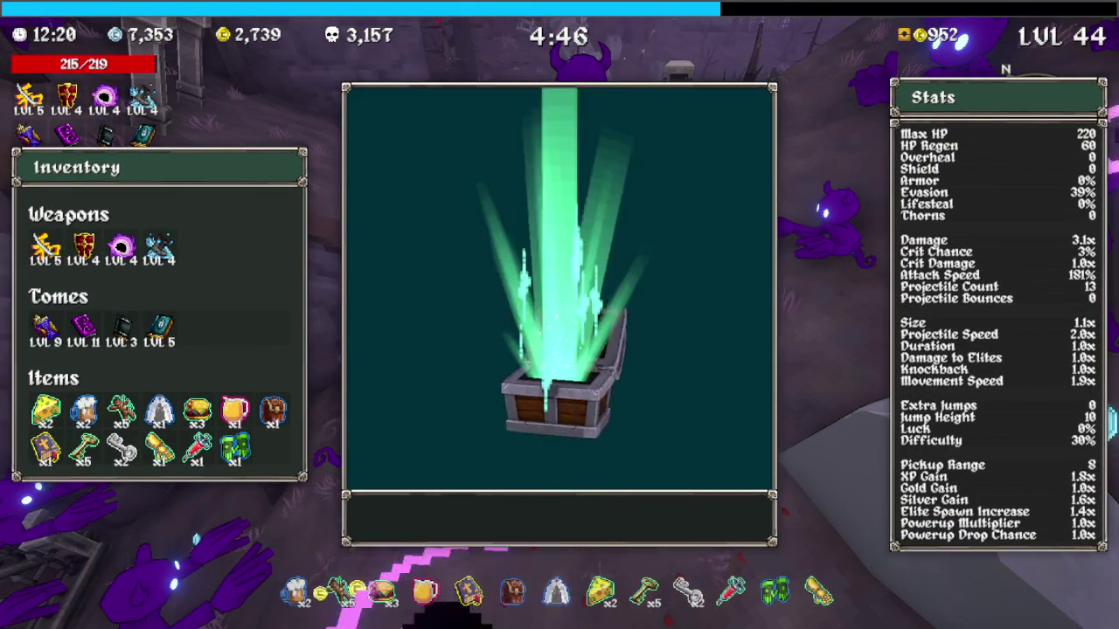
key(e)
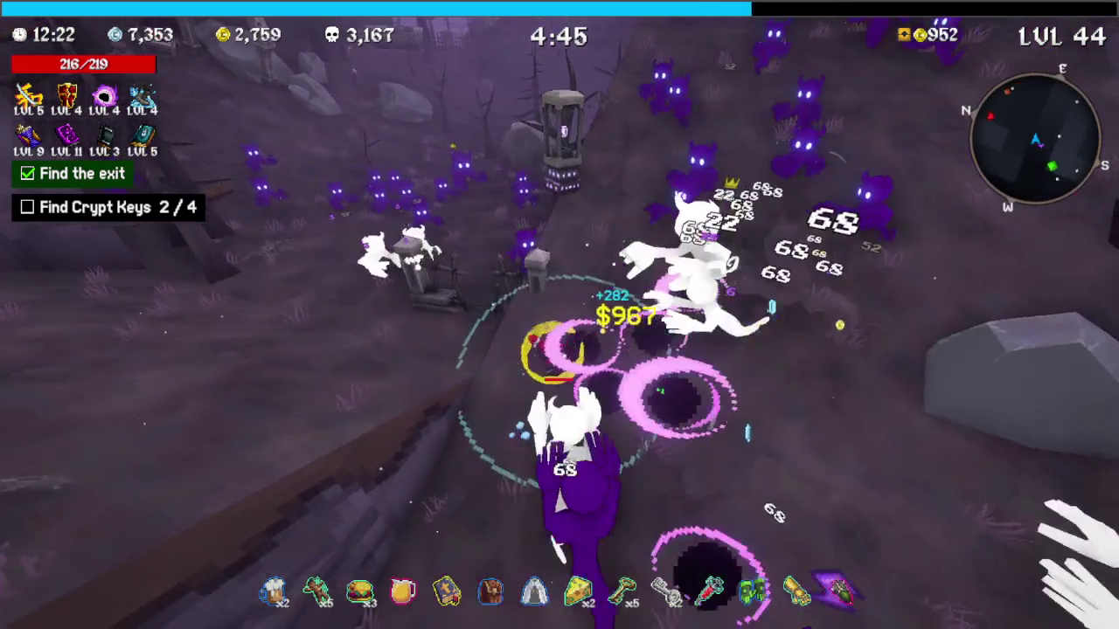
Fight through the enemy horde and take the XP Tome upgrade
key(s)
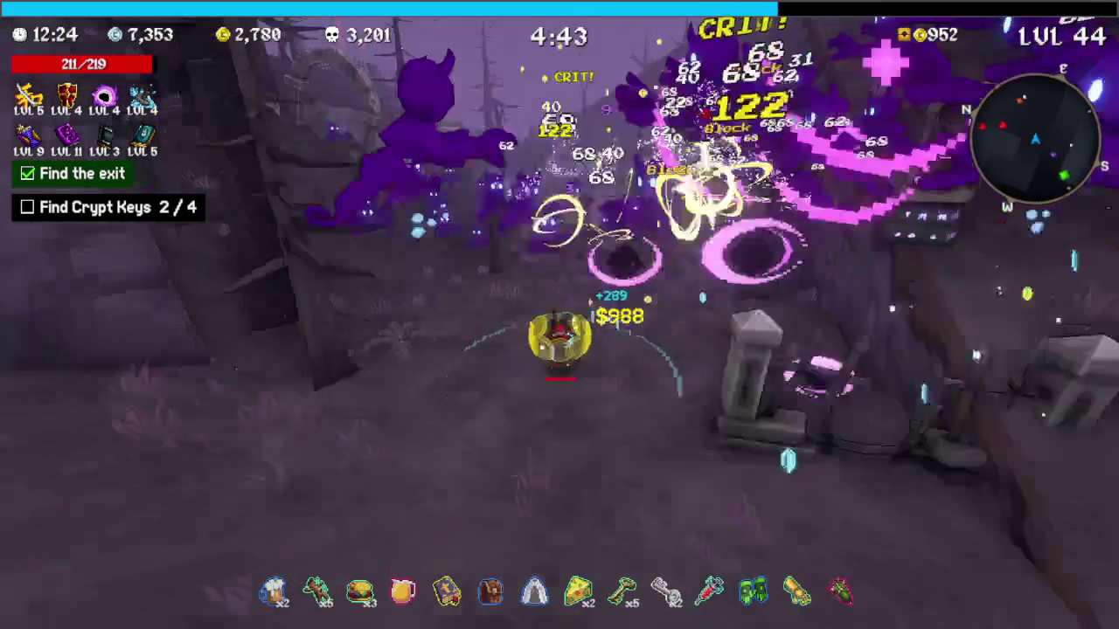
key(w)
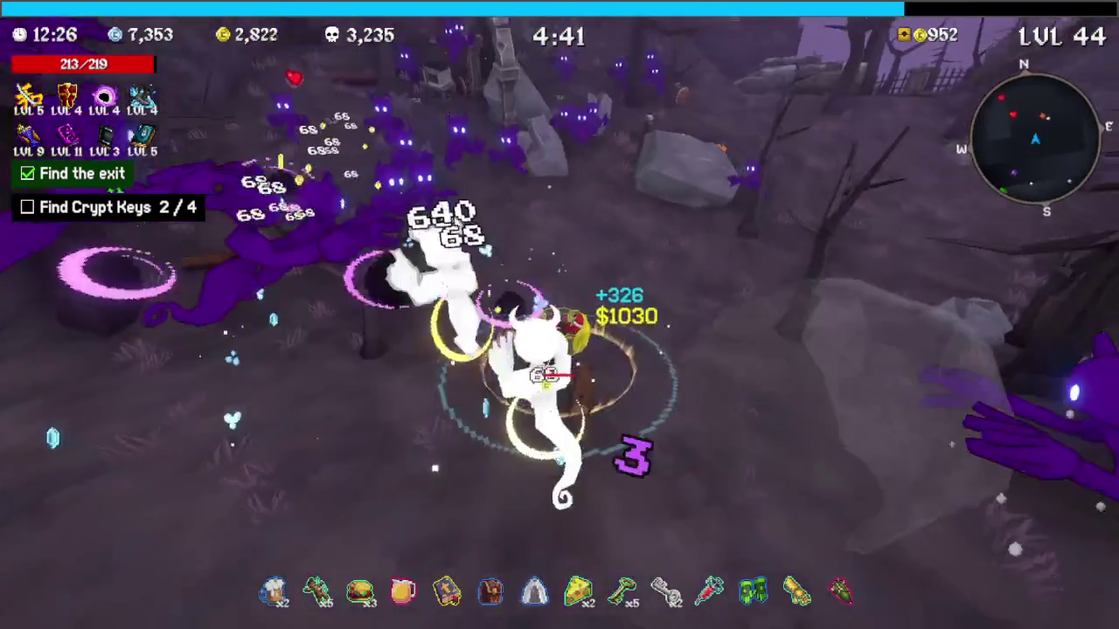
key(w)
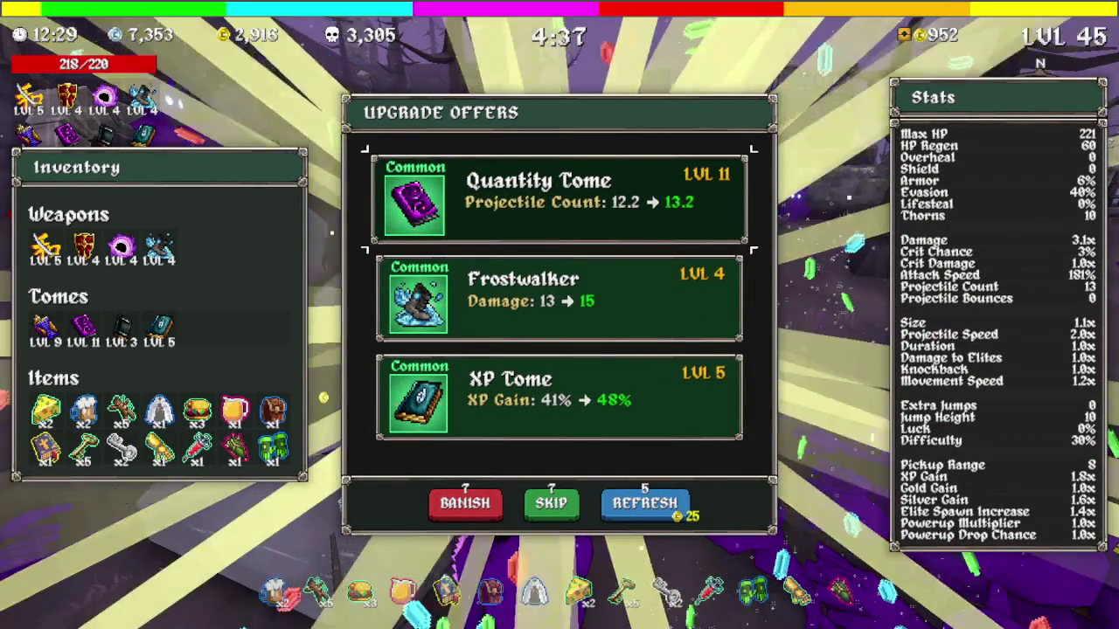
key(s)
key(space)
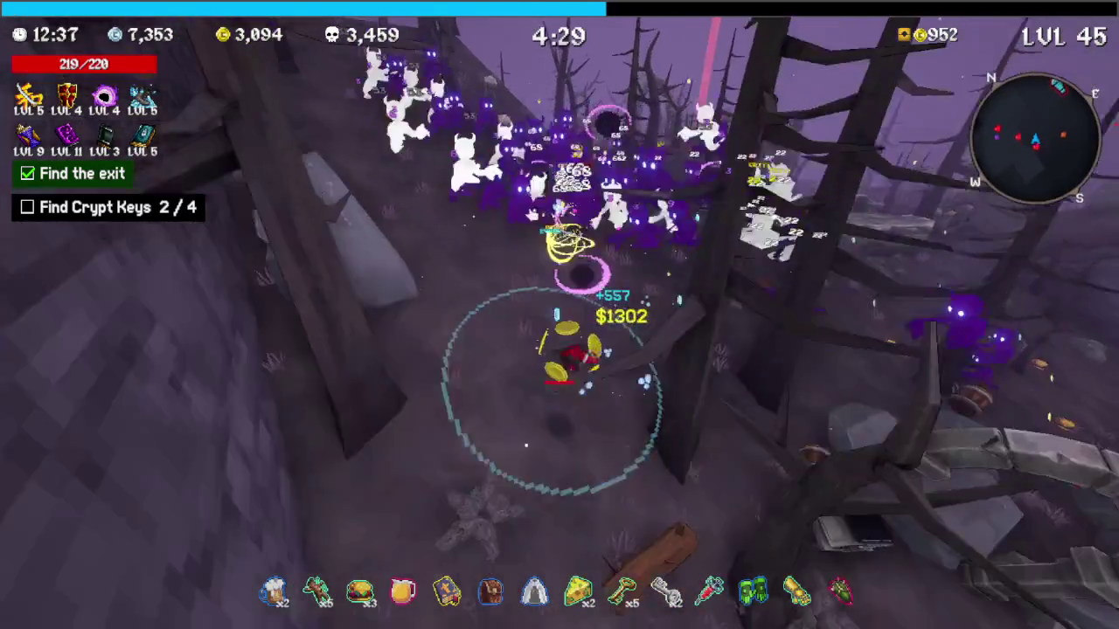
Push north through enemies to level 46 and take the Evasion Tome upgrade
key(w)
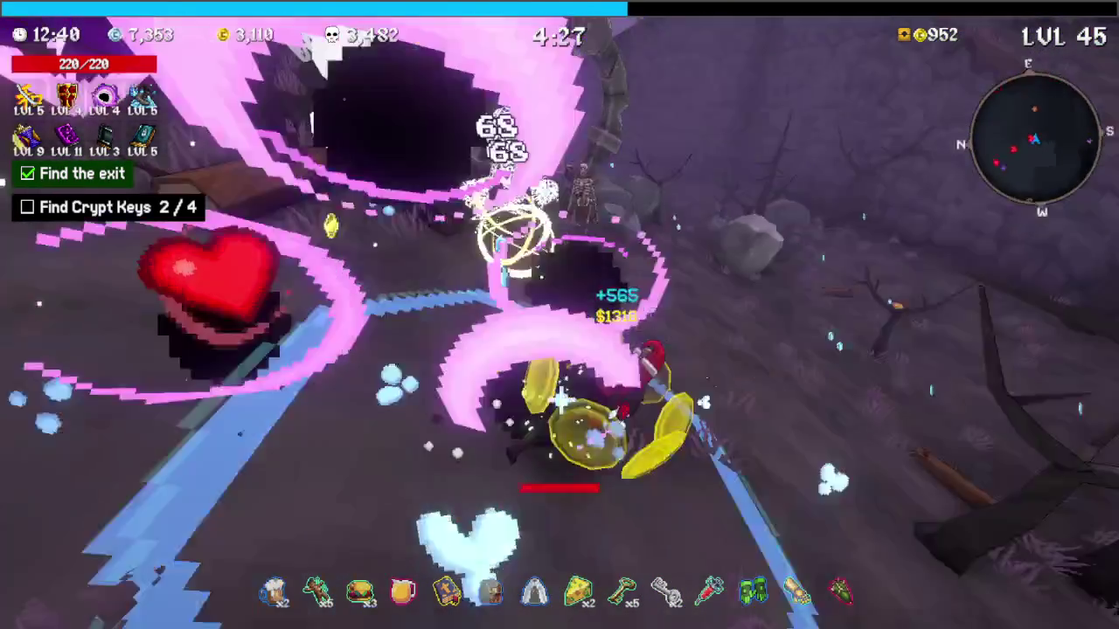
key(d)
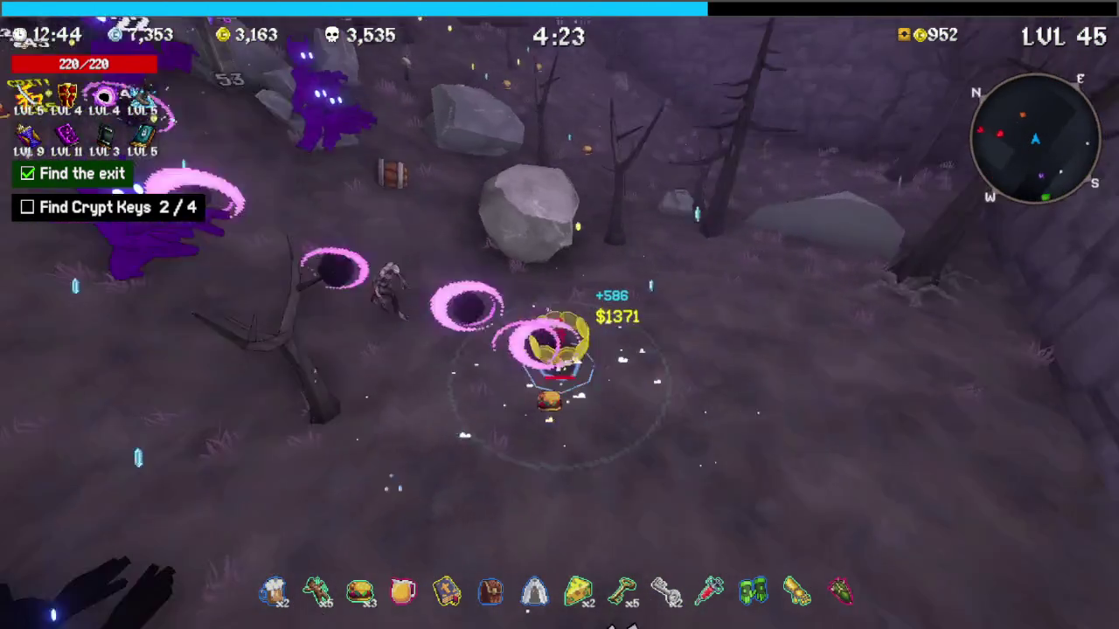
key(w)
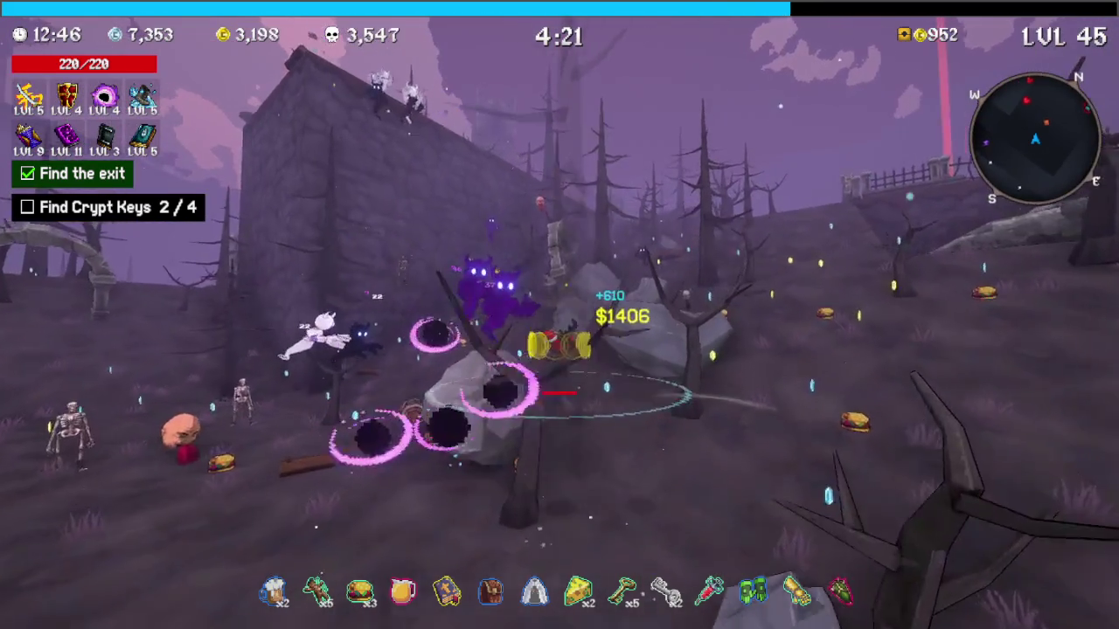
key(w)
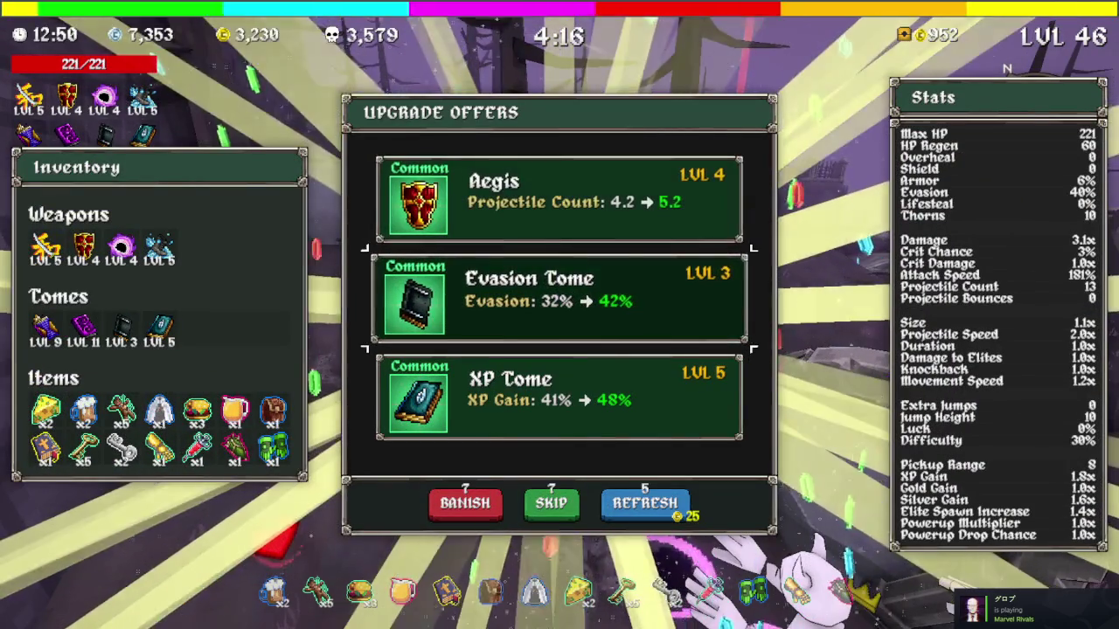
key(space)
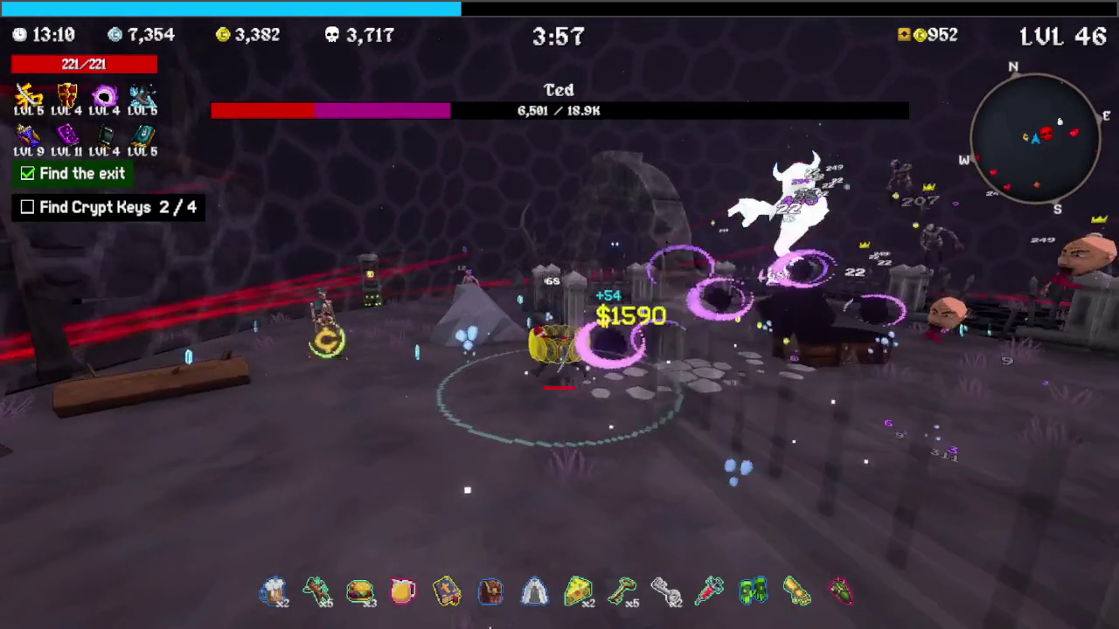
Grab the Stonks bonus and circle the arena attacking the boss Ted
key(w)
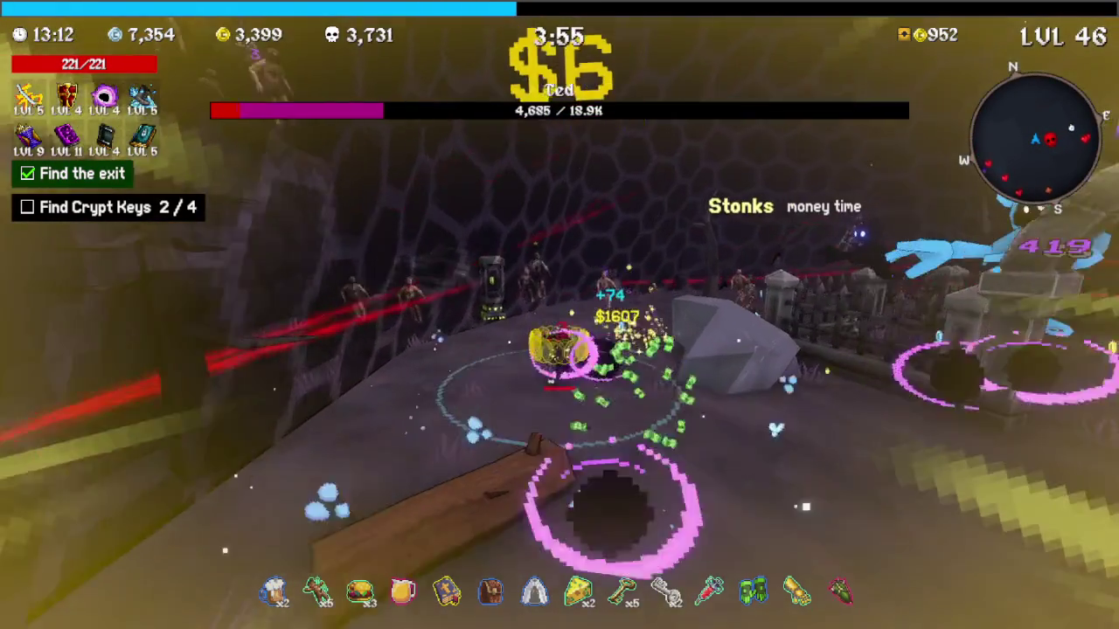
key(w)
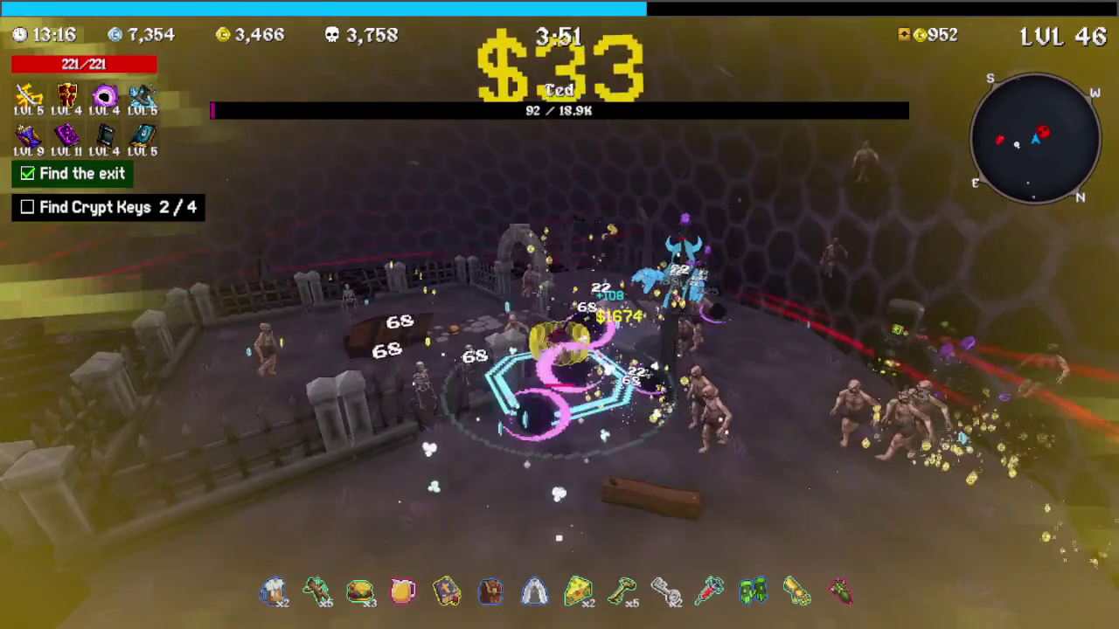
key(s)
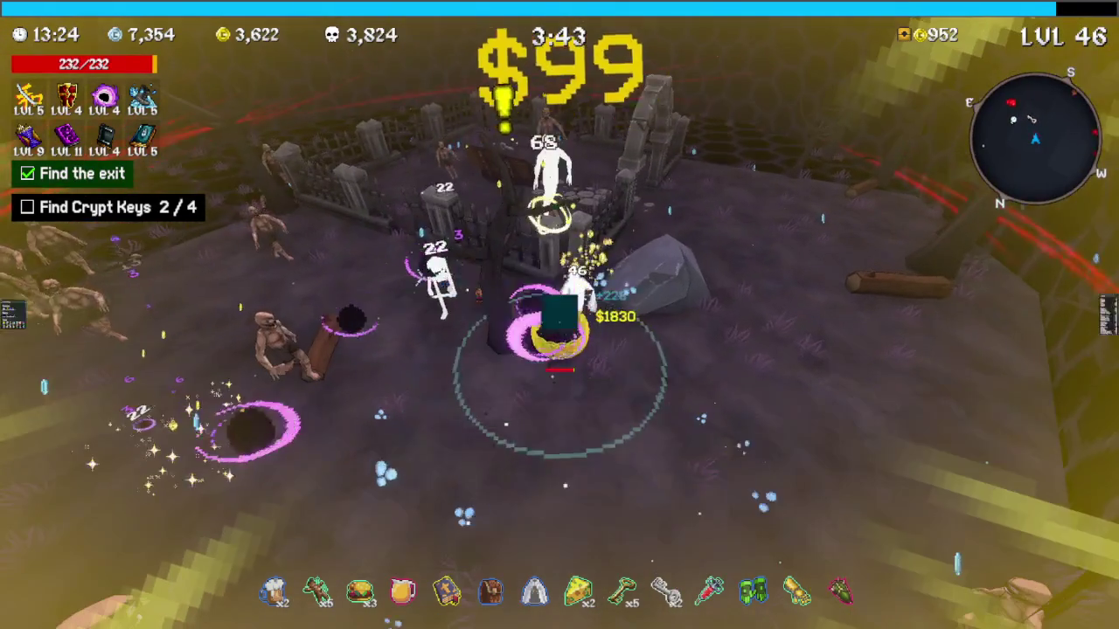
Take the Key from the chest and raise Aegis to level 5
key(e)
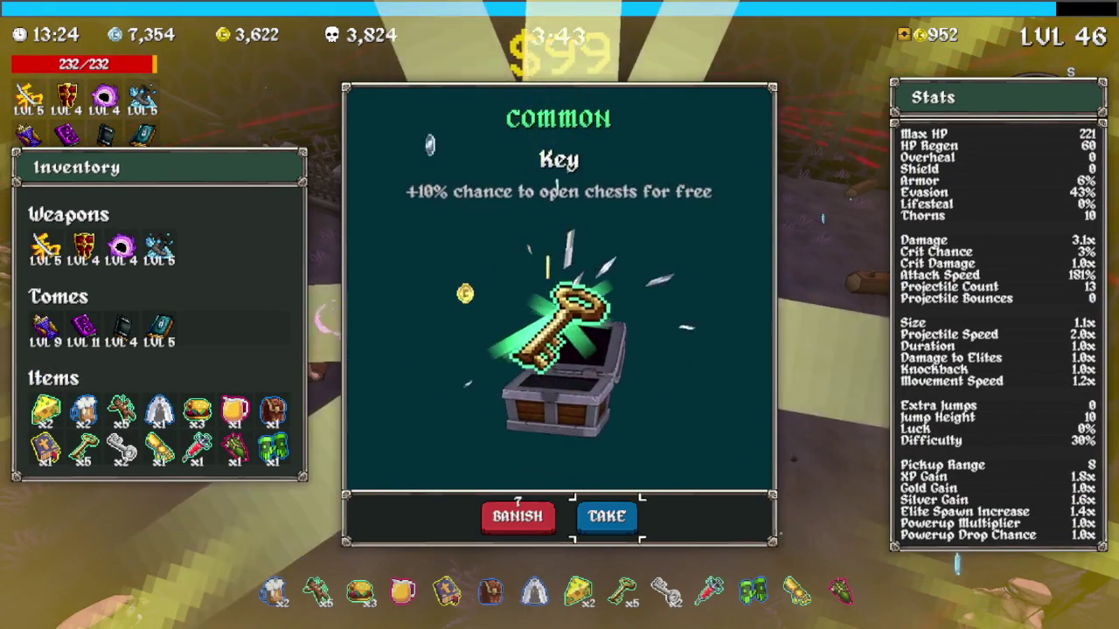
key(e)
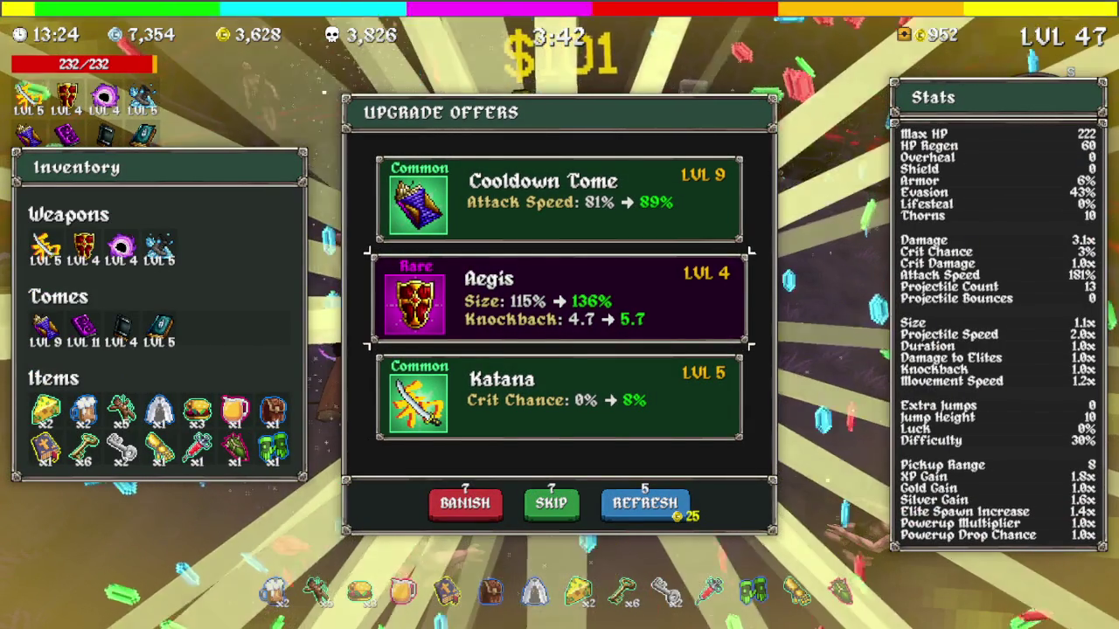
key(Return)
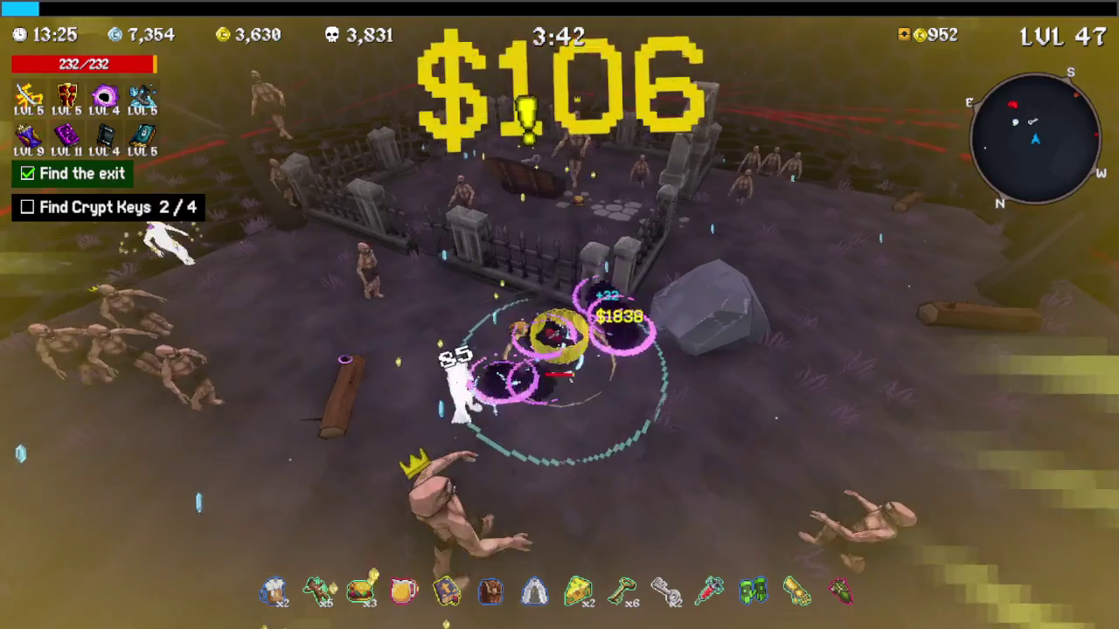
key(w)
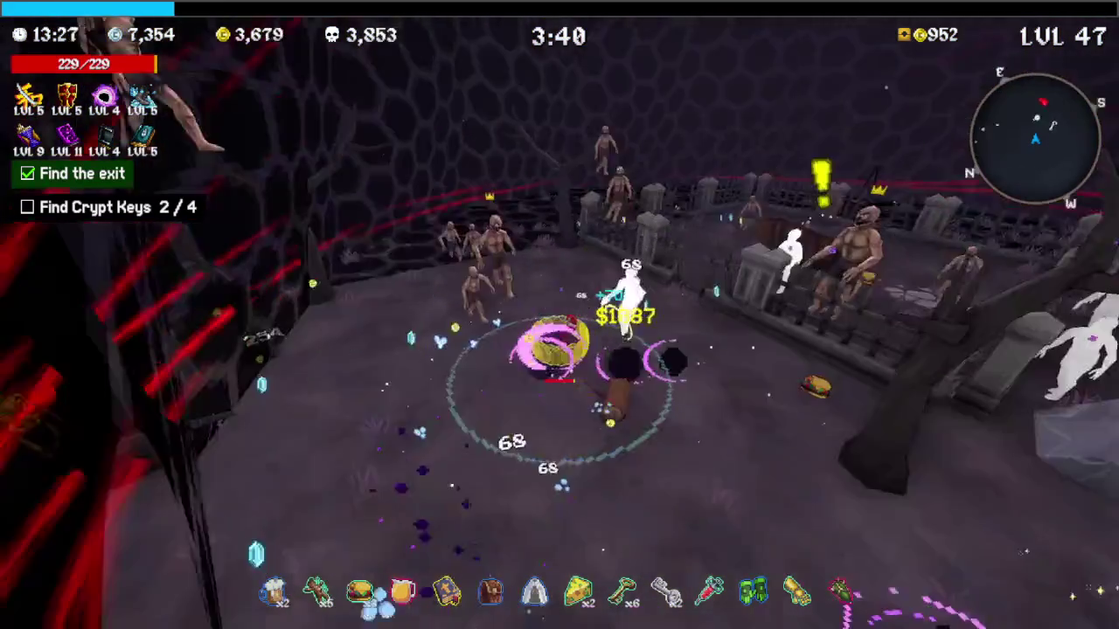
key(w)
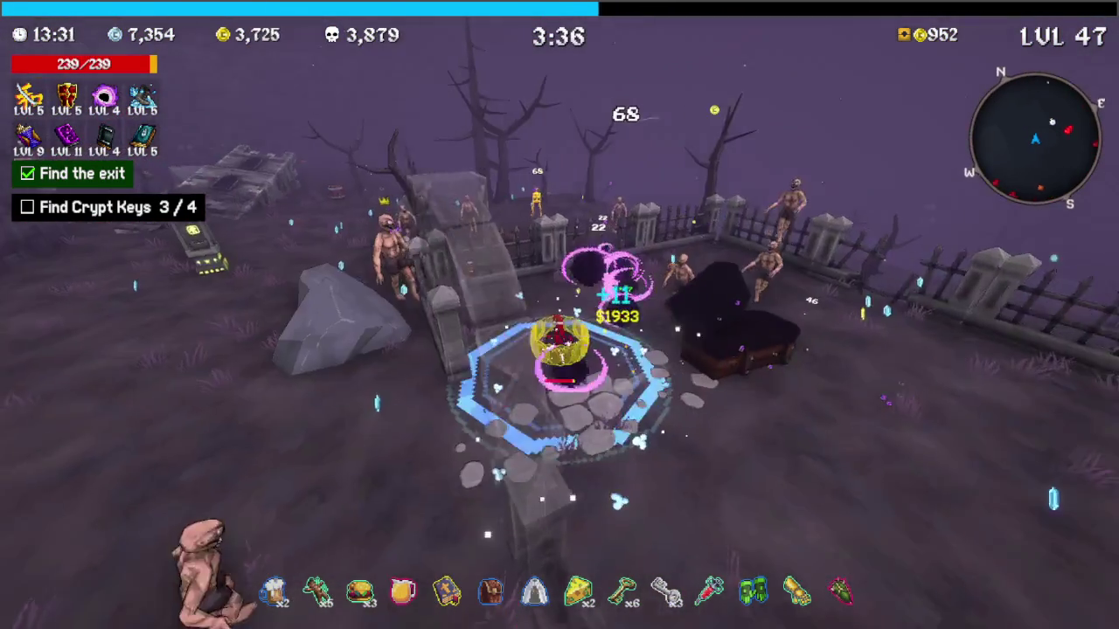
Check the full map and move through the graveyard onto the hillside
key(Tab)
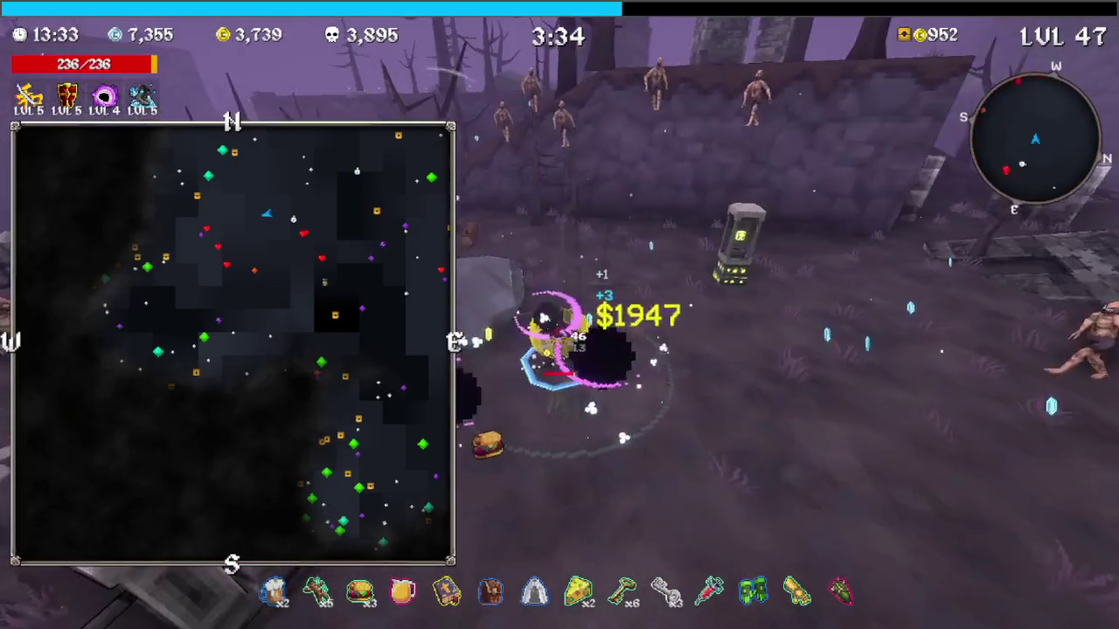
key(w)
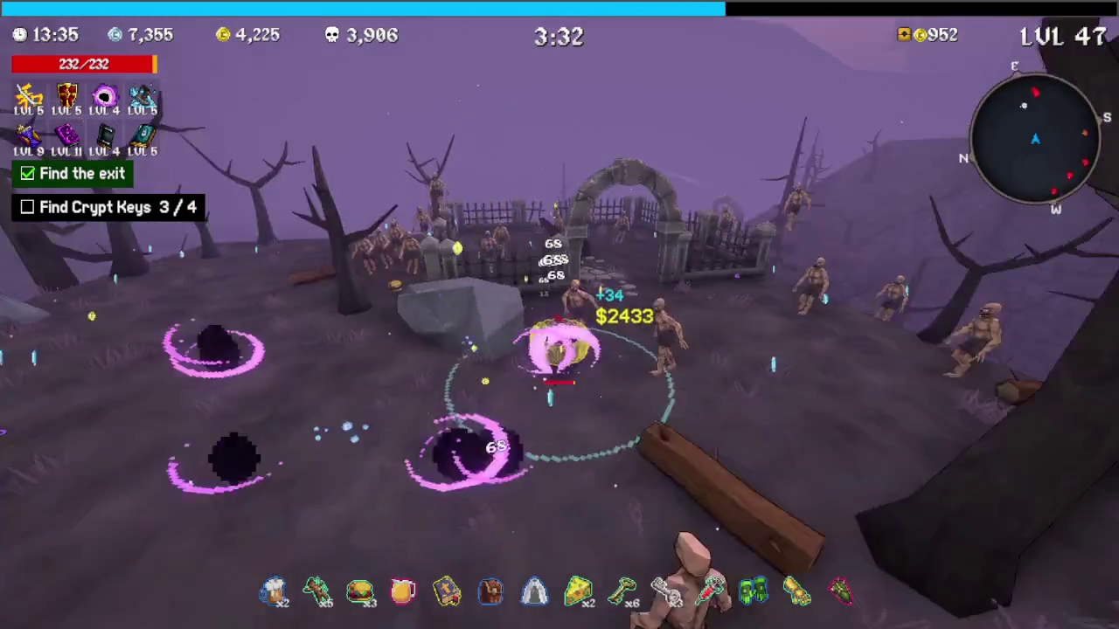
key(w)
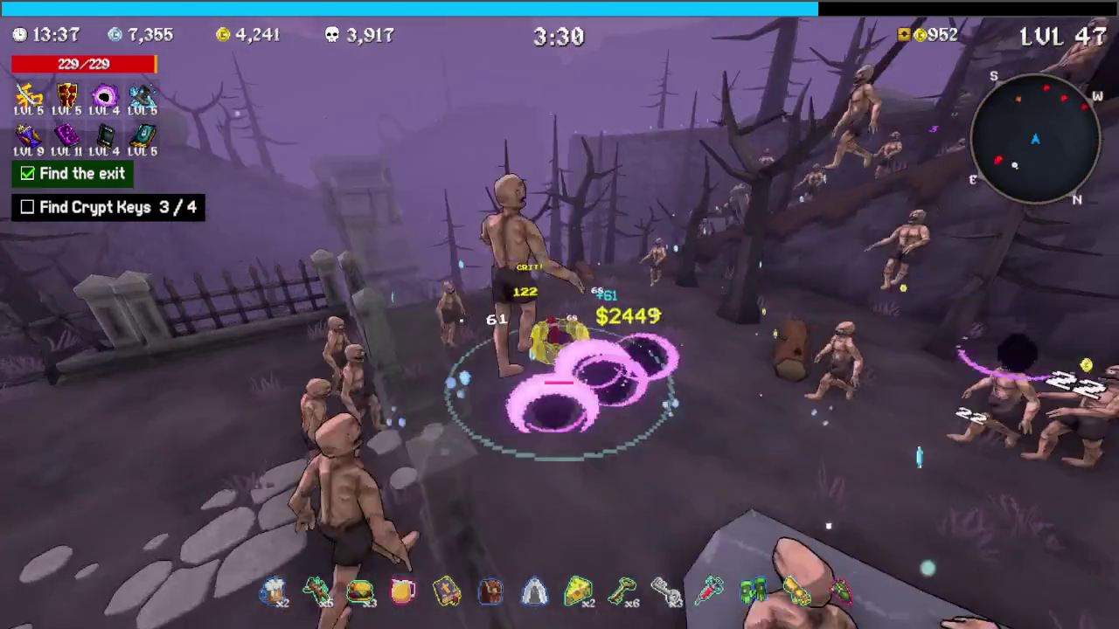
key(Tab)
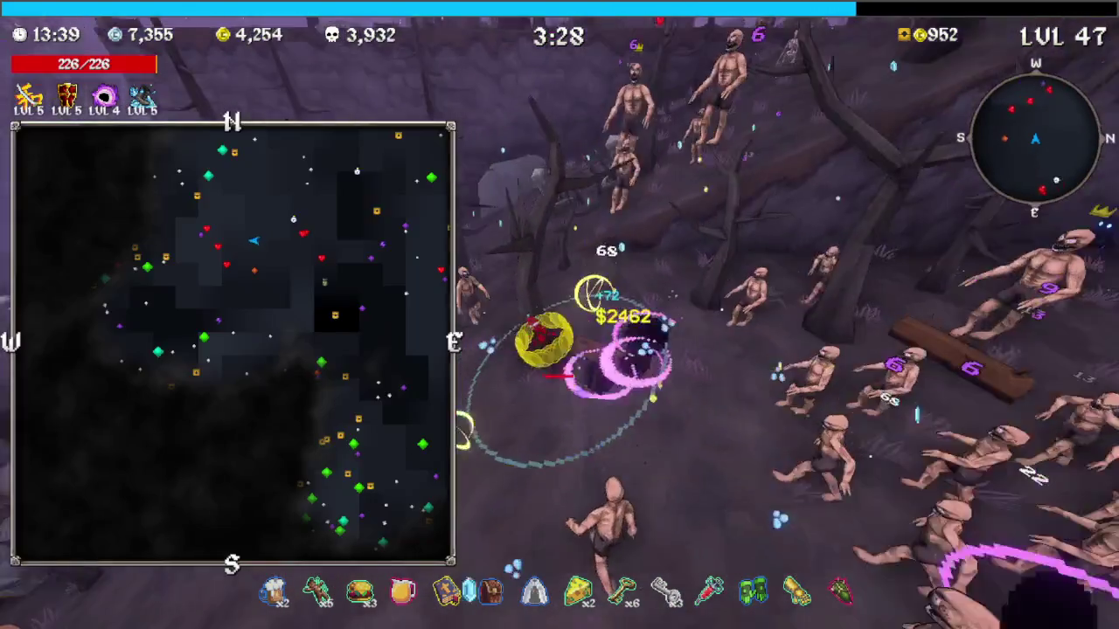
key(Tab)
key(w)
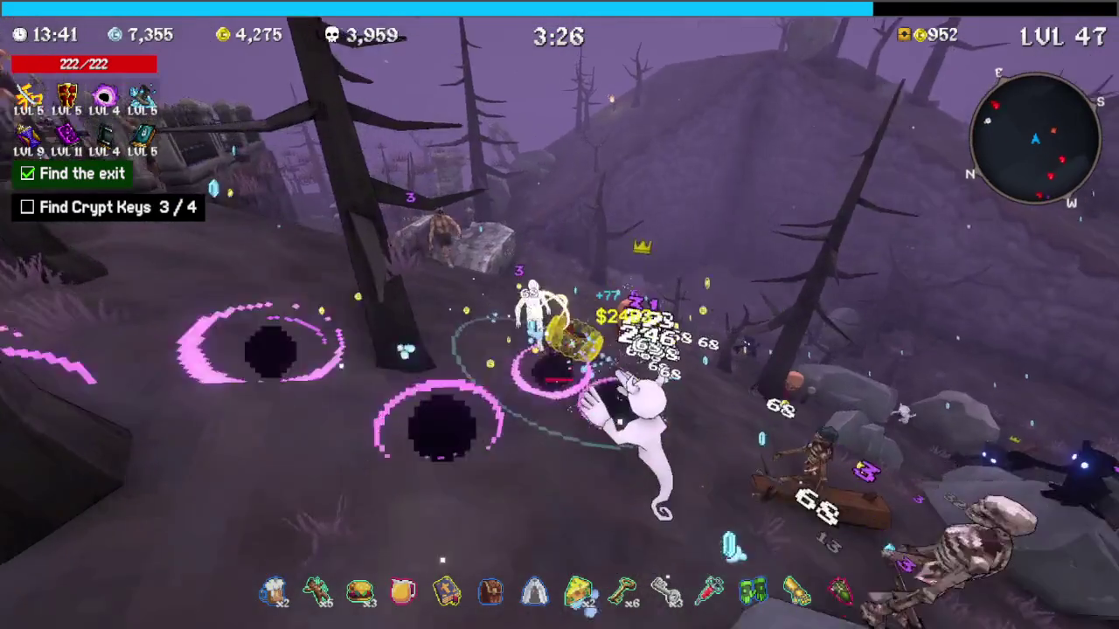
key(w)
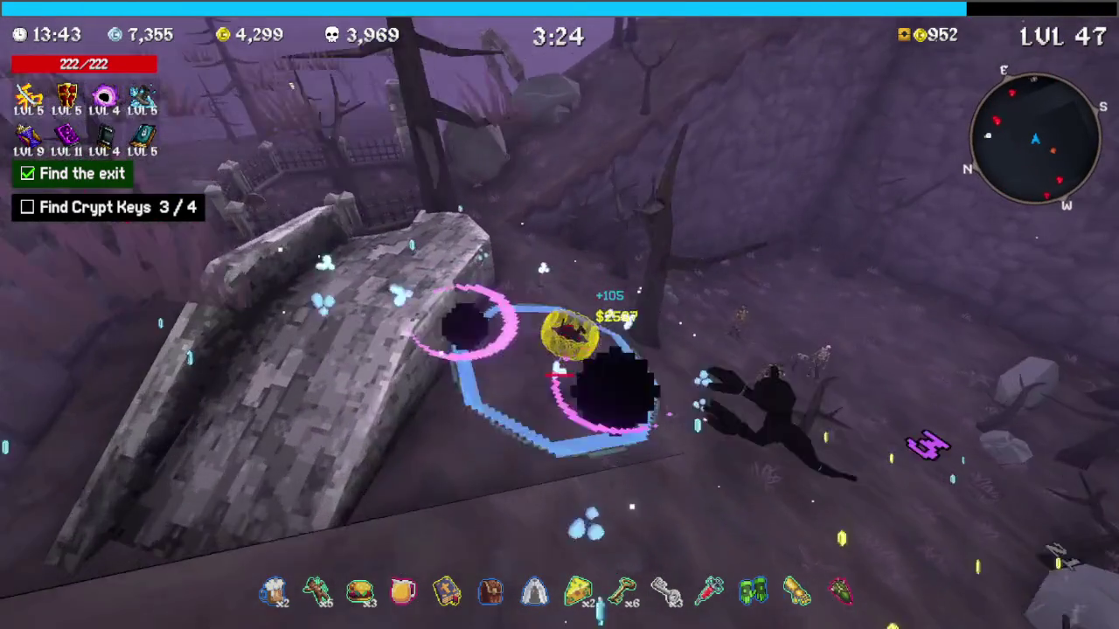
key(w)
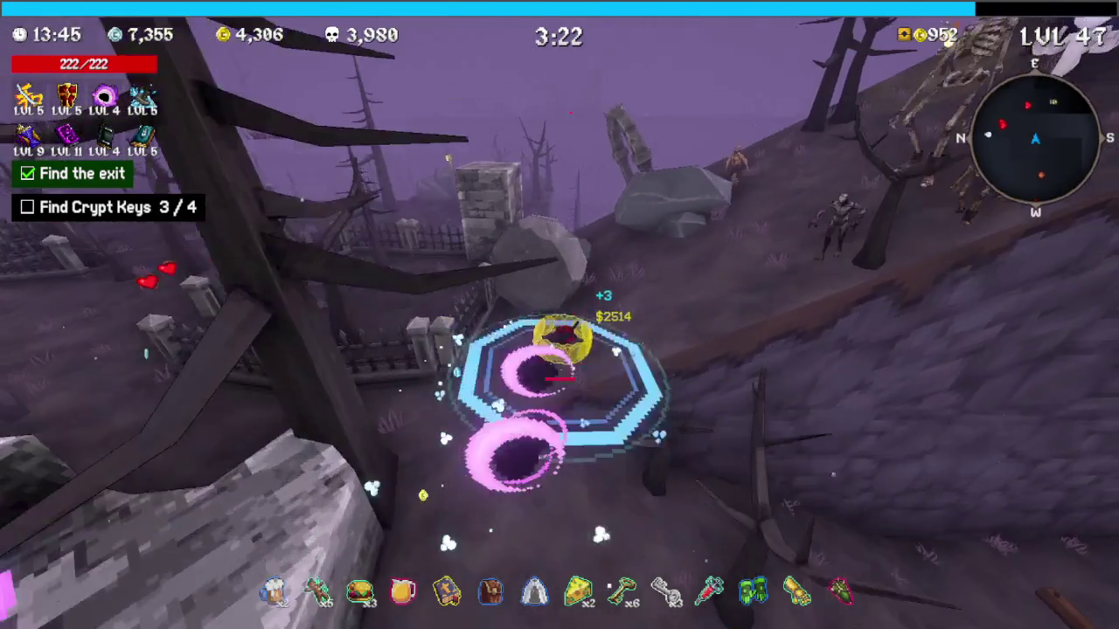
key(w)
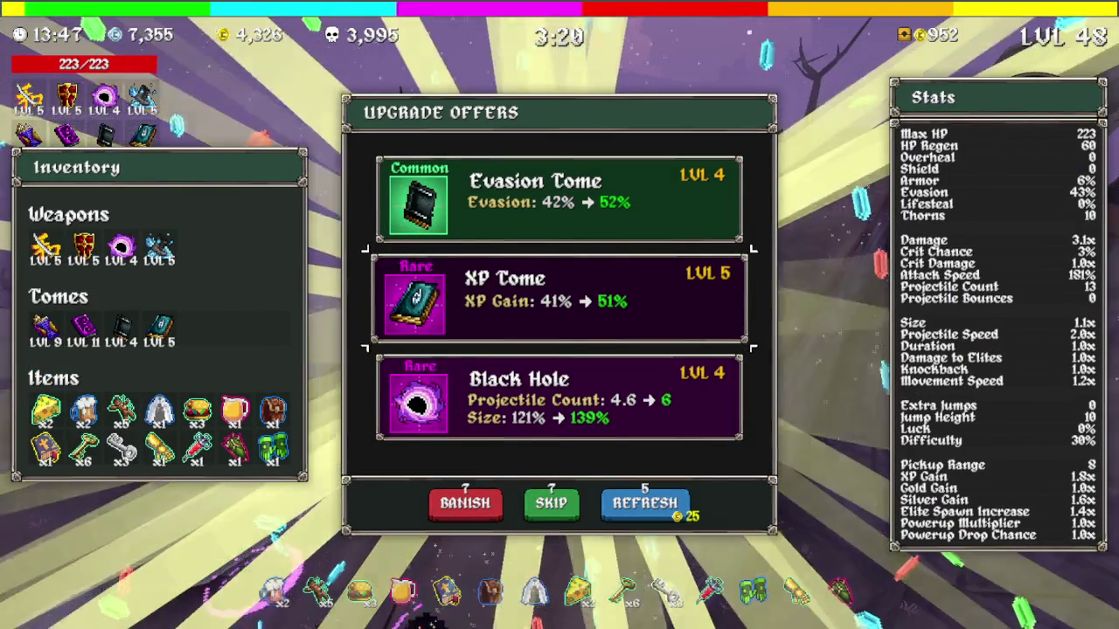
Take the Evasion Tome at level 48, grab the Speed bonus, and scout new areas
click(559, 198)
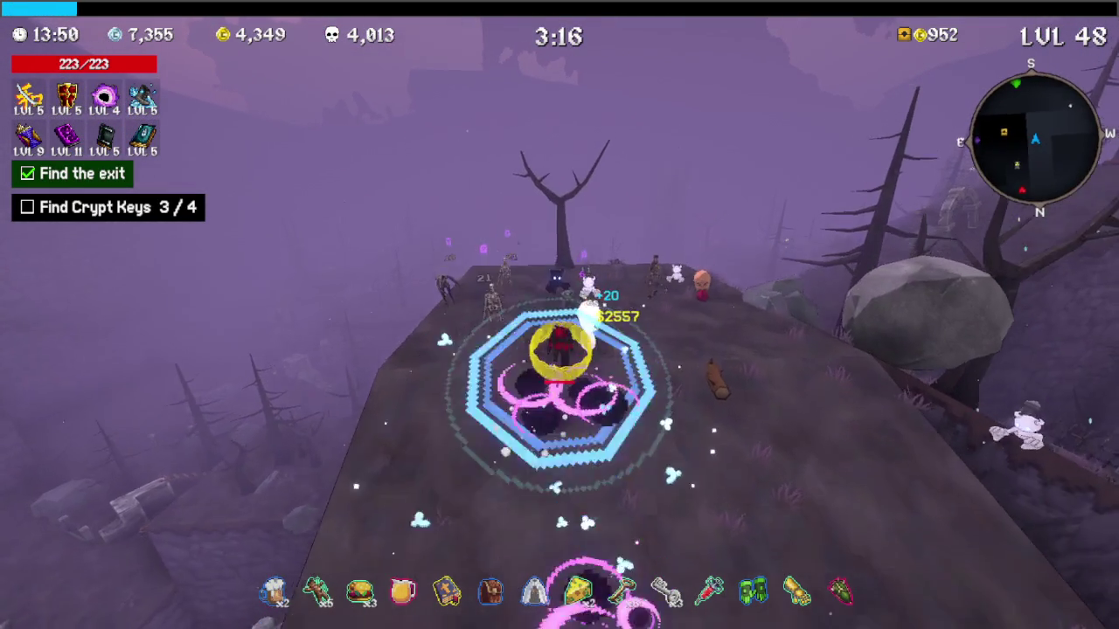
key(w)
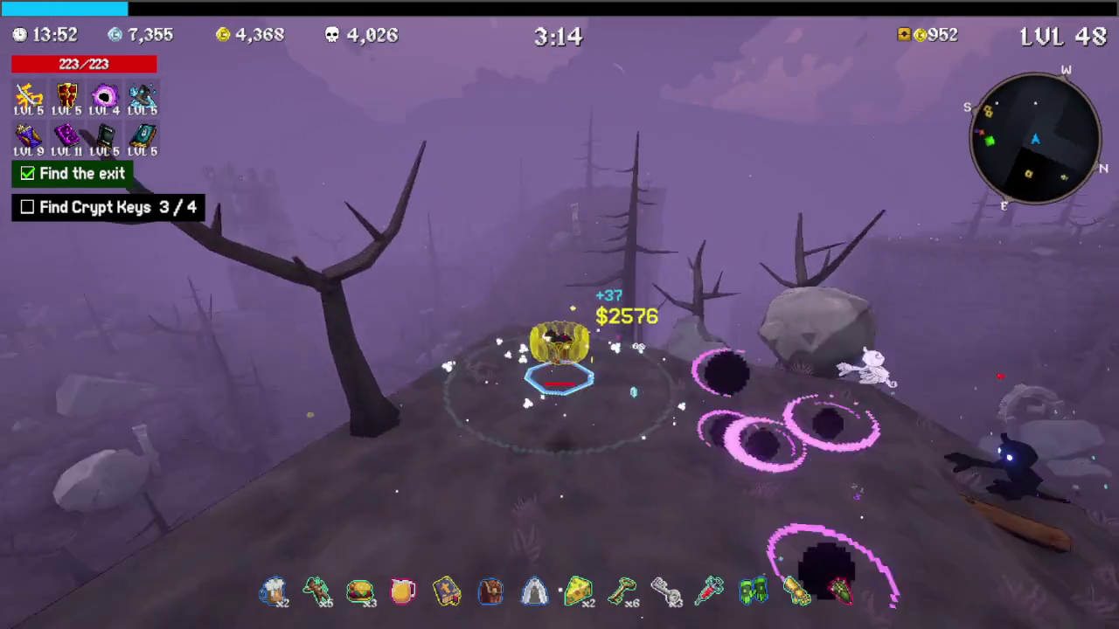
key(w)
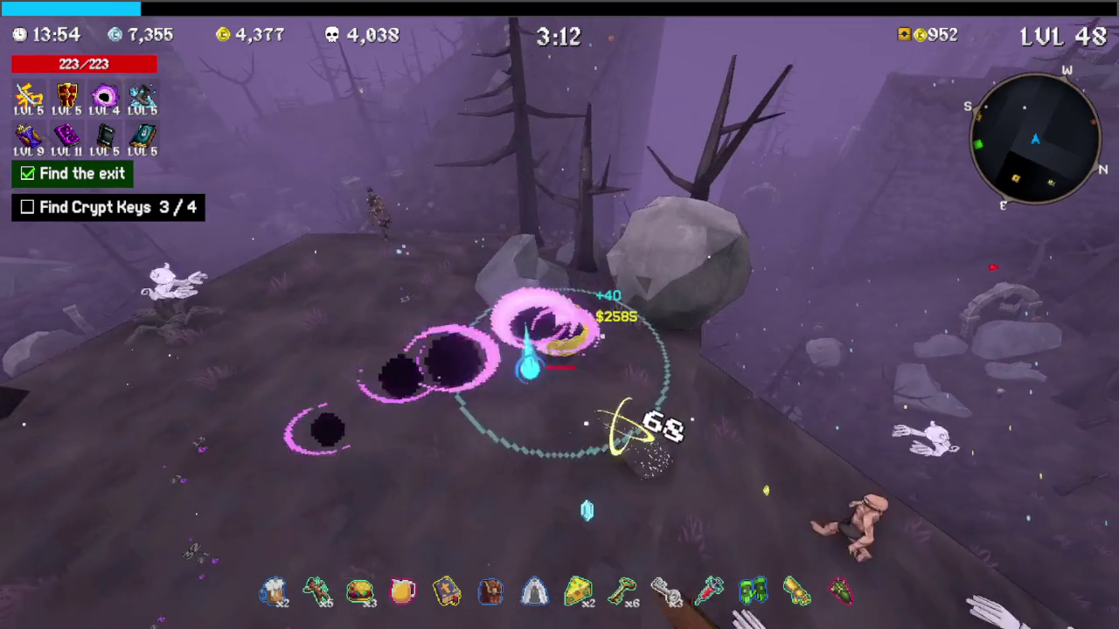
key(w)
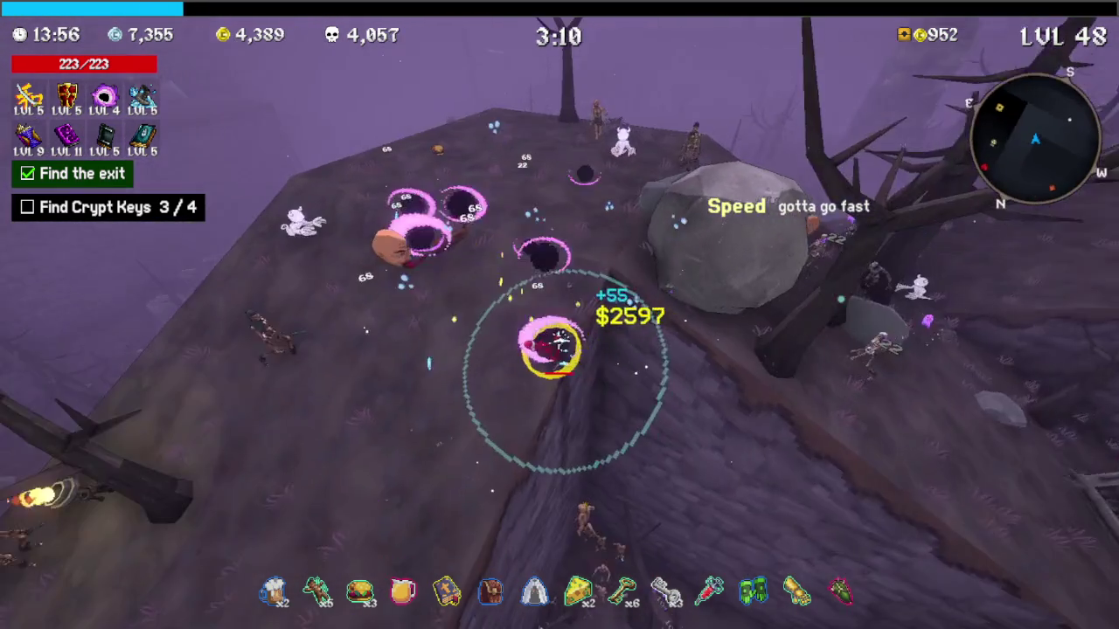
key(Tab)
key(w)
key(w)
key(Tab)
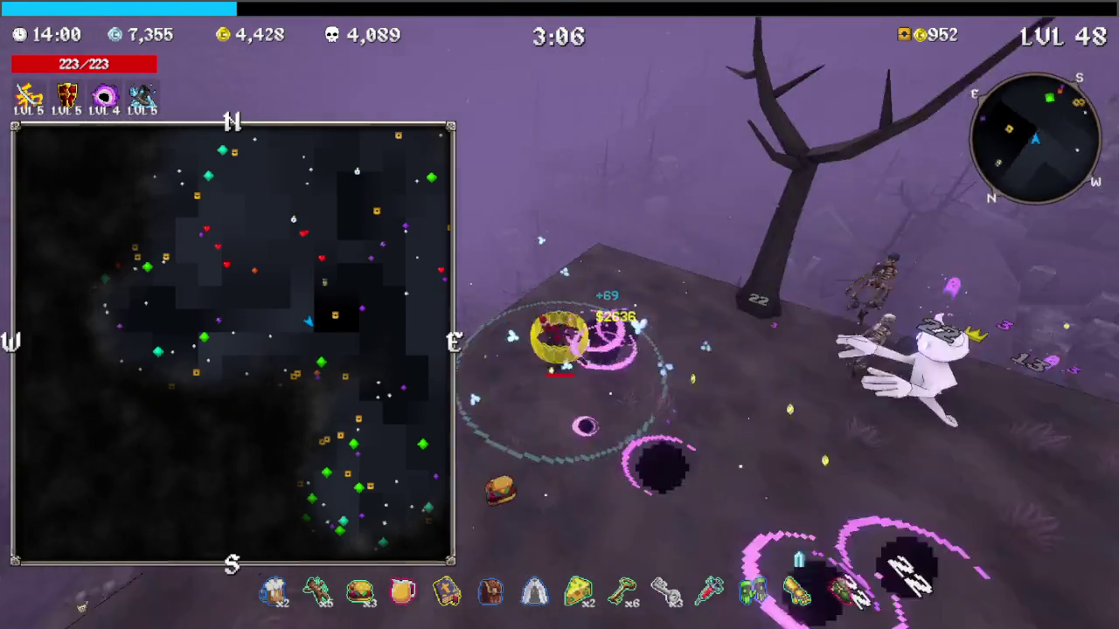
key(Tab)
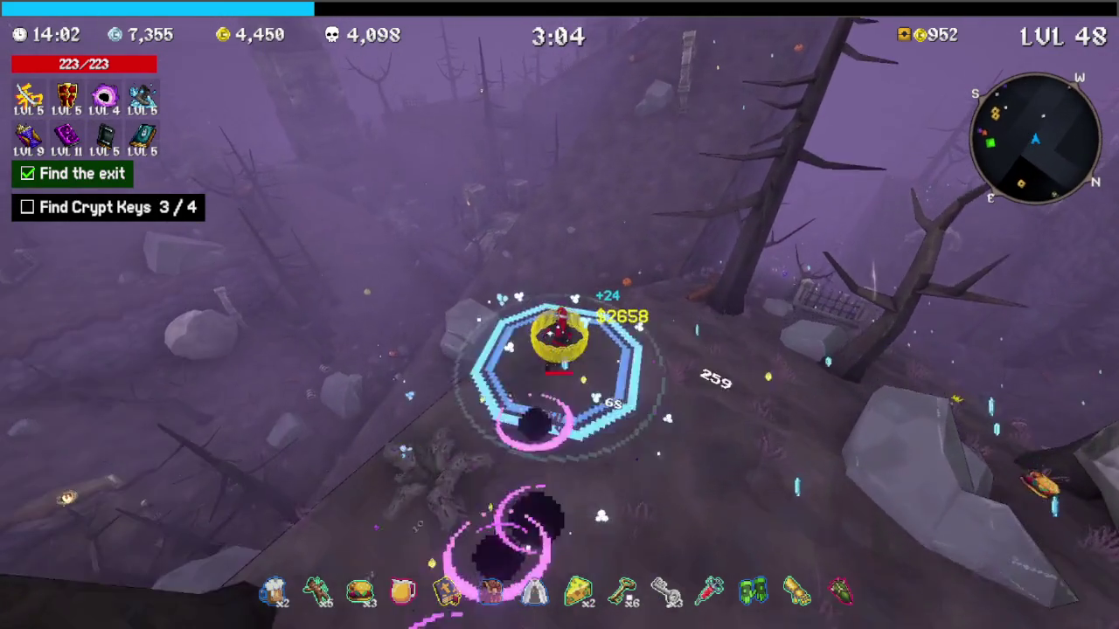
key(w)
key(w)
key(w)
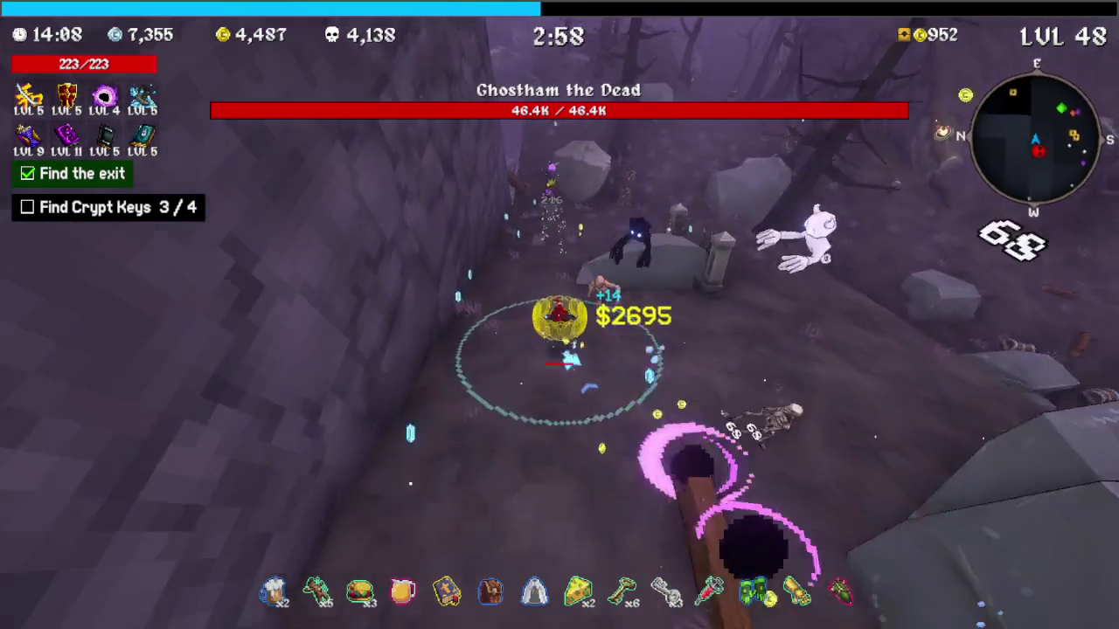
Move through the graveyard toward the boss and open a chest for a medkit
key(w)
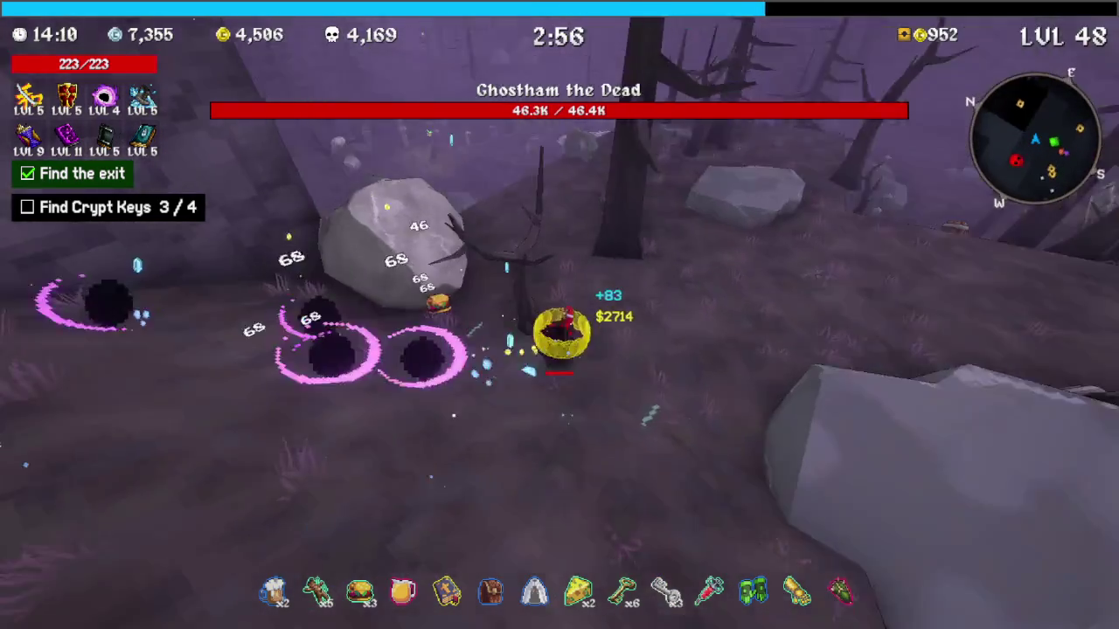
key(w)
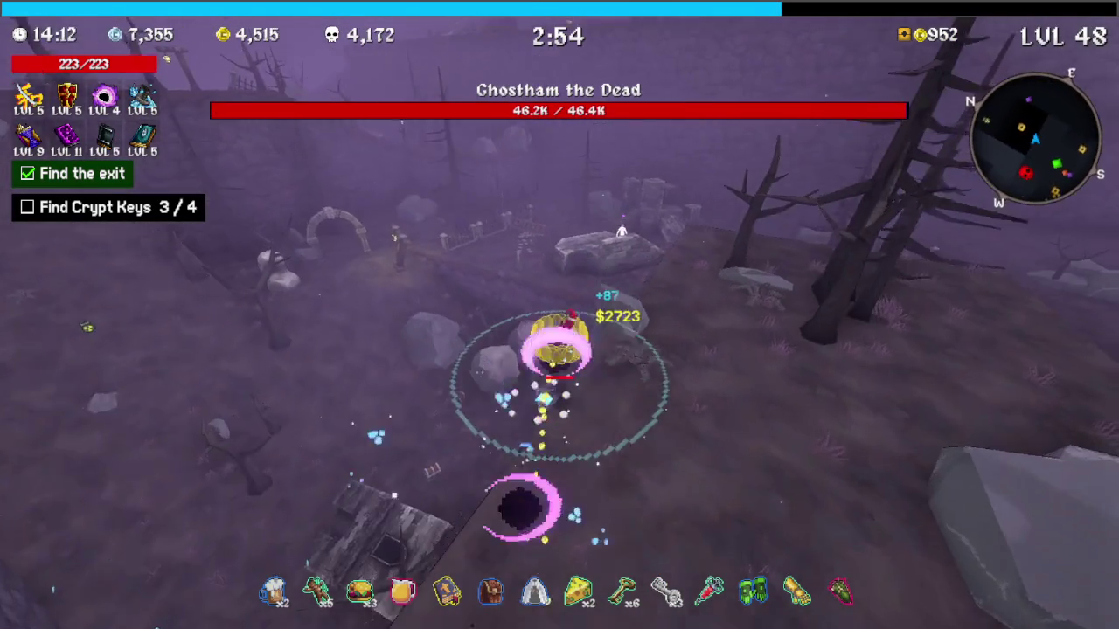
key(w)
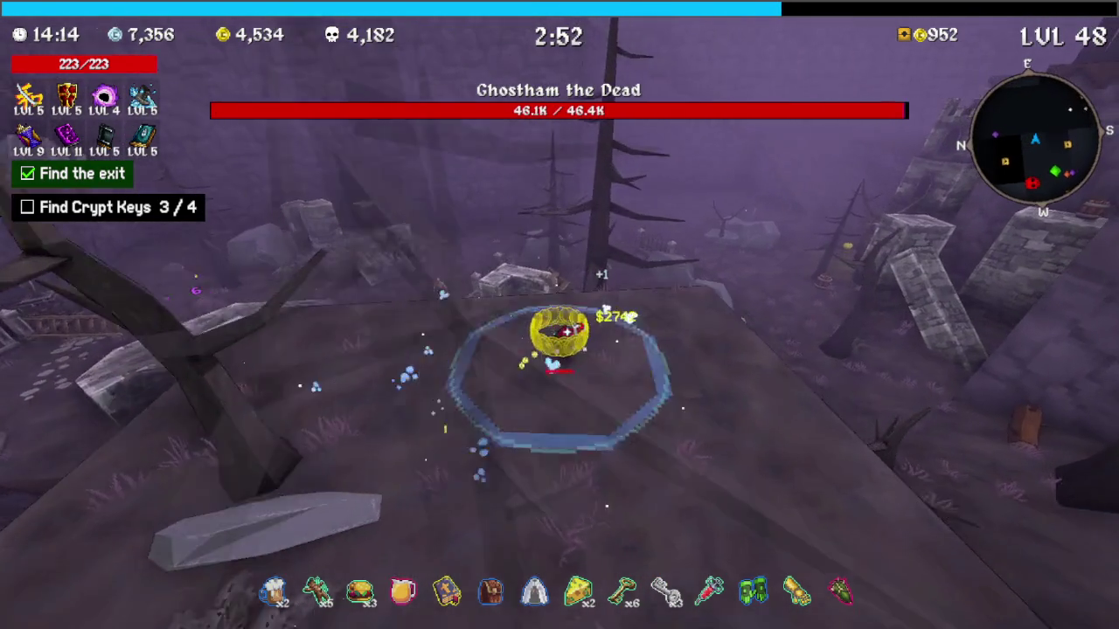
key(w)
key(w)
key(e)
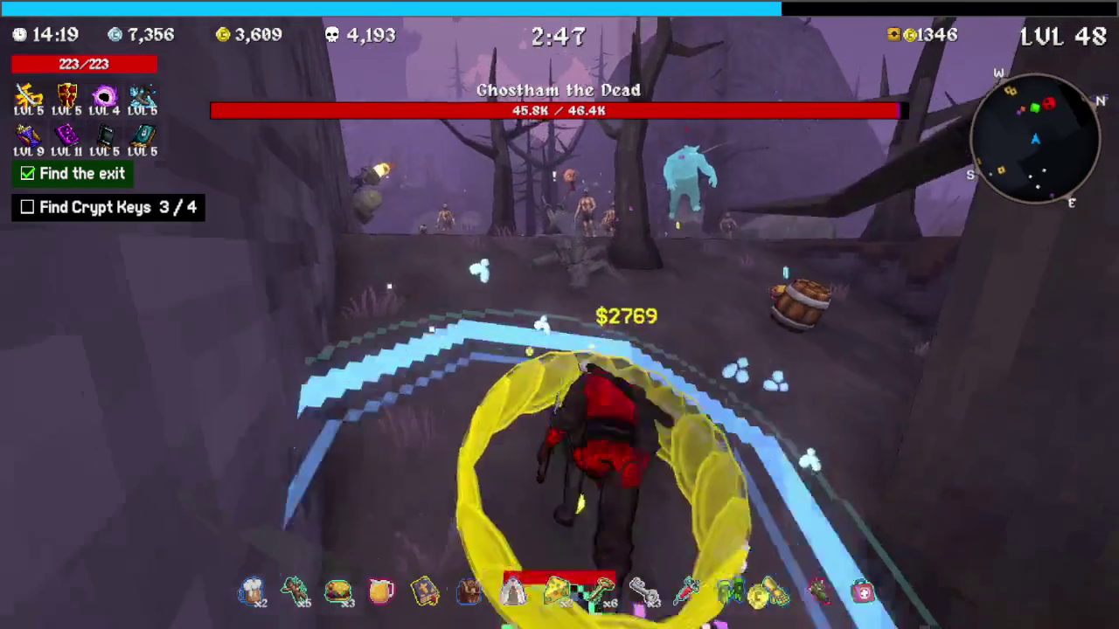
Charge through the ravine's enemy group and attack Ghostham the Dead
key(w)
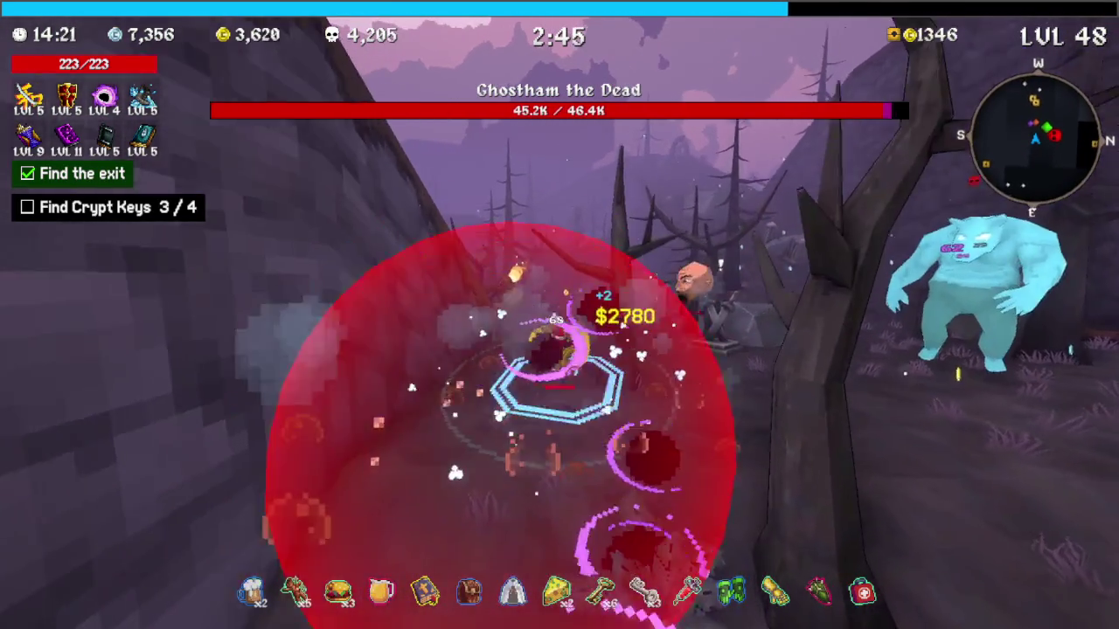
key(w)
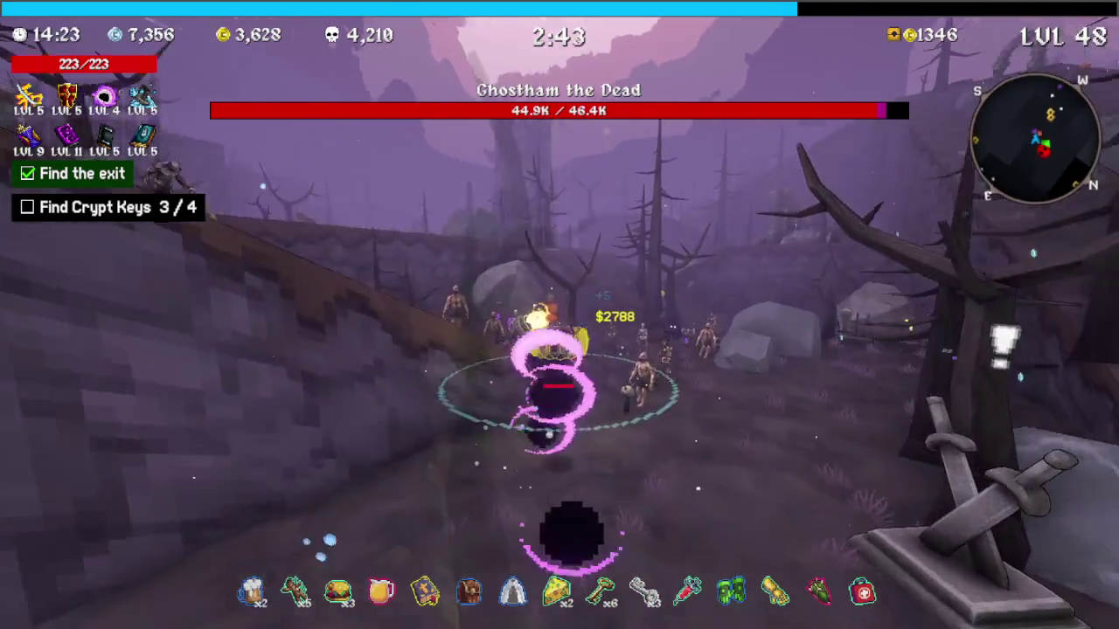
key(w)
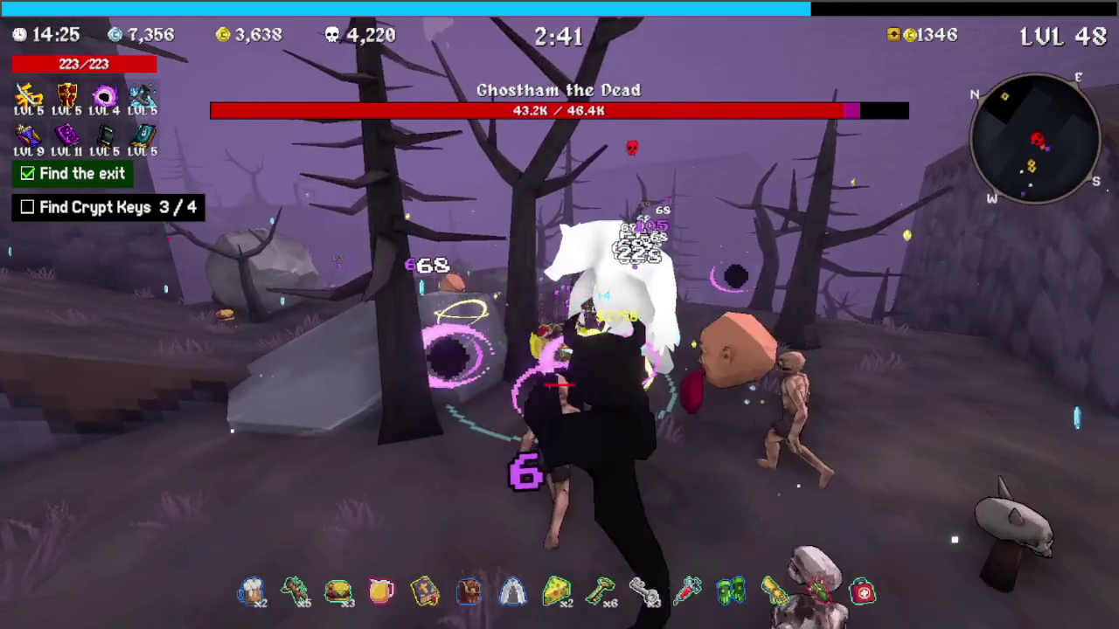
key(w)
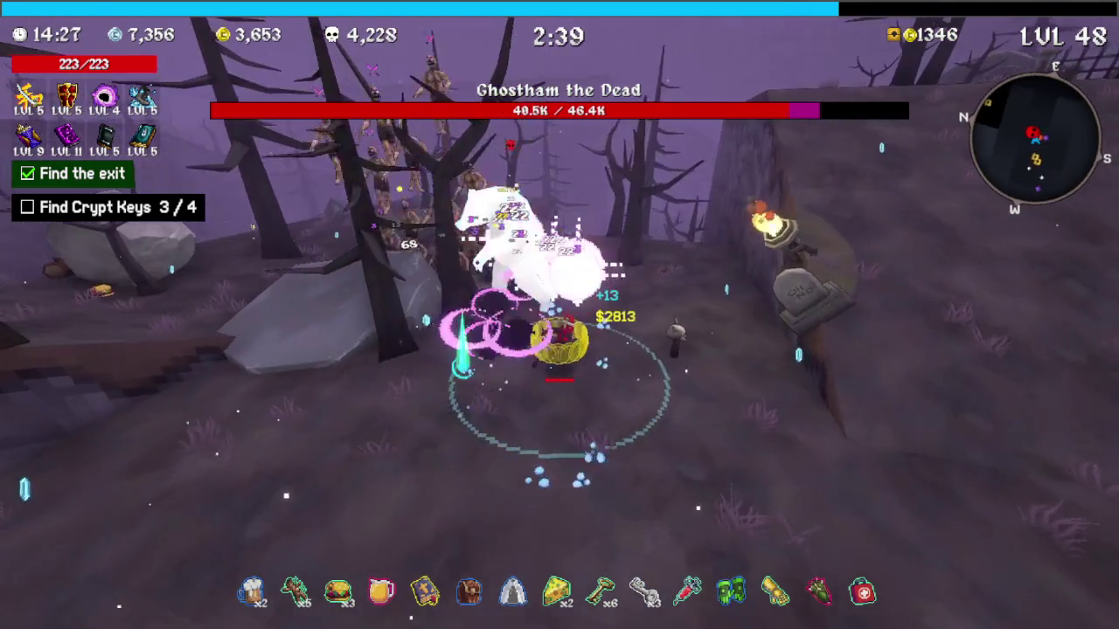
key(w)
key(w)
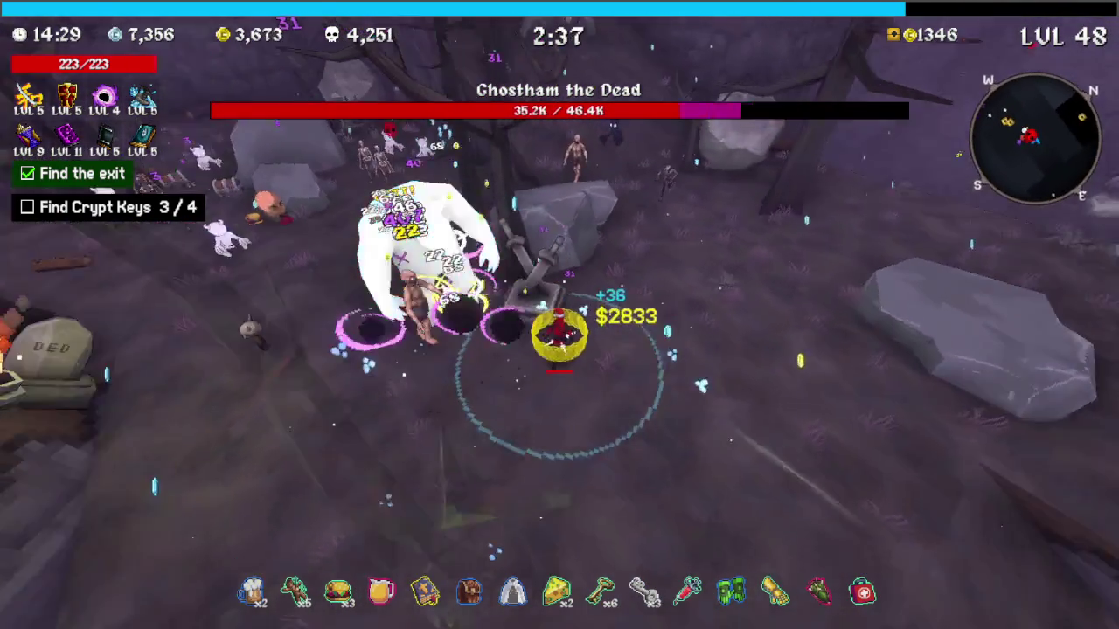
key(w)
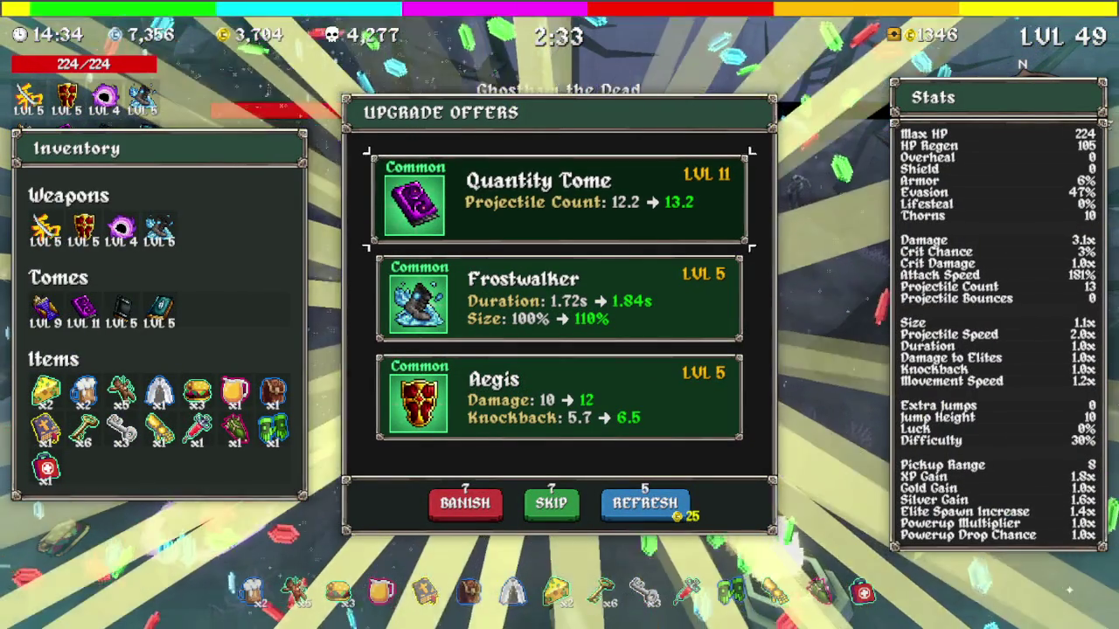
Upgrade Frostwalker to level 6 and claim the items from two collected chests
key(s)
key(space)
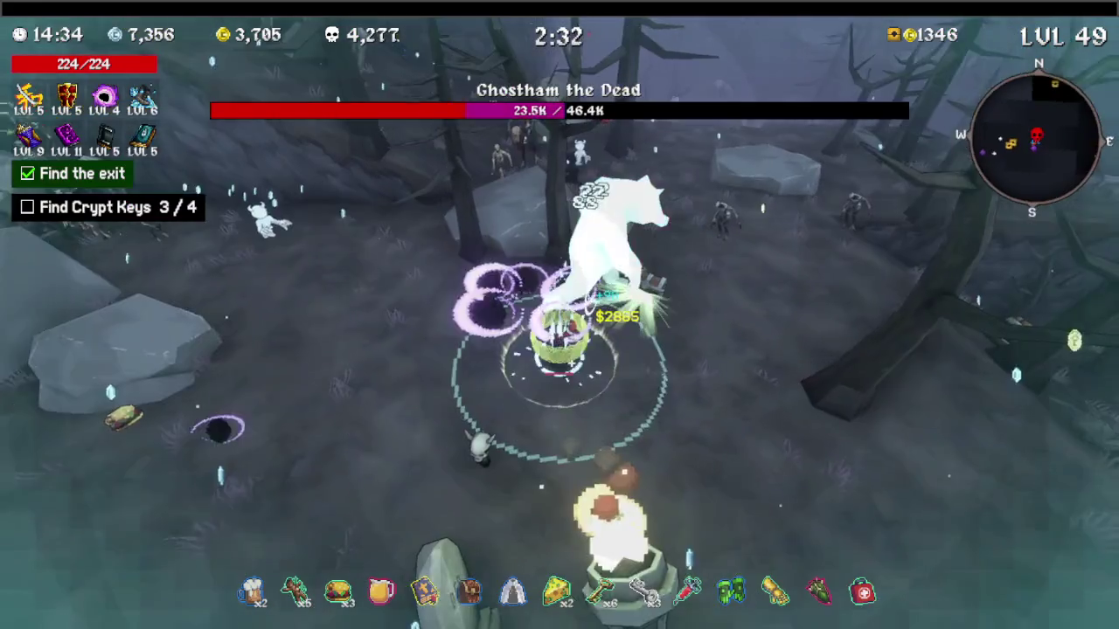
key(e)
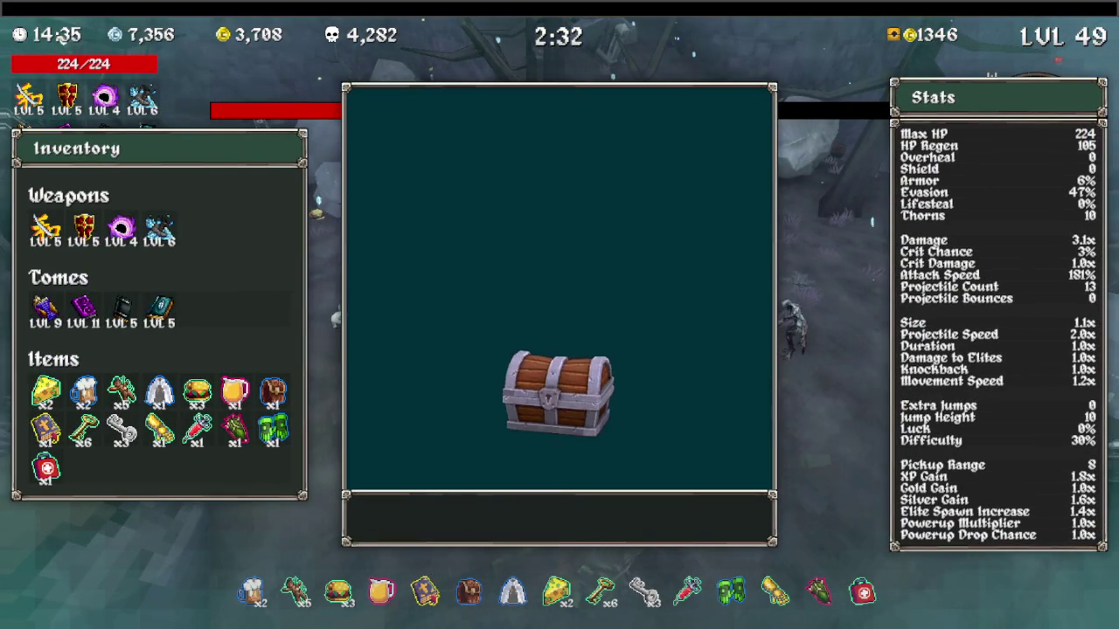
key(space)
key(a)
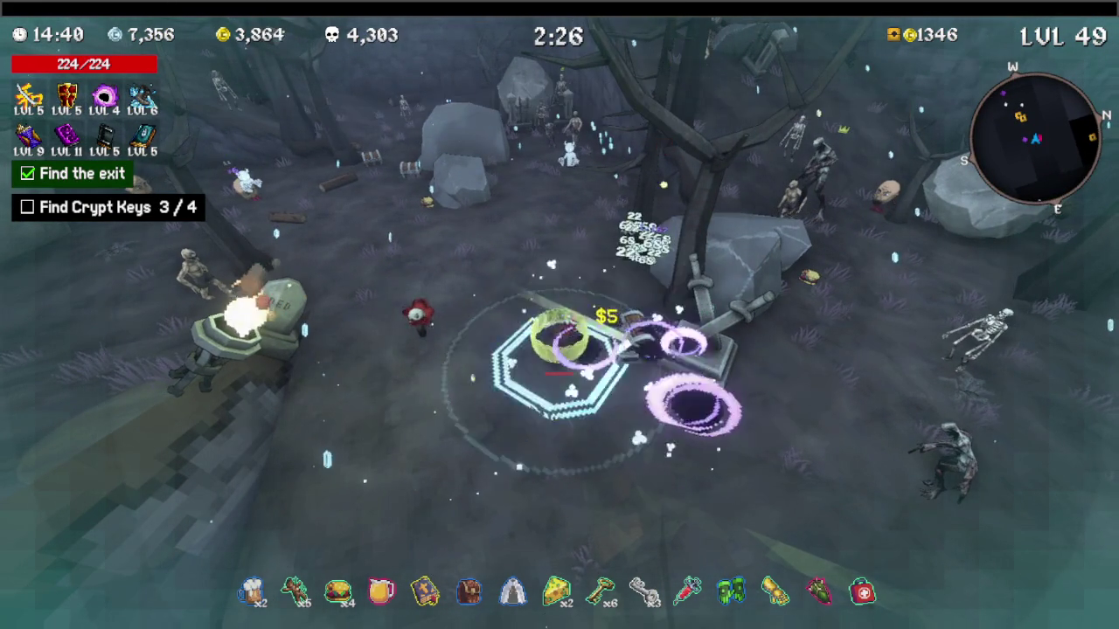
key(e)
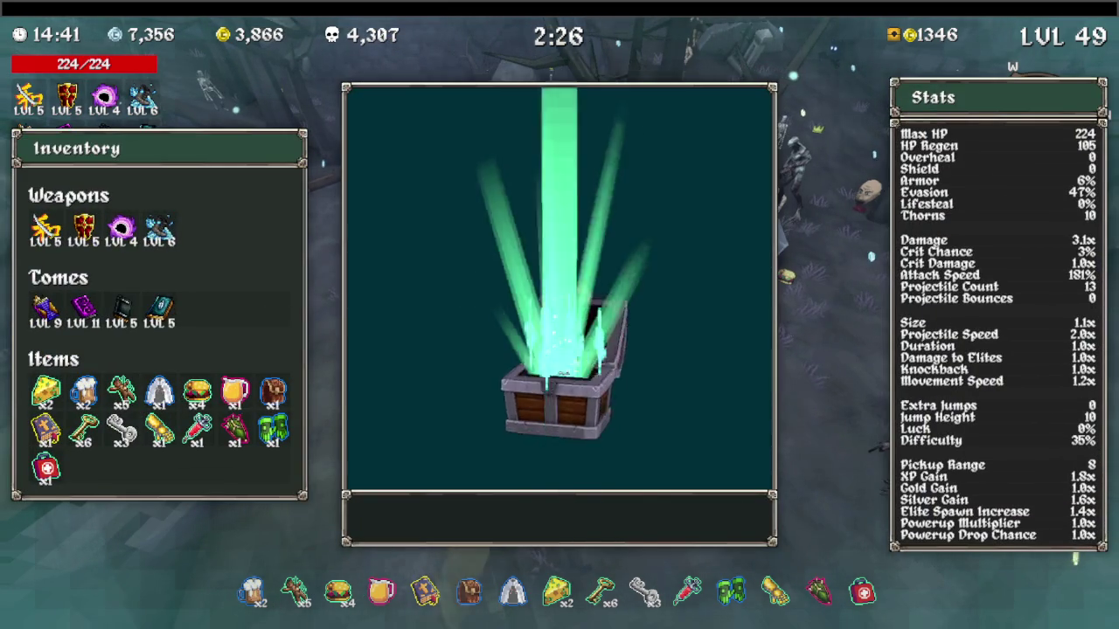
key(space)
Run through the graveyard and across the stone platform, fighting enemies
key(w)
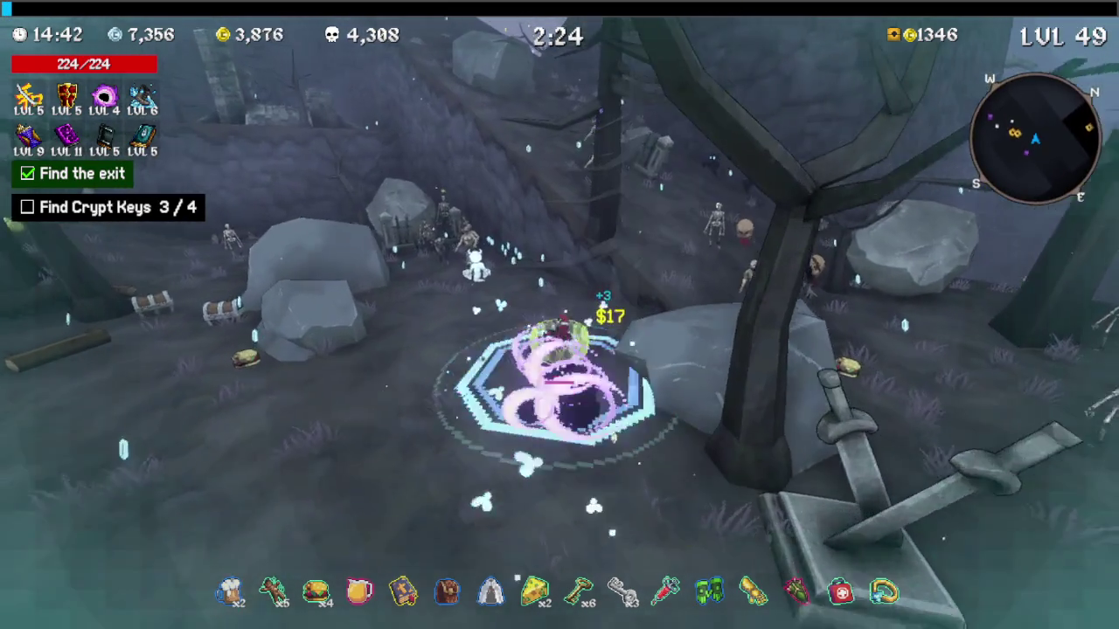
key(w)
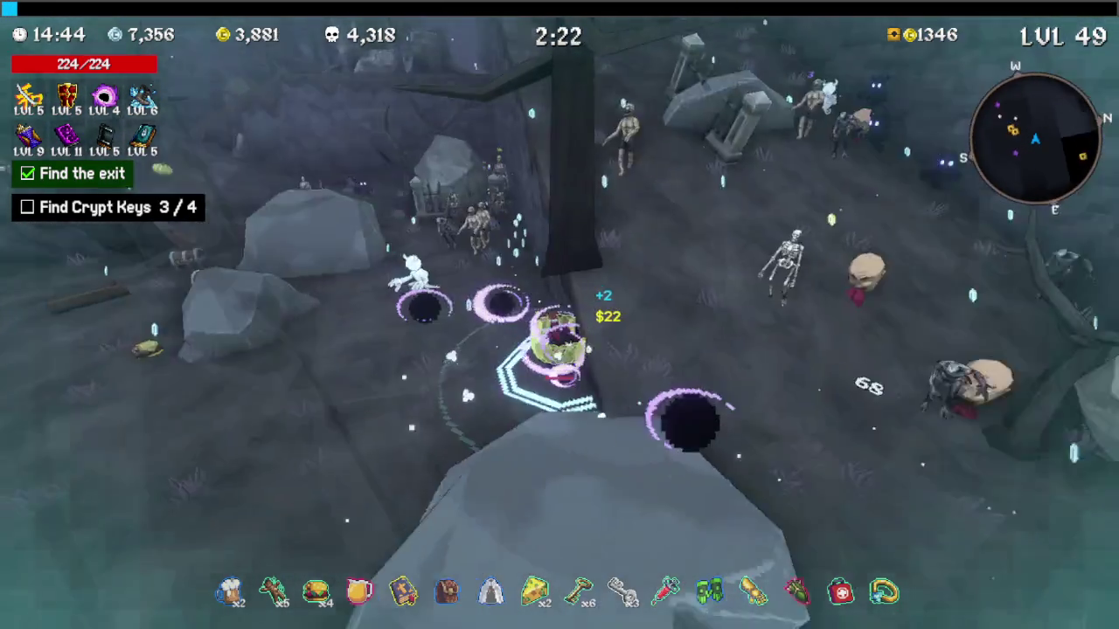
key(w)
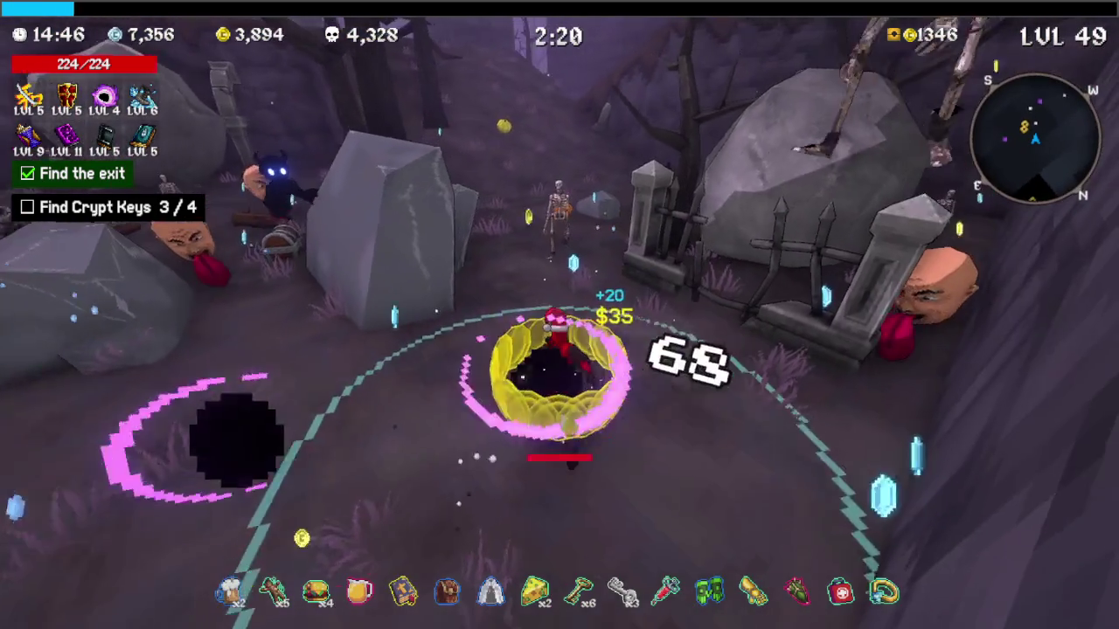
key(w)
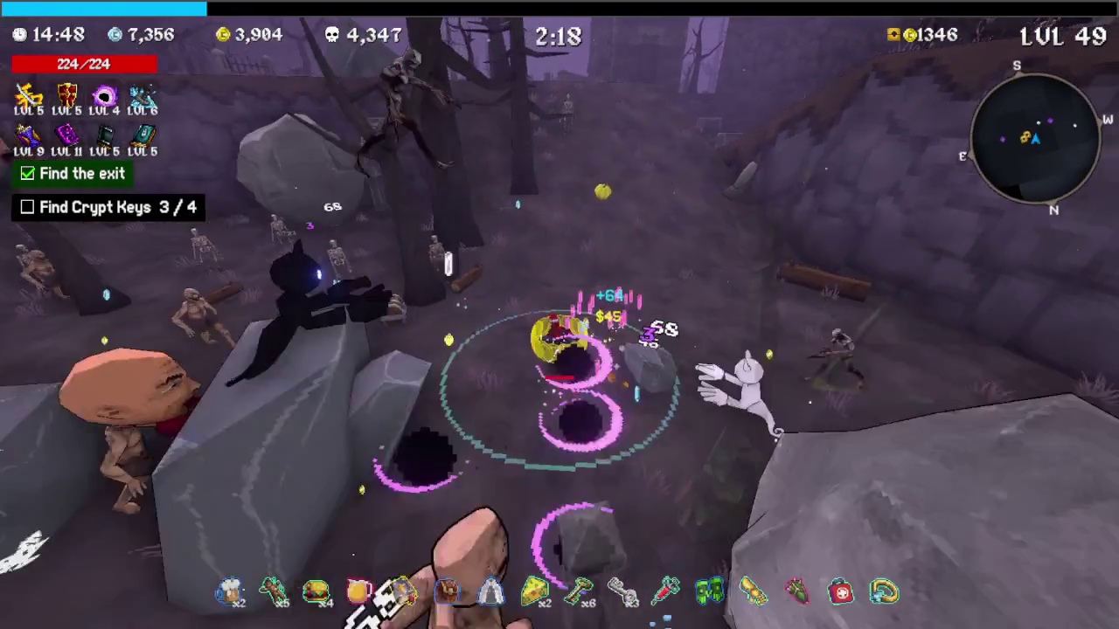
key(w)
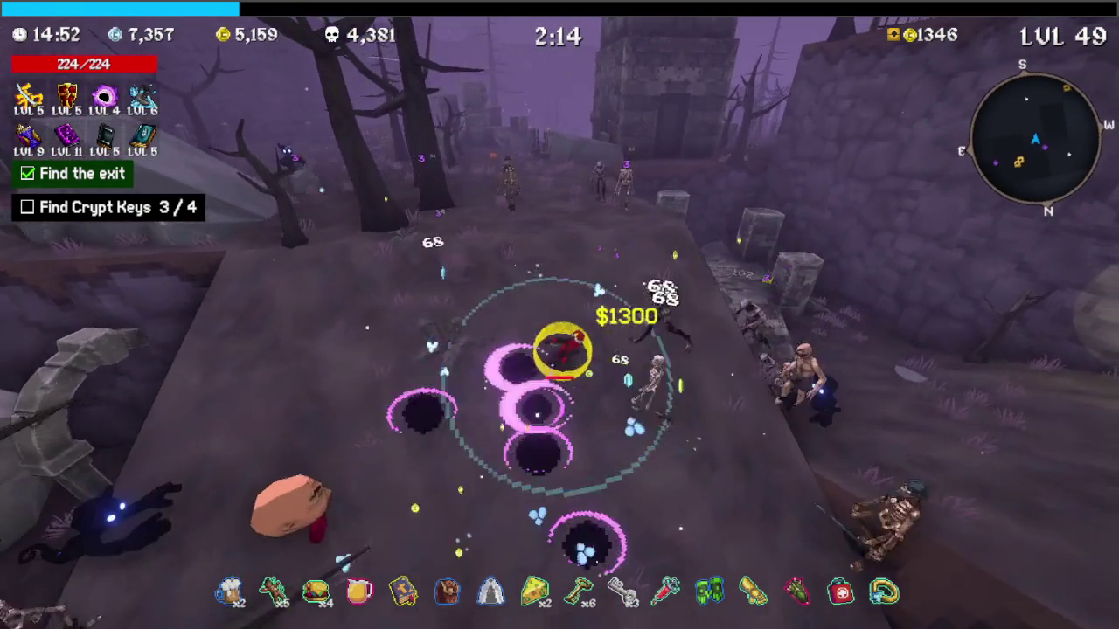
key(w)
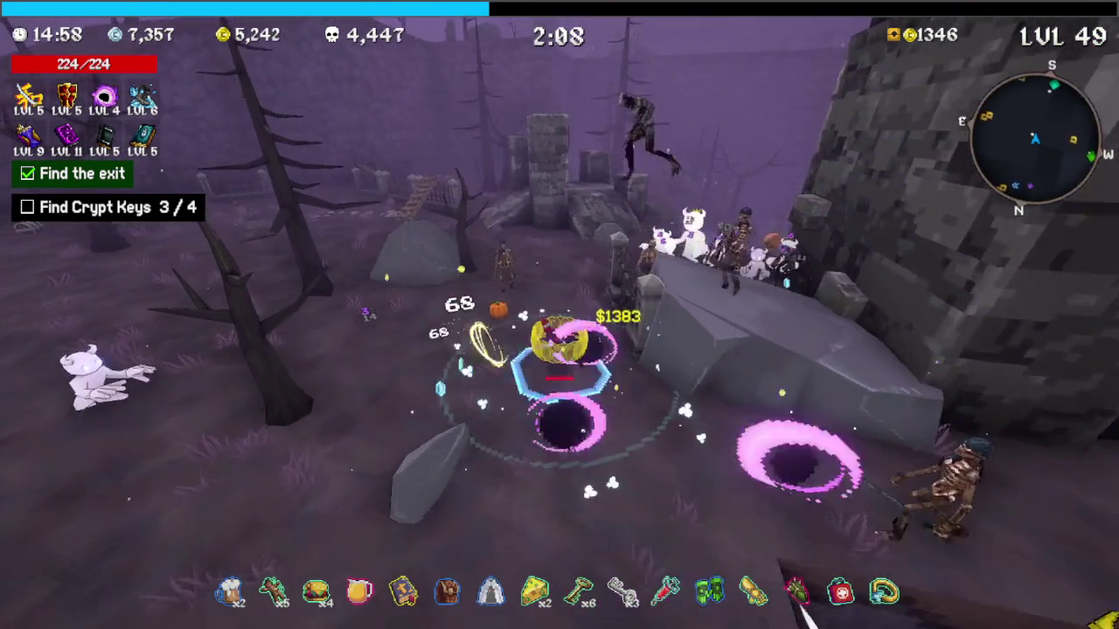
key(w)
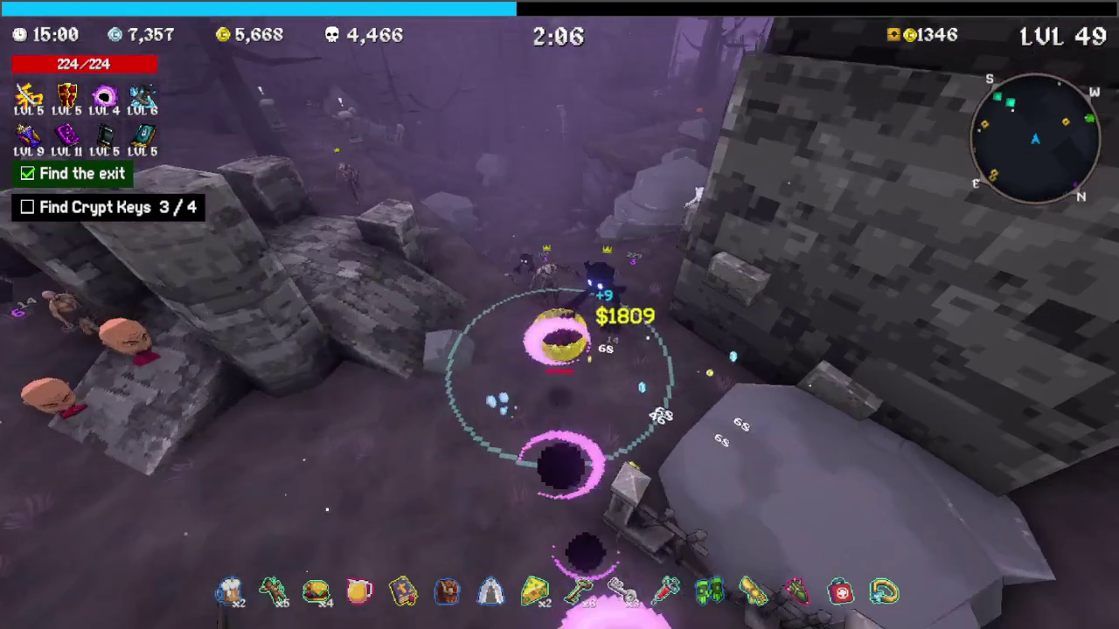
key(w)
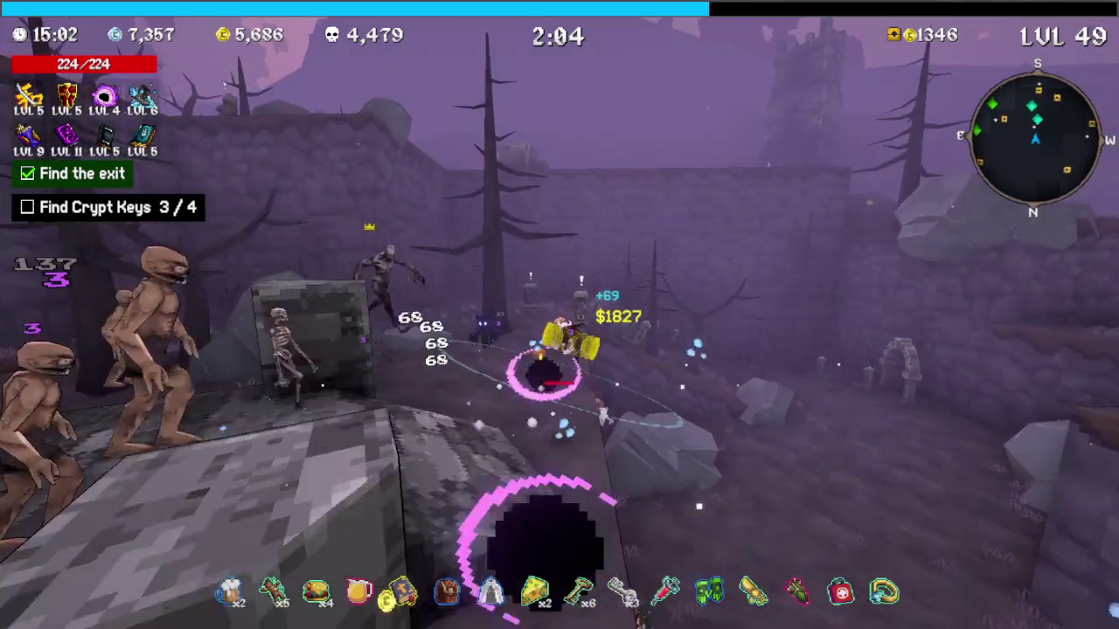
key(w)
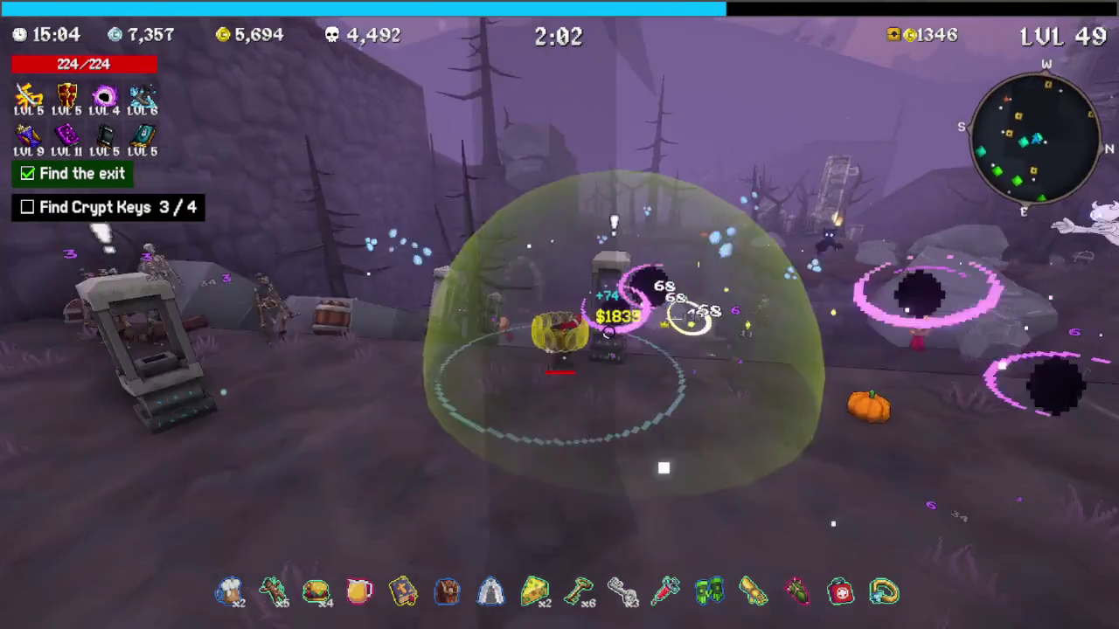
key(w)
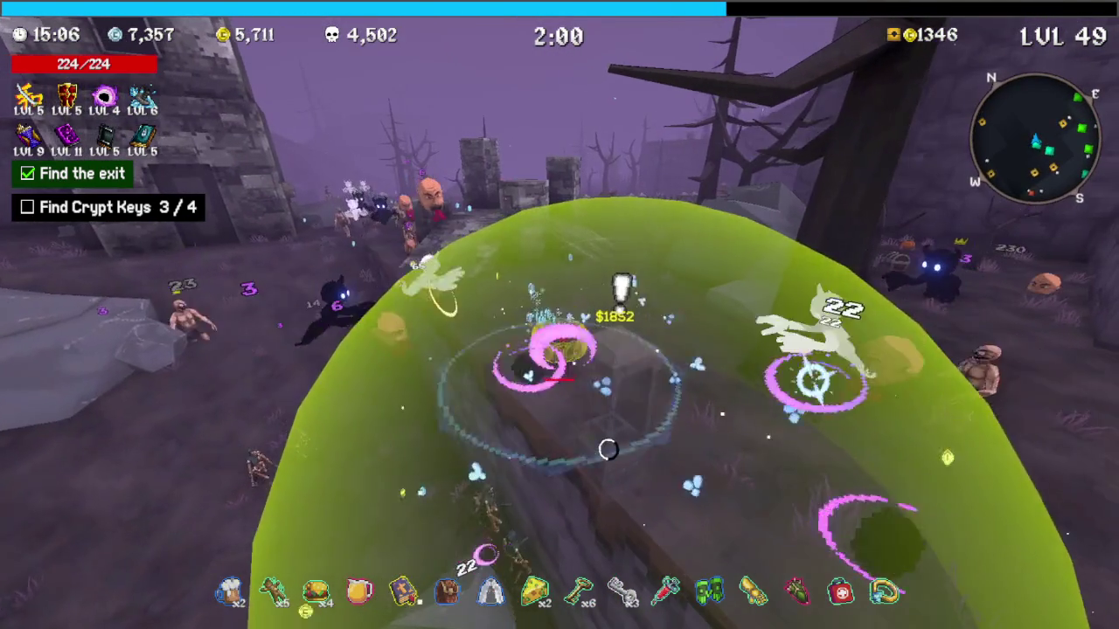
key(w)
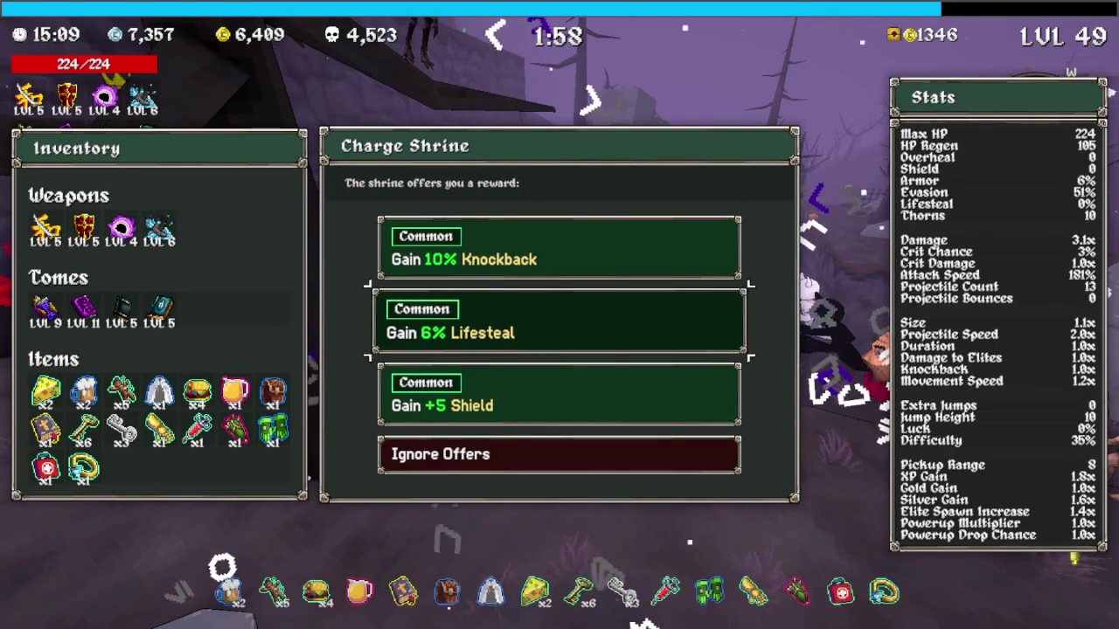
Take 6% Lifesteal, upgrade Frostwalker to level 7, and fight the crypt swarm until death
key(Return)
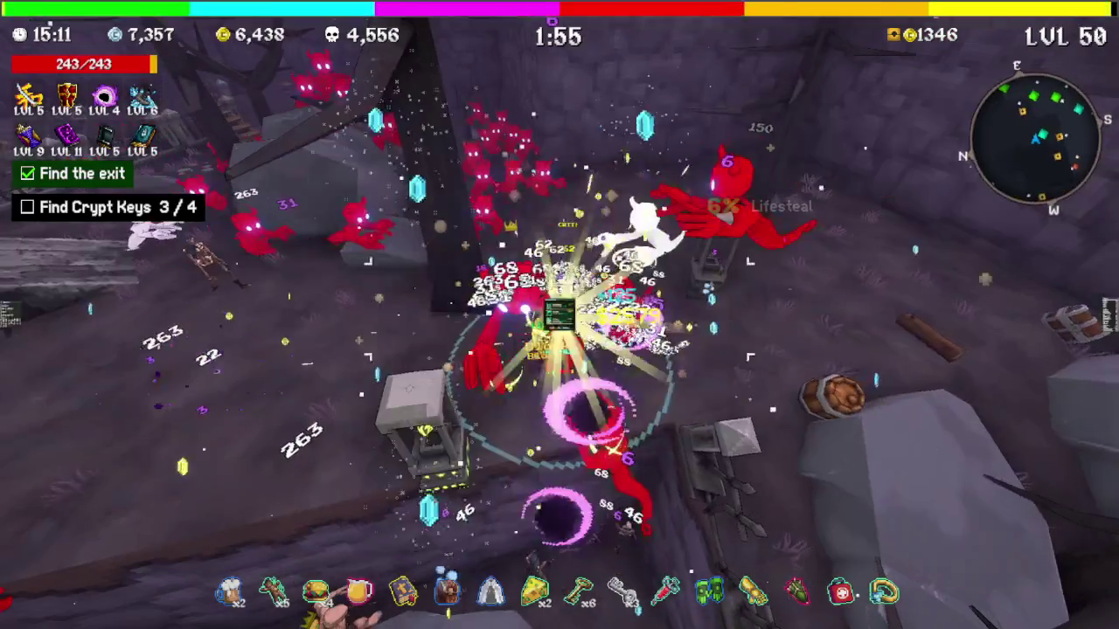
key(Up)
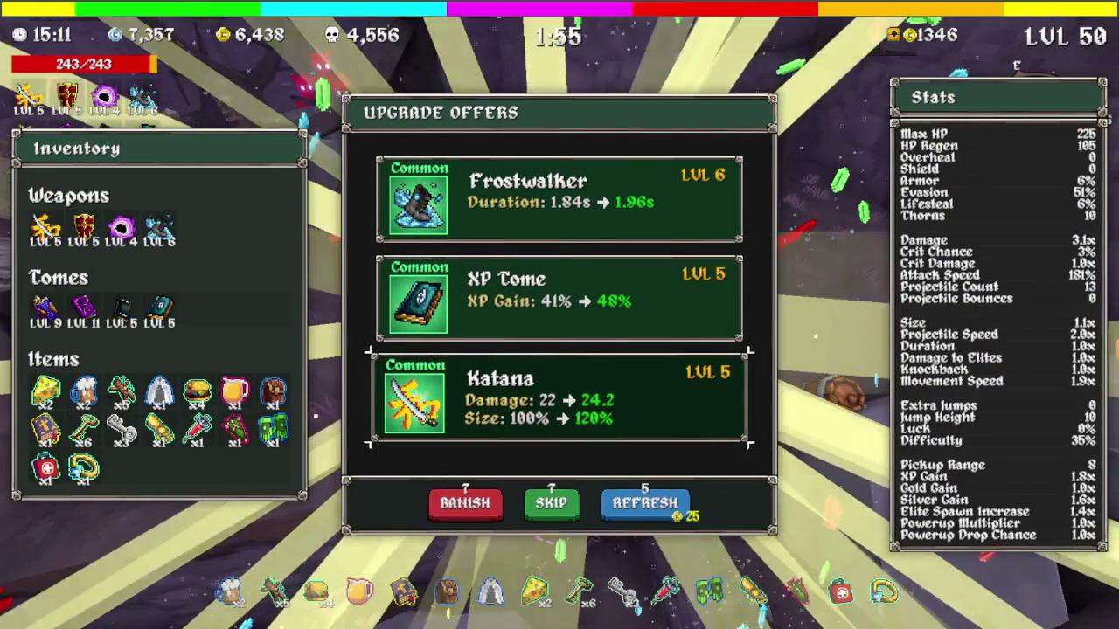
key(Return)
key(w)
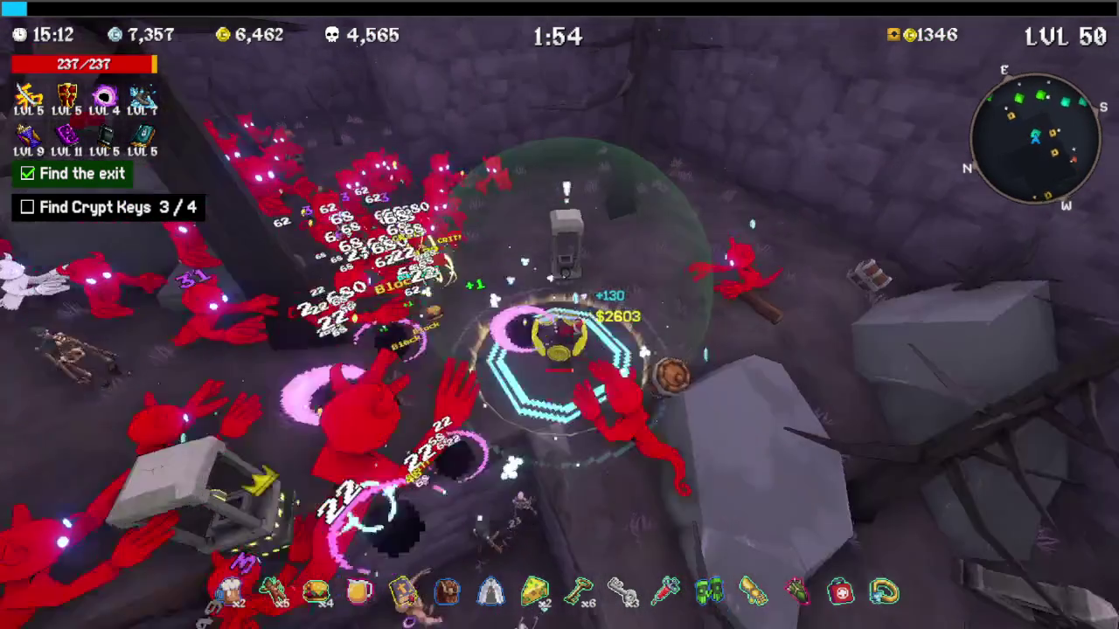
key(w)
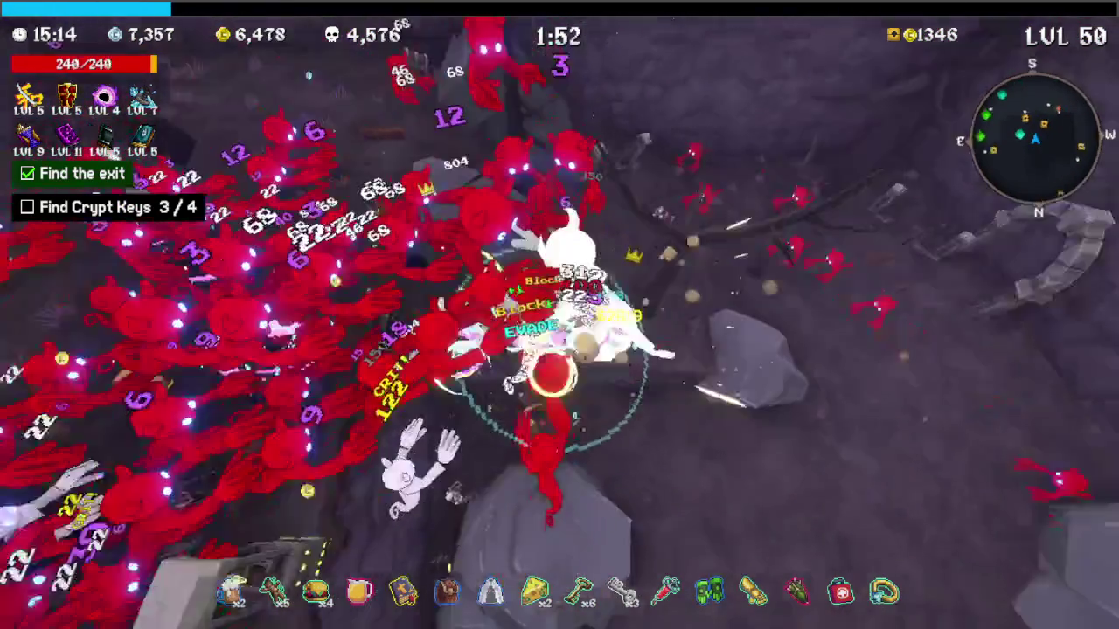
key(w)
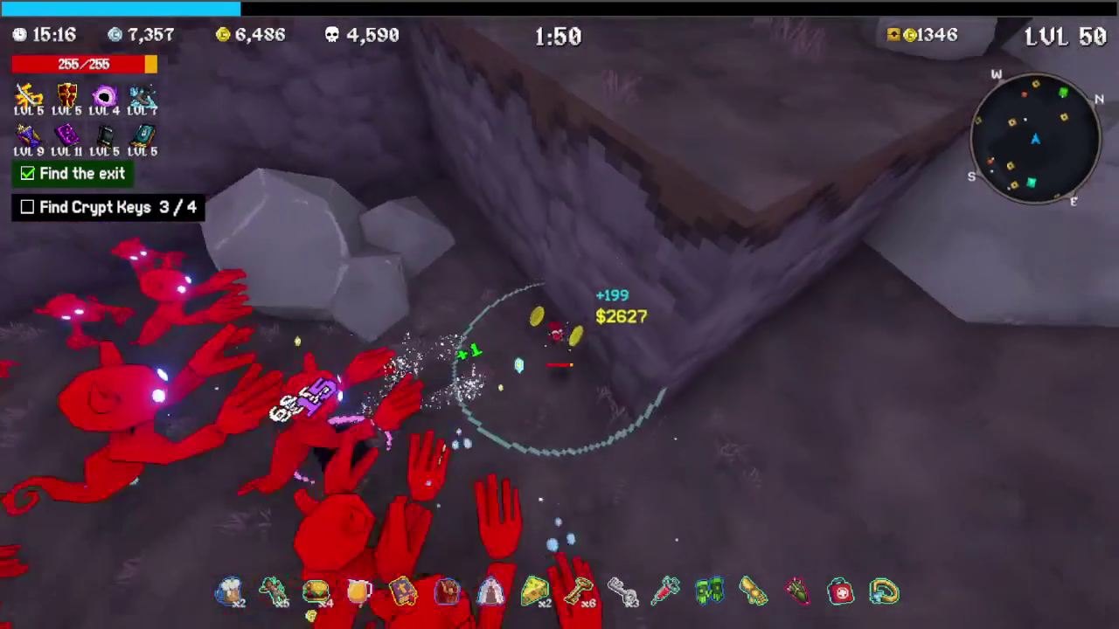
key(w)
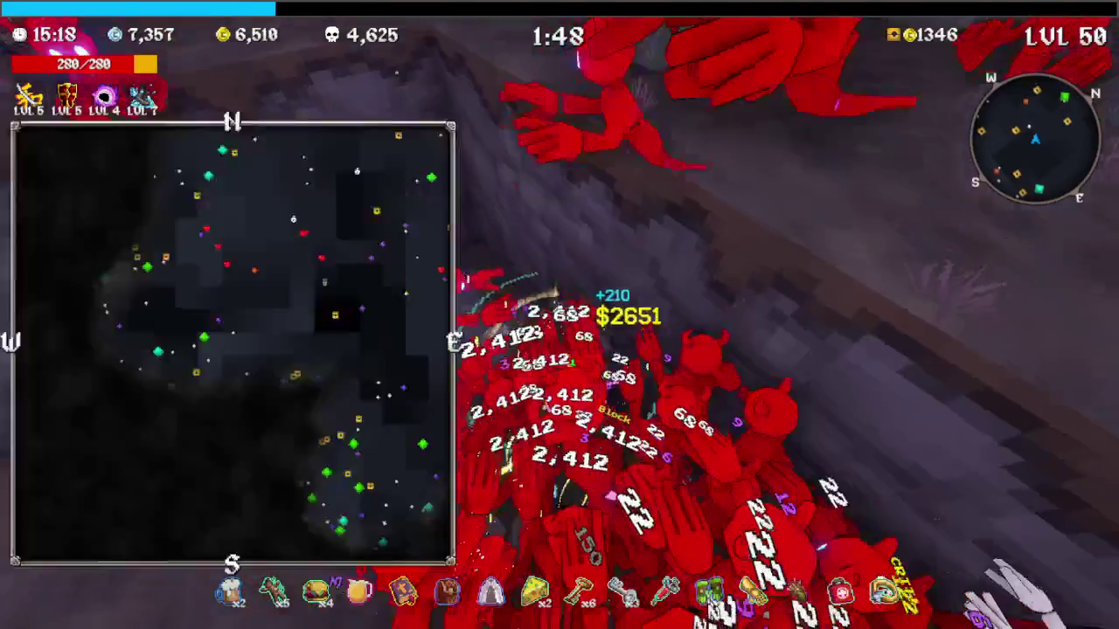
key(w)
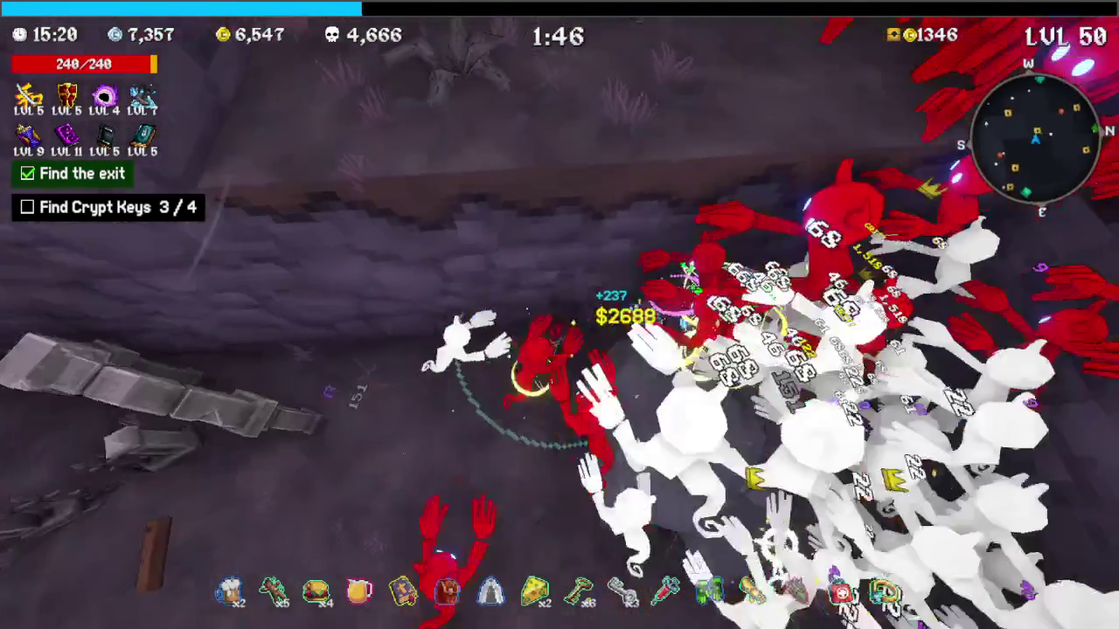
key(w)
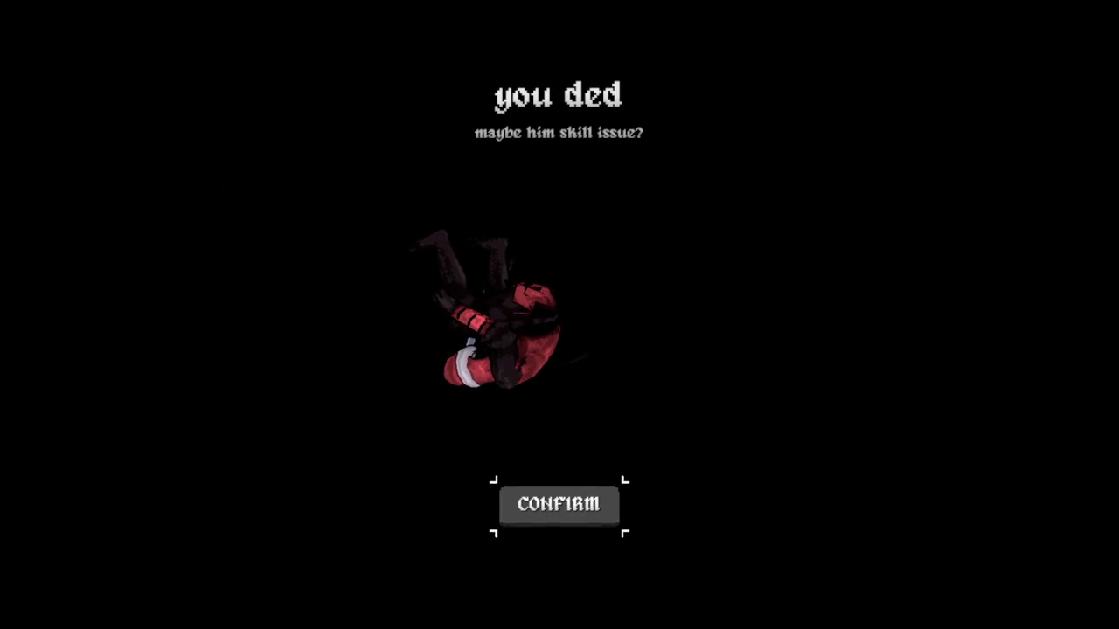
Dismiss the death screen to view the run summary awarding +27 Silver
key(Return)
key(Return)
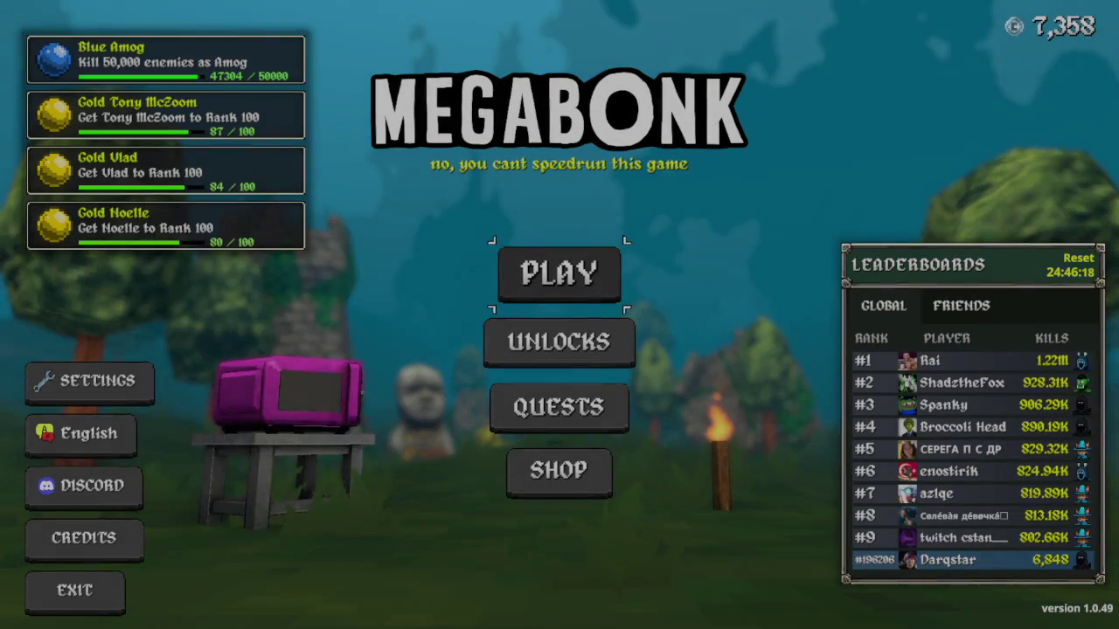
key(Down)
key(Up)
key(Down)
Exit Megabonk from the main menu, answering YES to the confirmation
key(Right)
key(Left)
key(Left)
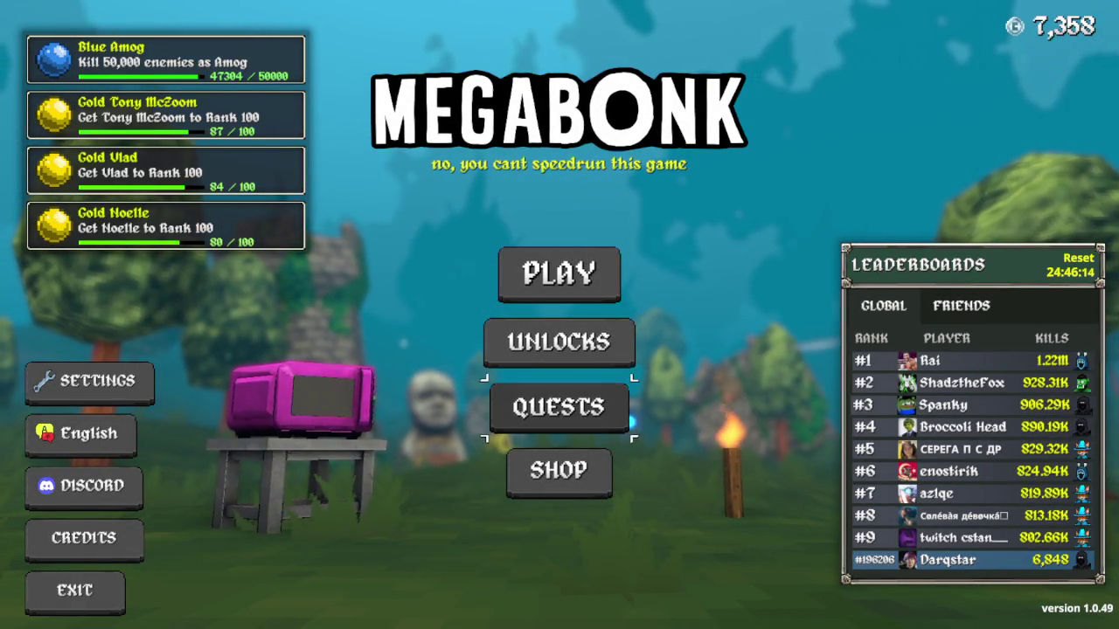
key(Down)
key(Down)
key(Return)
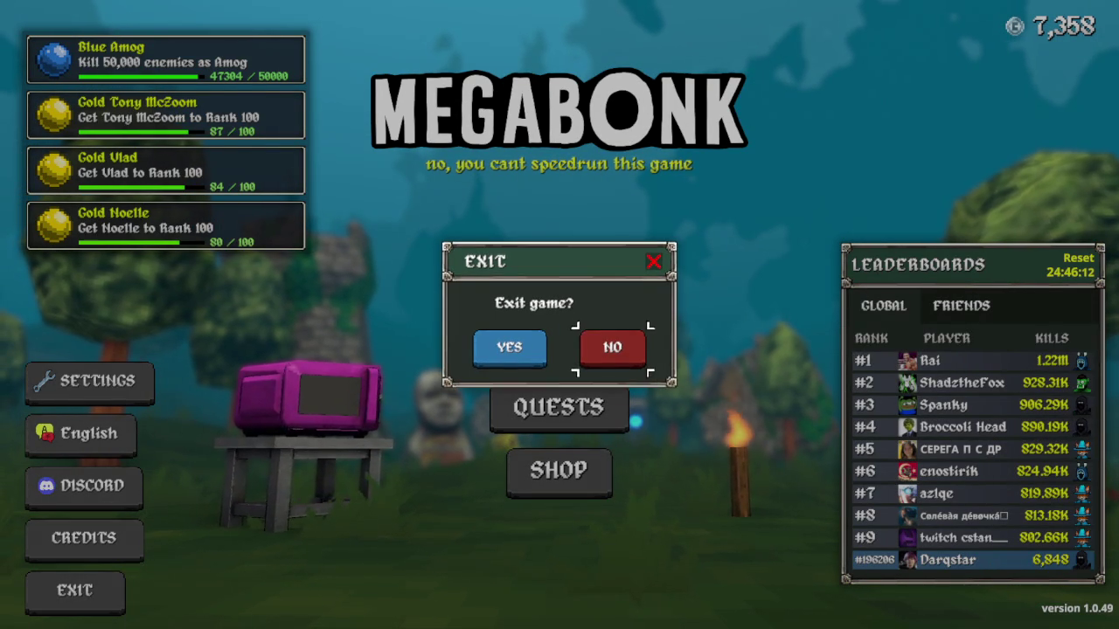
key(Left)
key(Return)
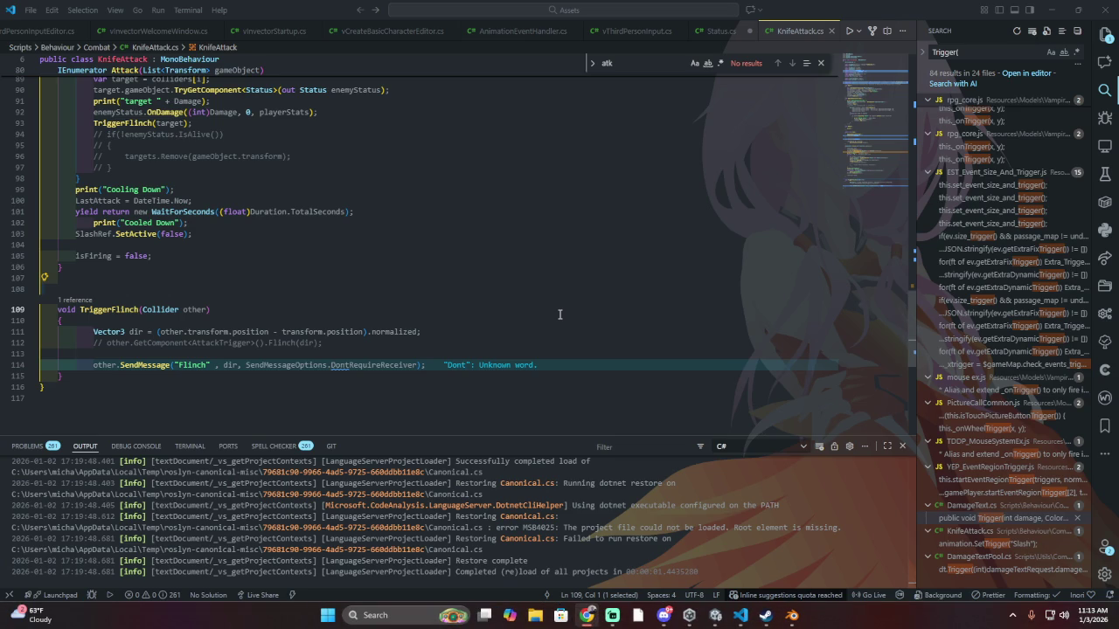
Review KnifeAttack.cs up to reloadCooldown on line 15, then bring up the open-windows list
click(560, 315)
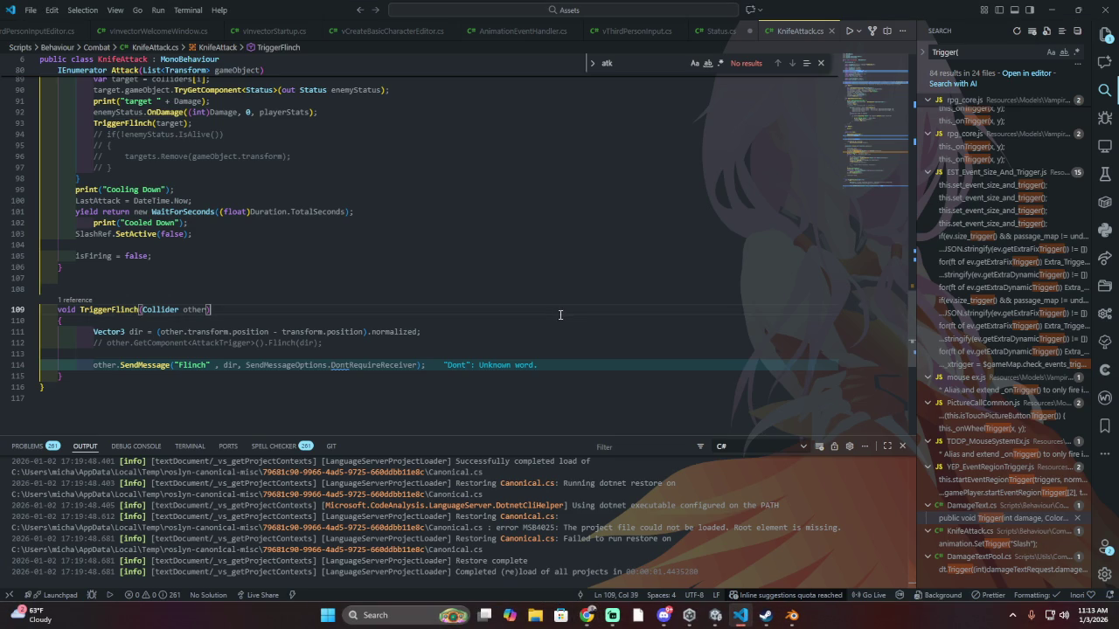
scroll(329, 201, up, 12)
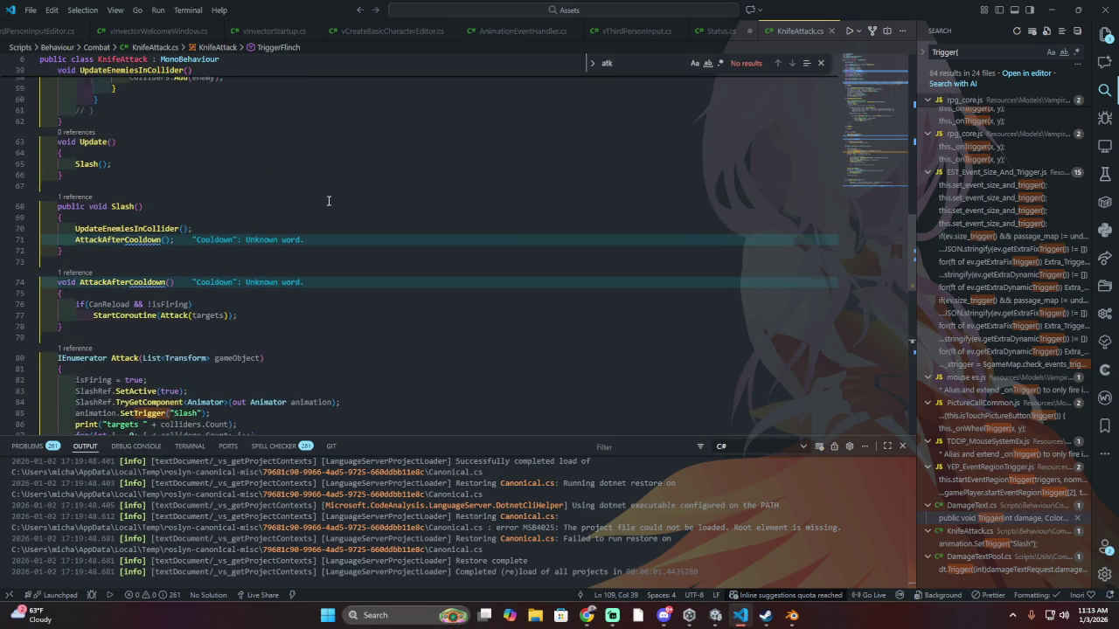
scroll(329, 201, up, 4)
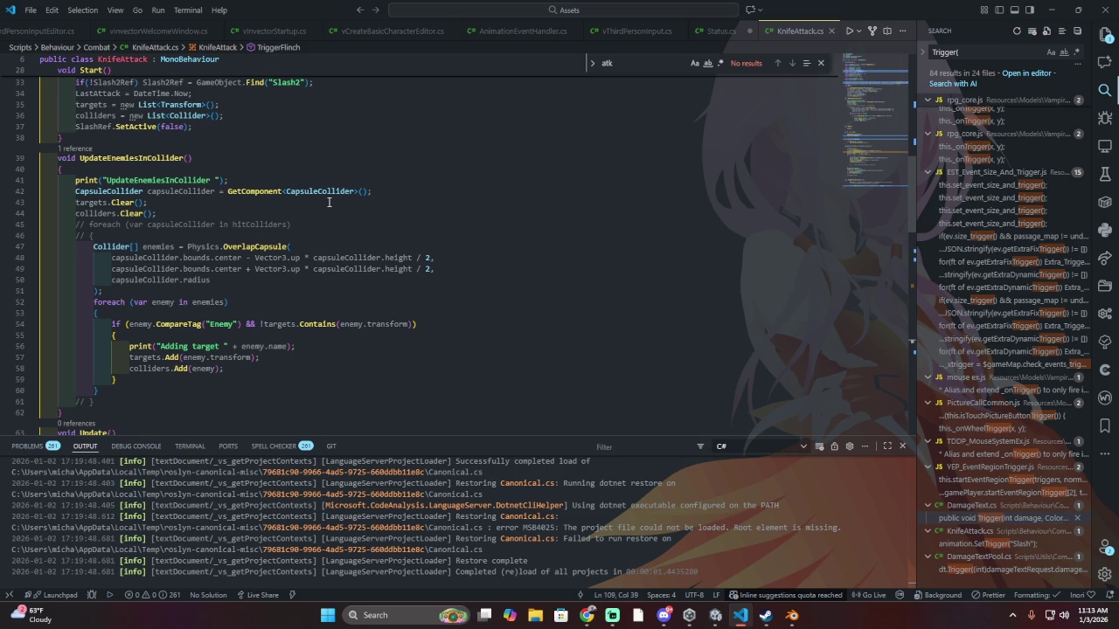
scroll(329, 202, up, 9)
scroll(329, 202, up, 3)
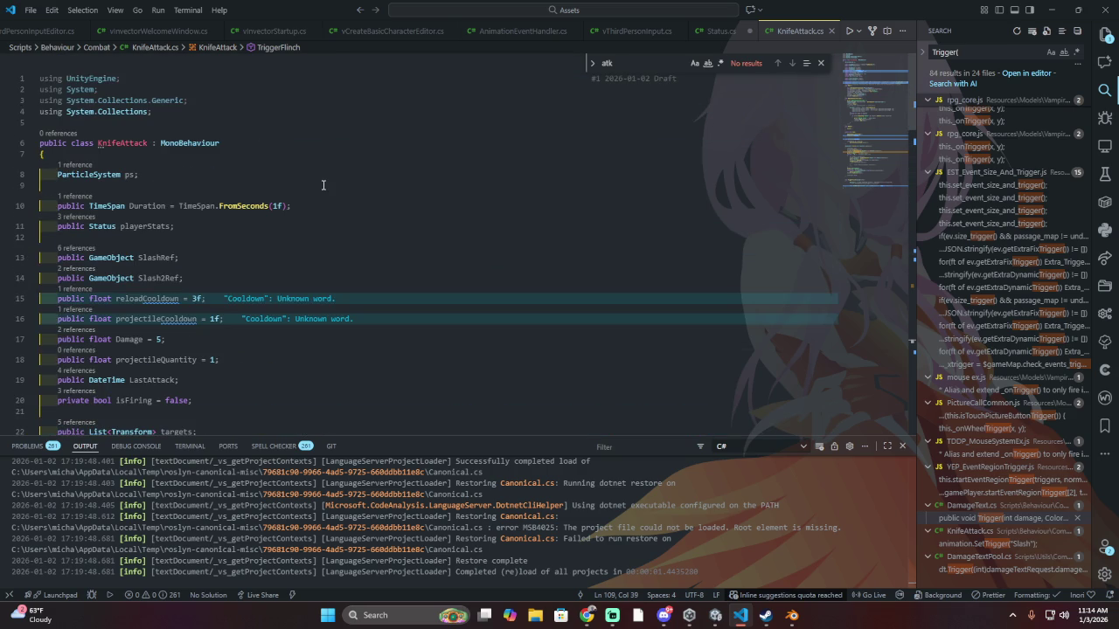
click(377, 296)
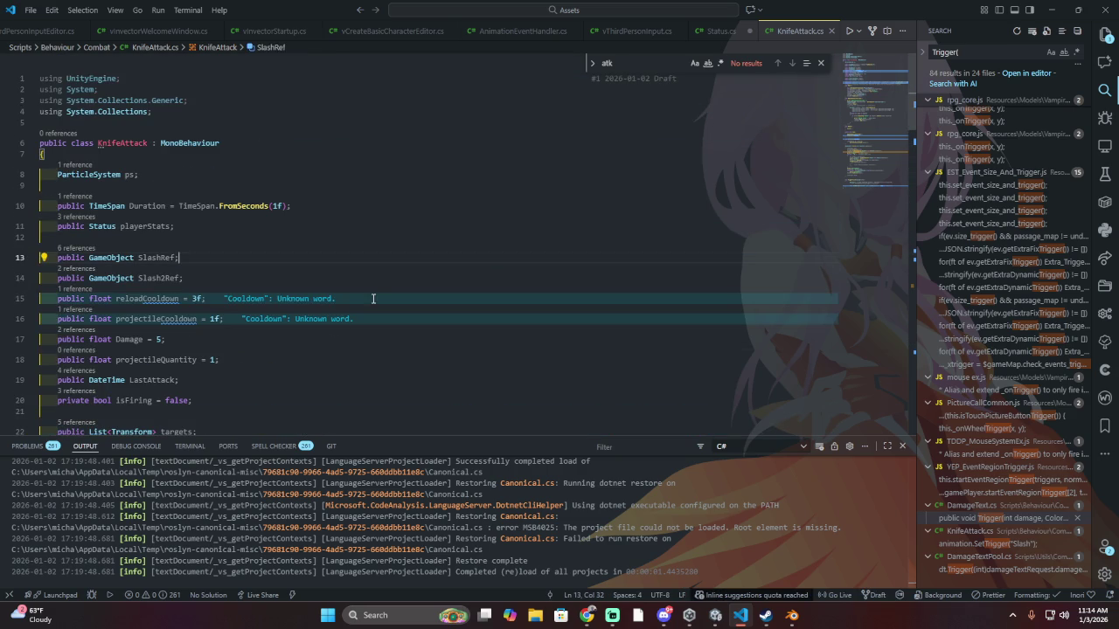
scroll(382, 278, down, 5)
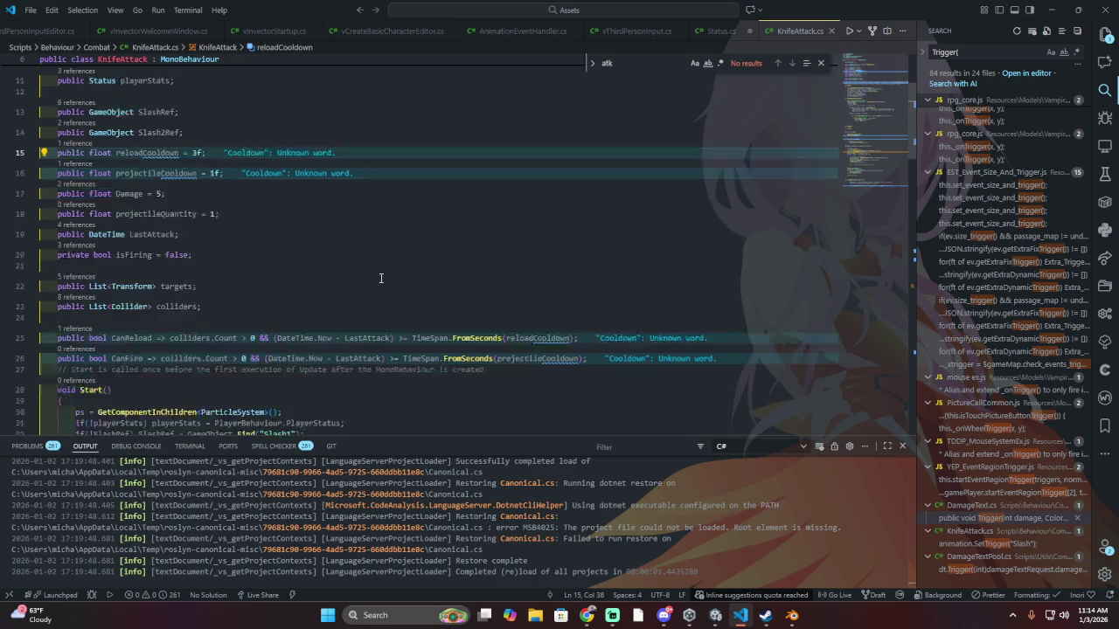
key(alt+Tab)
key(alt+Tab)
key(alt+Tab)
key(alt+Tab)
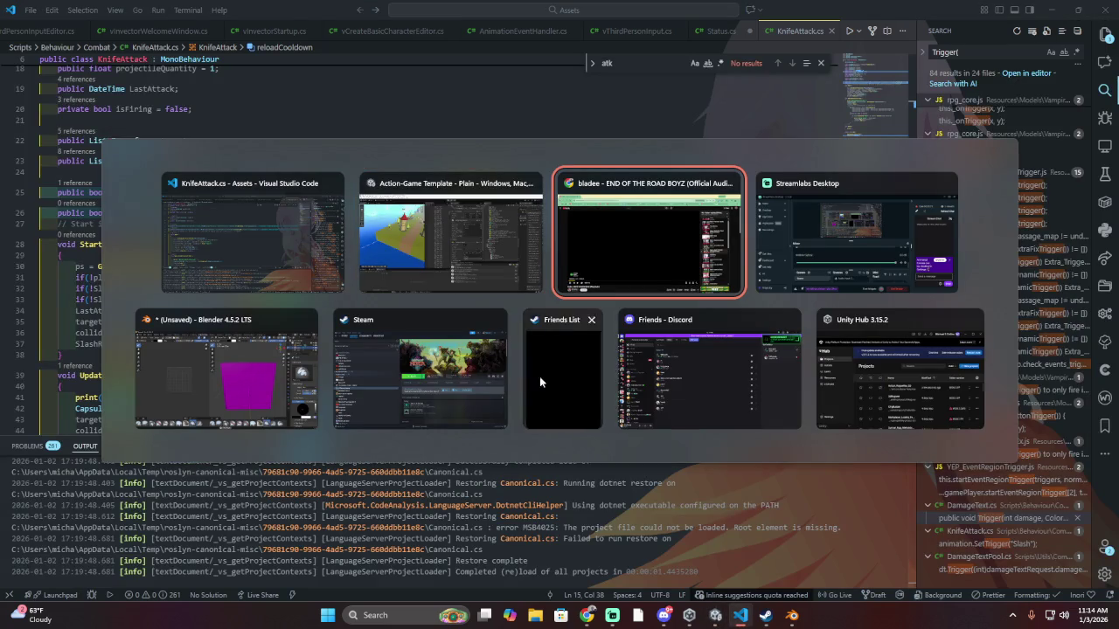
click(430, 218)
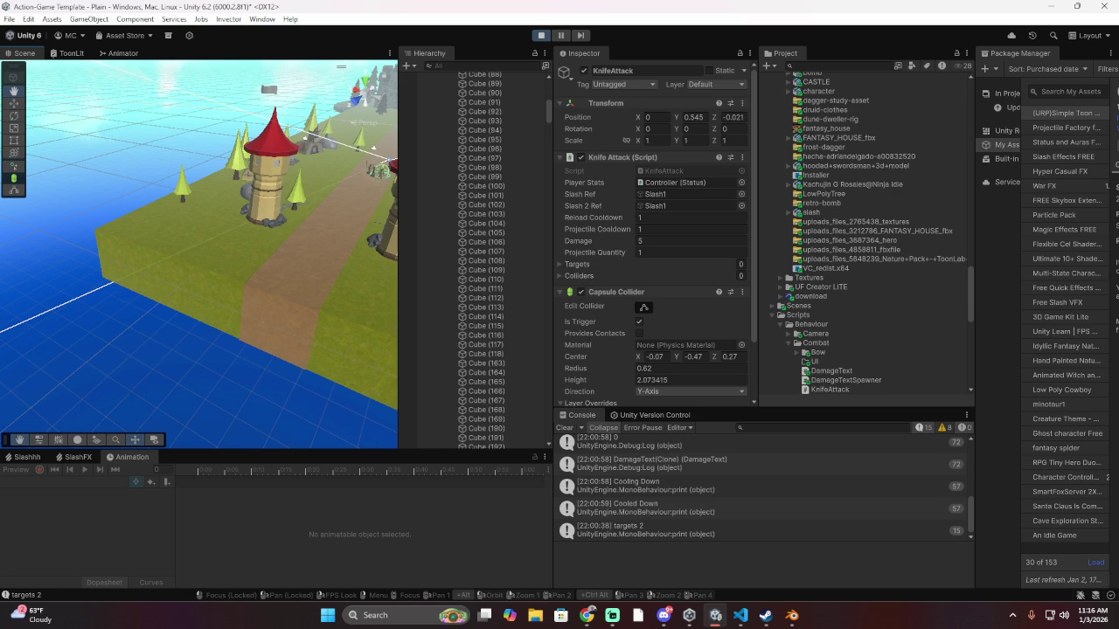
key(alt+Tab)
key(alt+Tab)
key(Tab)
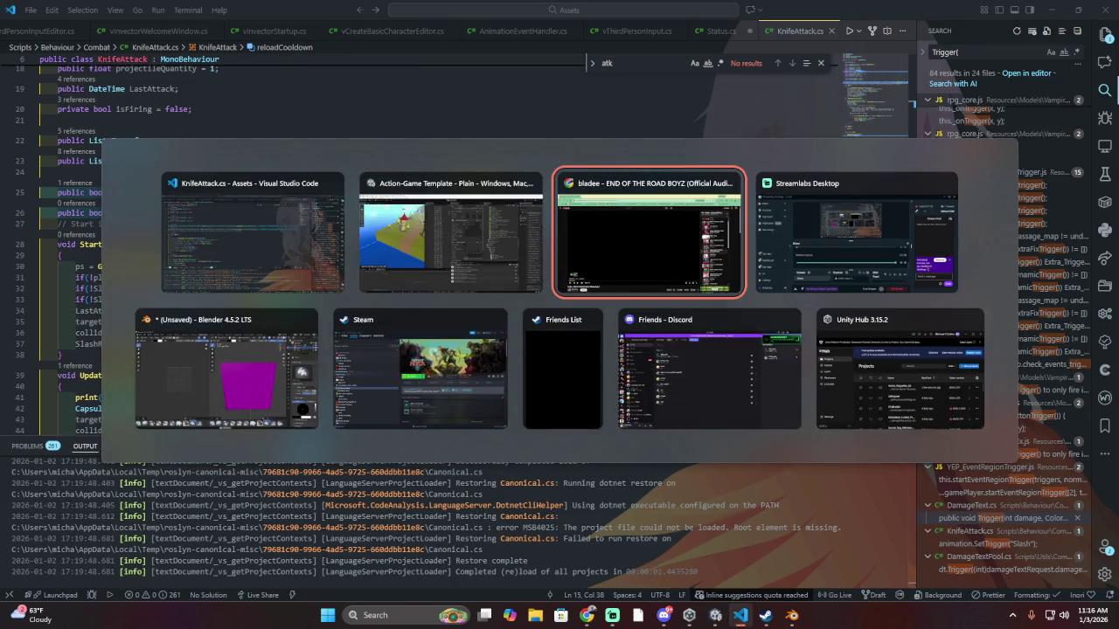
Select the UpdateEnemiesInCollider lines in VS Code, check Windows sound output devices, then return to Unity
key(Escape)
drag(58, 375, 254, 392)
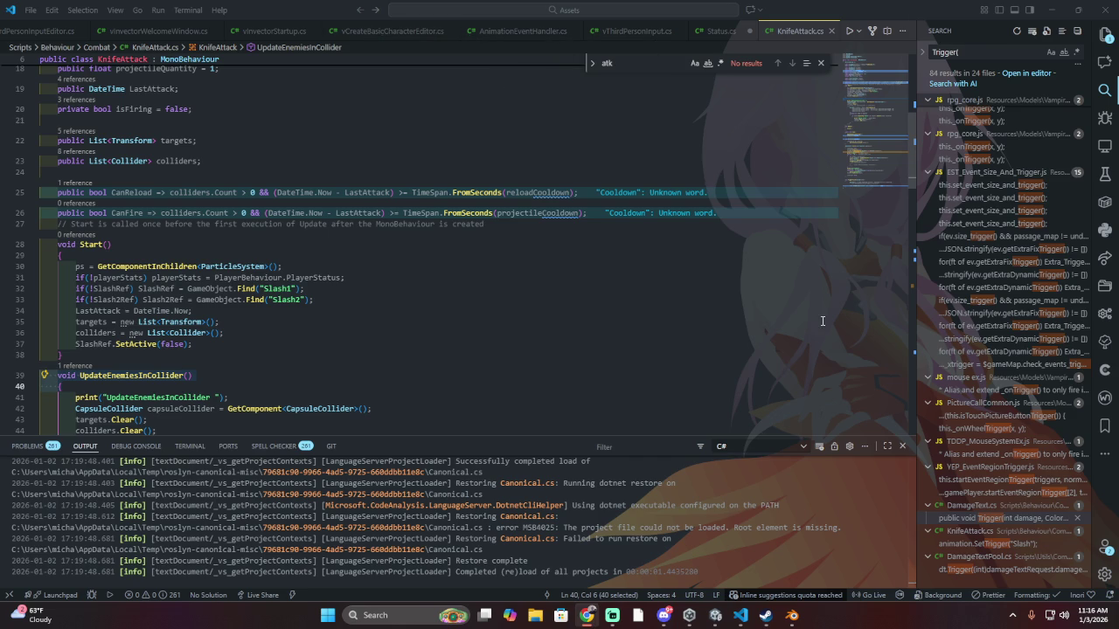
click(1066, 616)
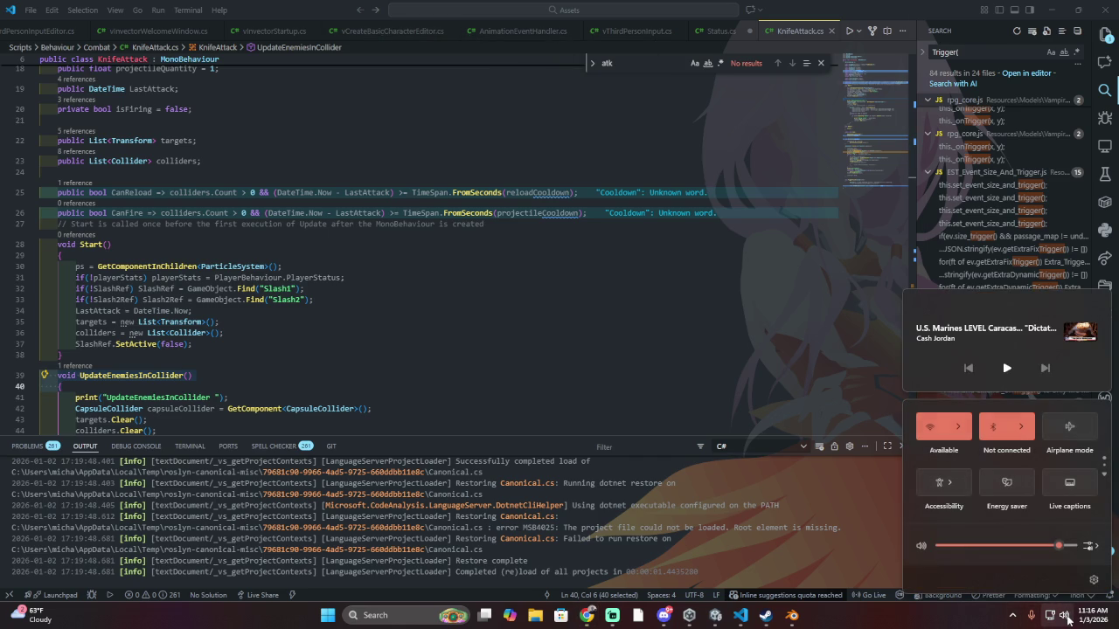
click(1088, 548)
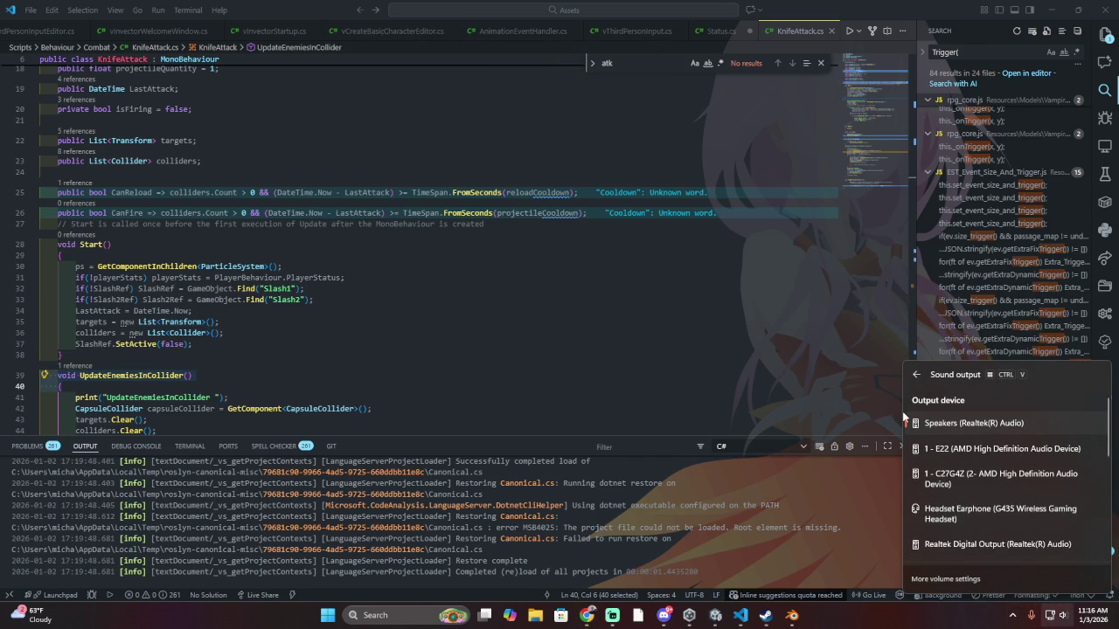
click(743, 360)
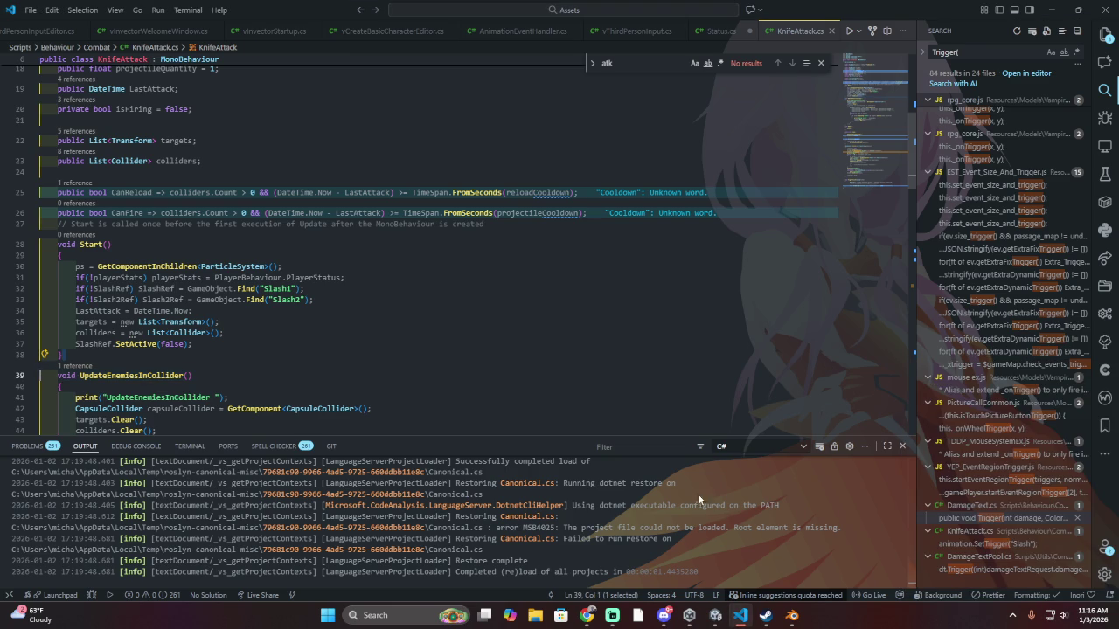
key(alt+Tab)
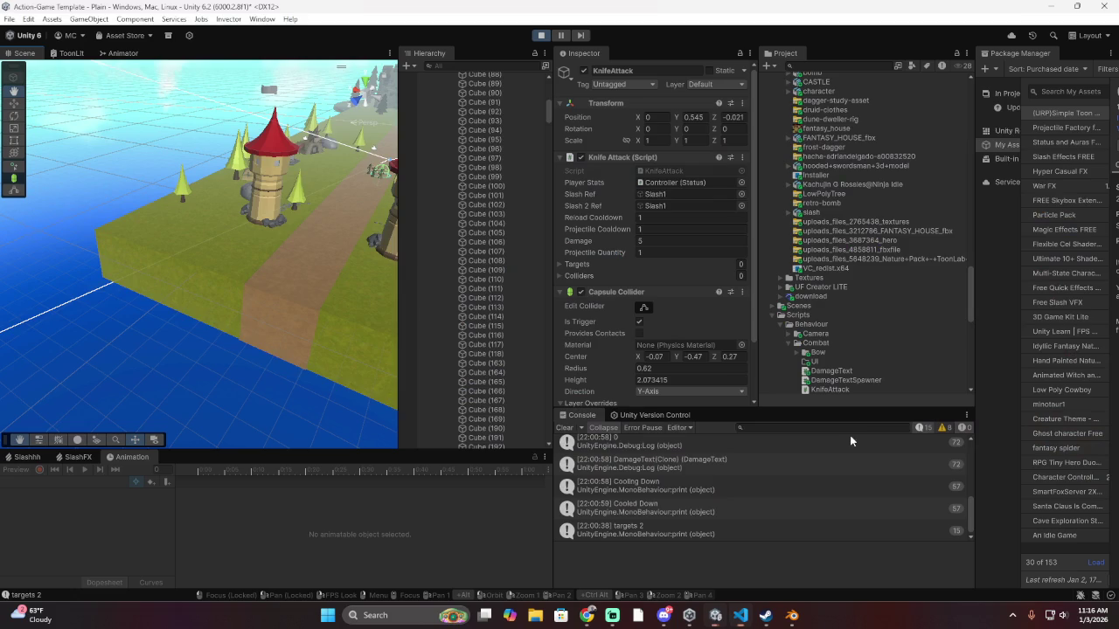
Exit Play mode with Ctrl+P and collapse the CASTLE group in the Hierarchy
scroll(298, 177, down, 6)
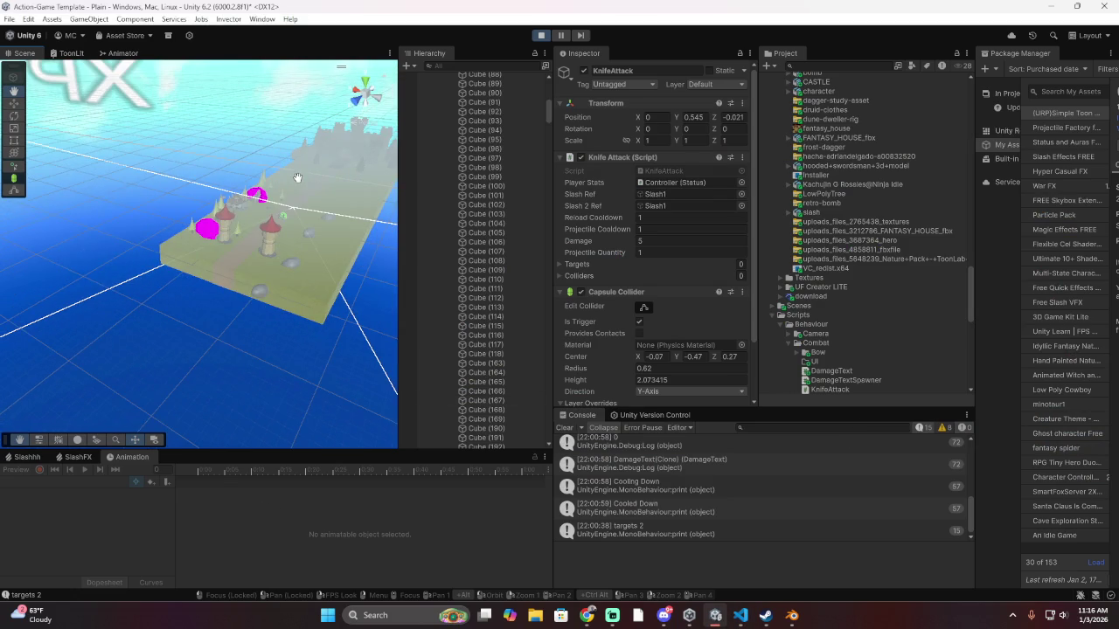
key(ctrl+p)
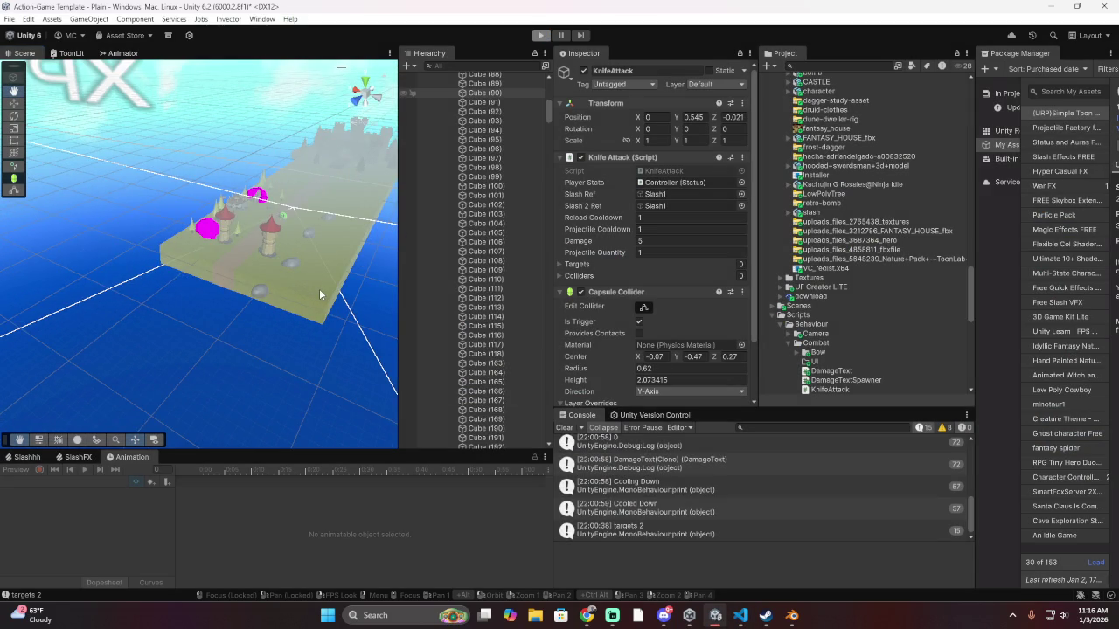
mouse_move(319, 293)
mouse_down()
mouse_move(269, 316)
mouse_move(300, 327)
mouse_move(337, 423)
mouse_move(385, 379)
mouse_move(292, 274)
mouse_move(228, 299)
mouse_move(287, 312)
mouse_move(264, 353)
mouse_move(316, 291)
mouse_move(337, 298)
mouse_move(310, 304)
mouse_up()
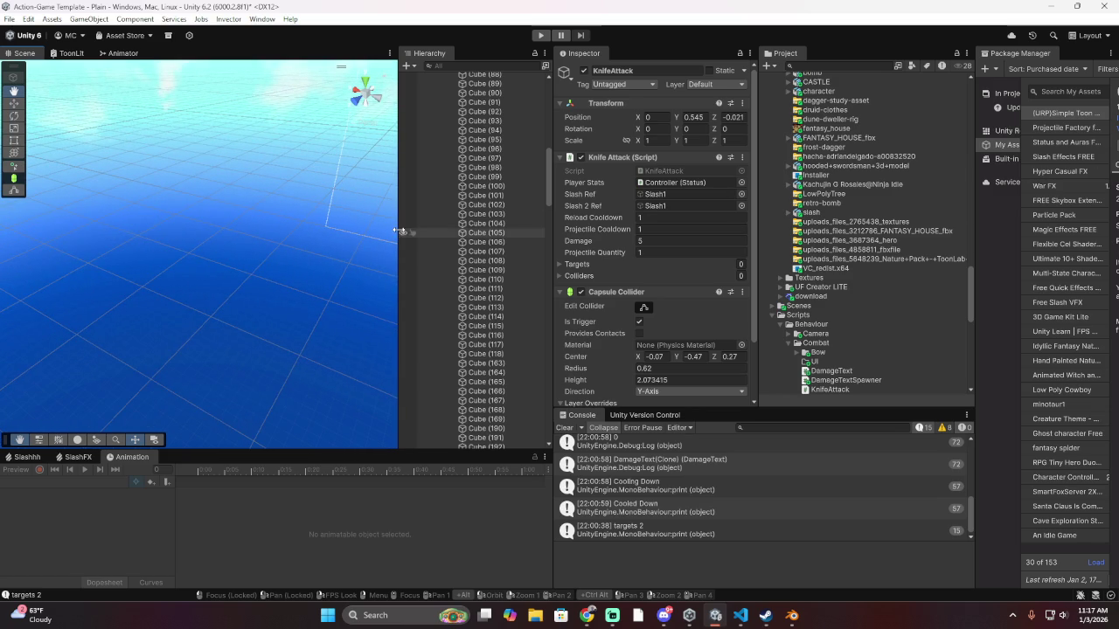
scroll(447, 382, up, 15)
scroll(448, 382, up, 1)
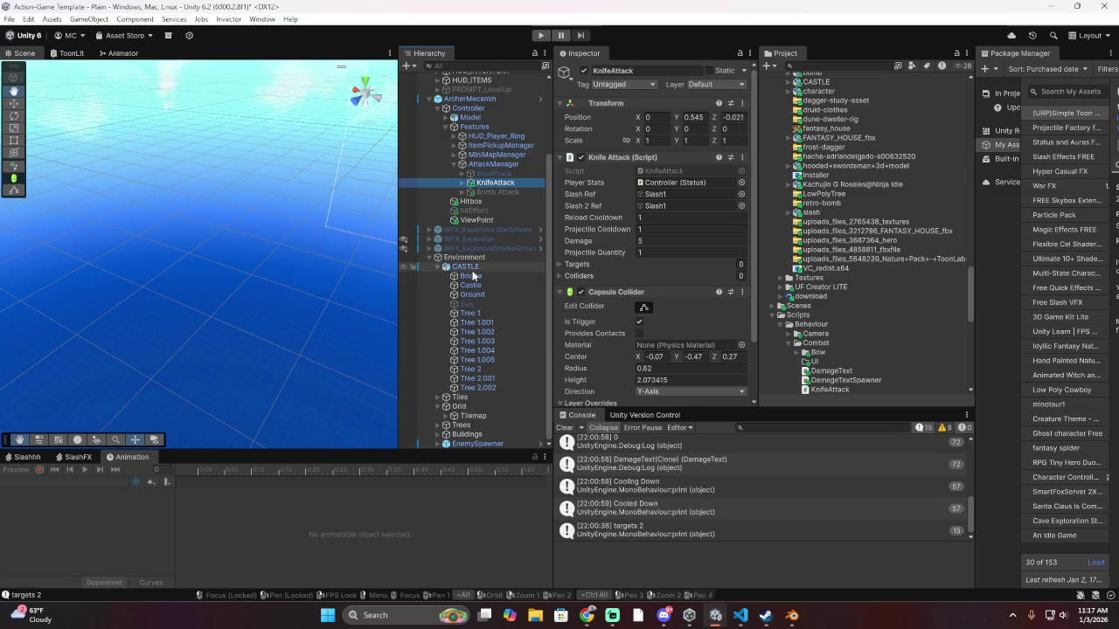
click(436, 266)
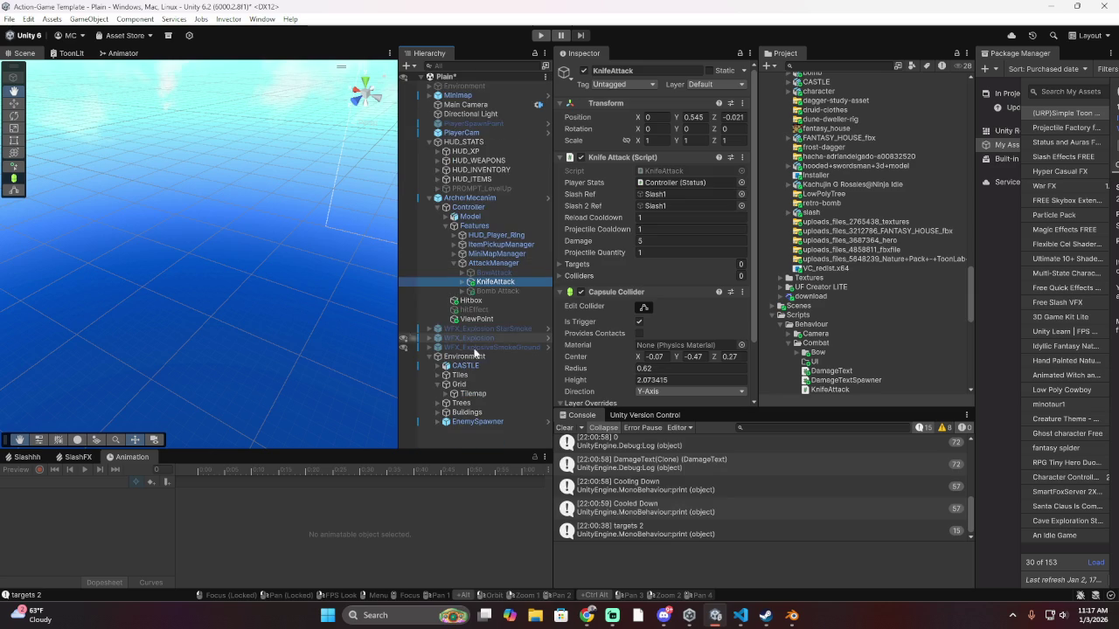
Create a 3D Terrain object under Environment and frame it in the Scene view
right_click(478, 357)
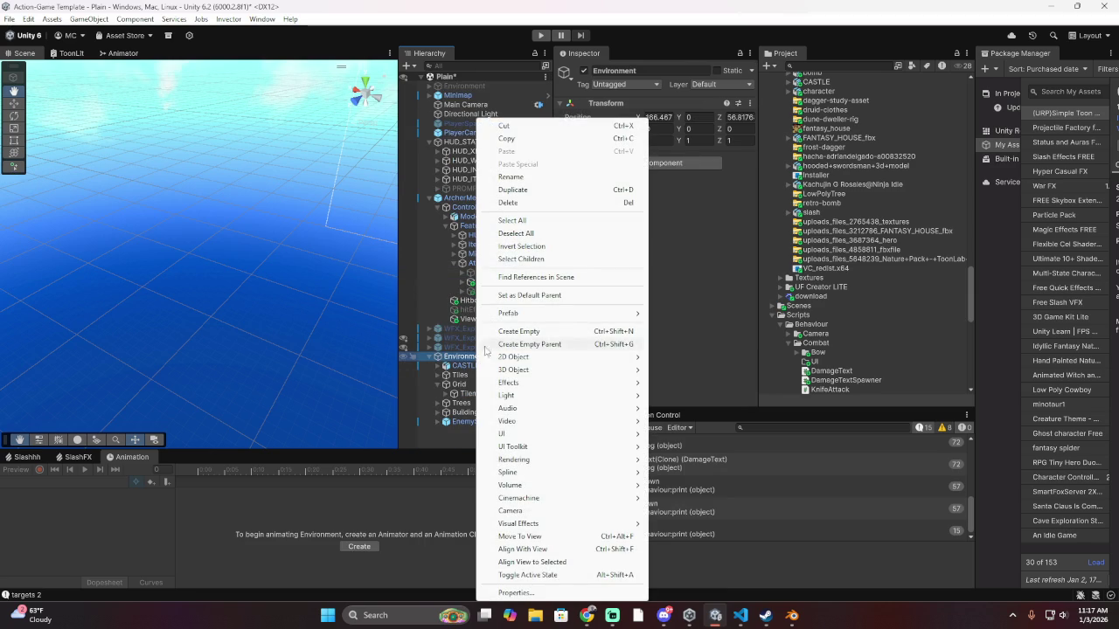
mouse_move(528, 372)
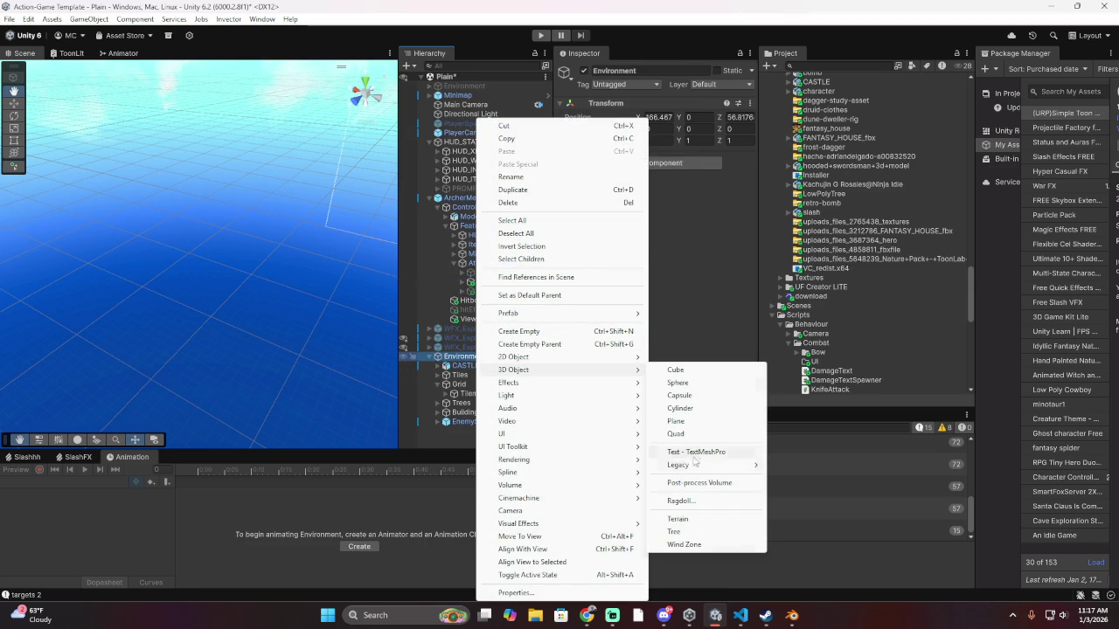
click(703, 523)
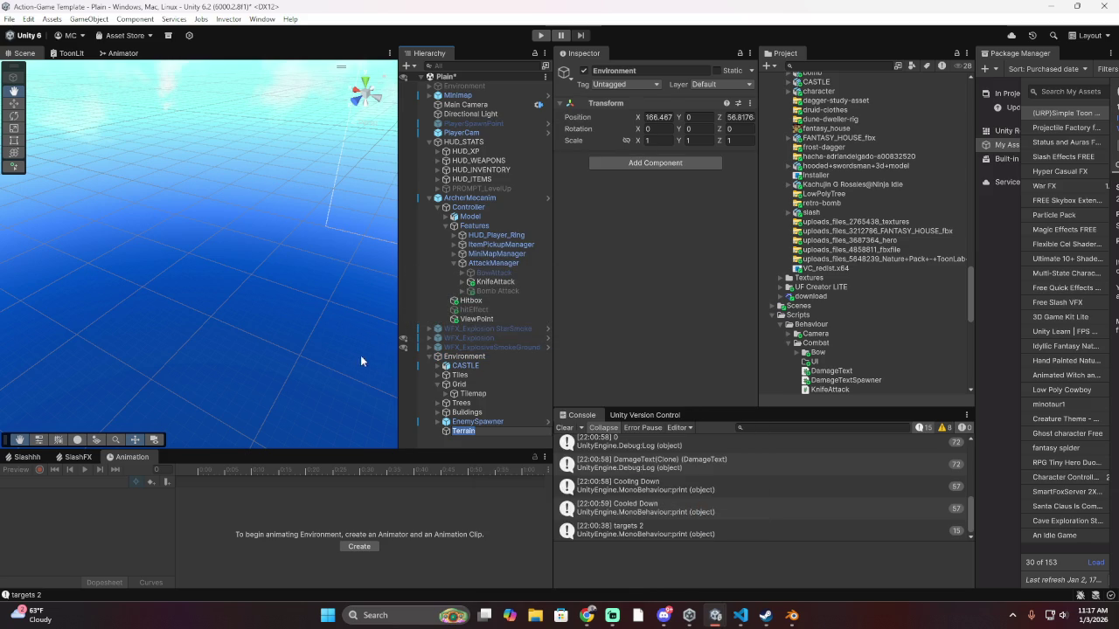
double_click(464, 432)
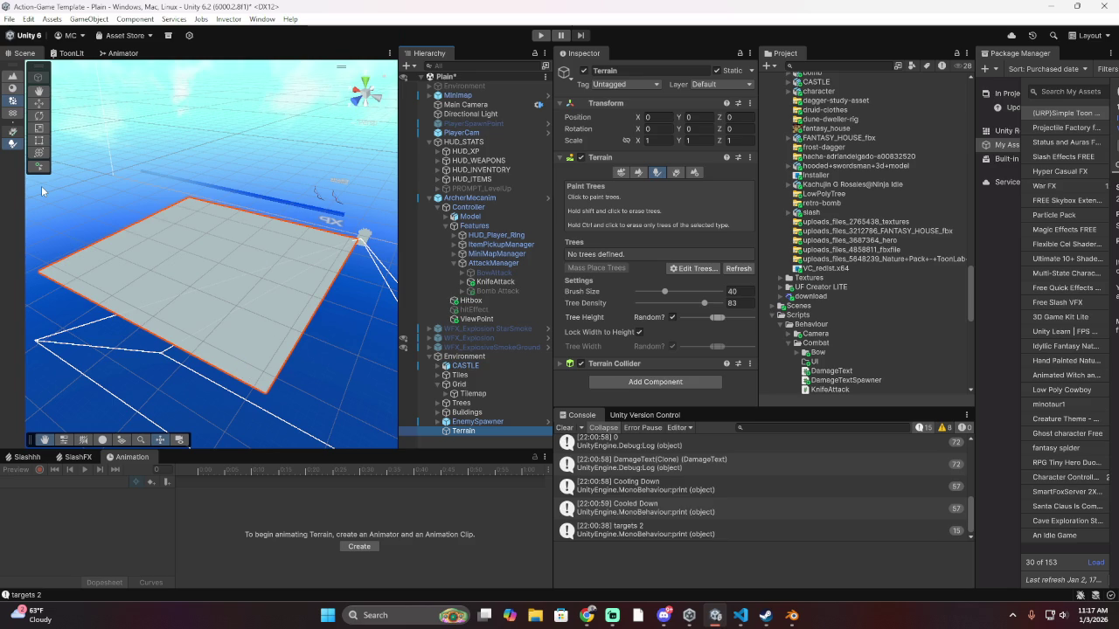
Reselect the Terrain, switch its tool to Raise or Lower Terrain and adjust the brush size
click(200, 152)
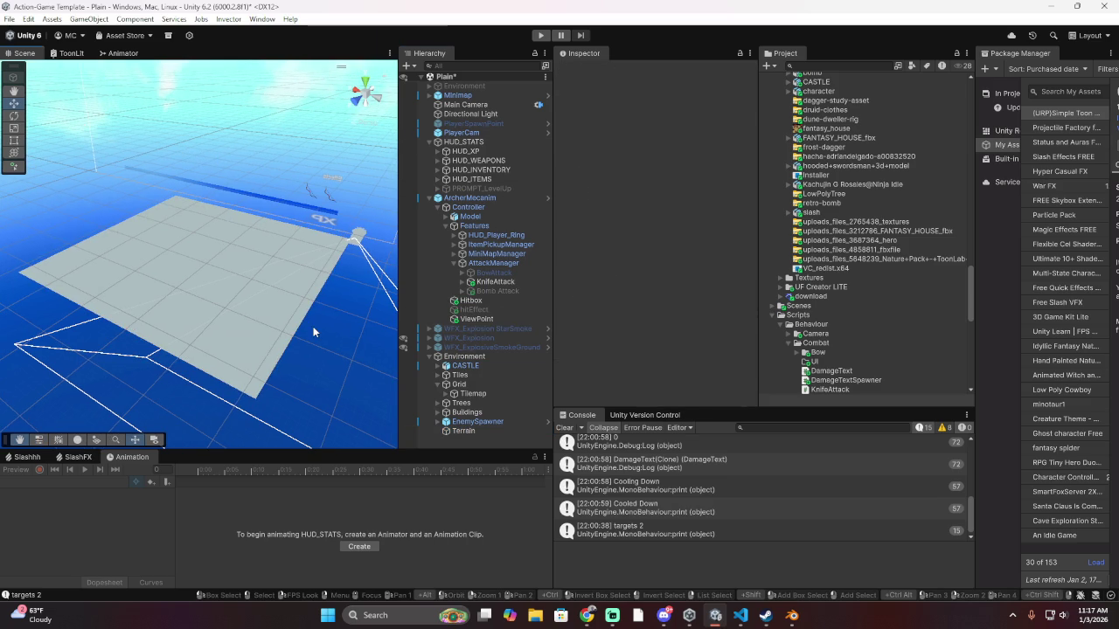
click(226, 274)
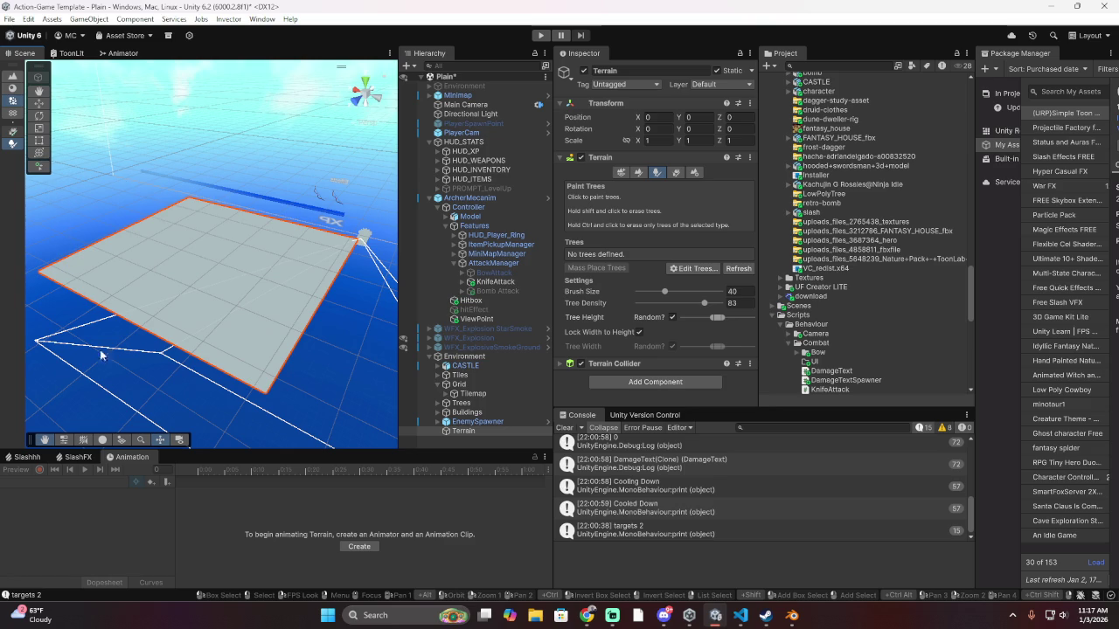
click(39, 165)
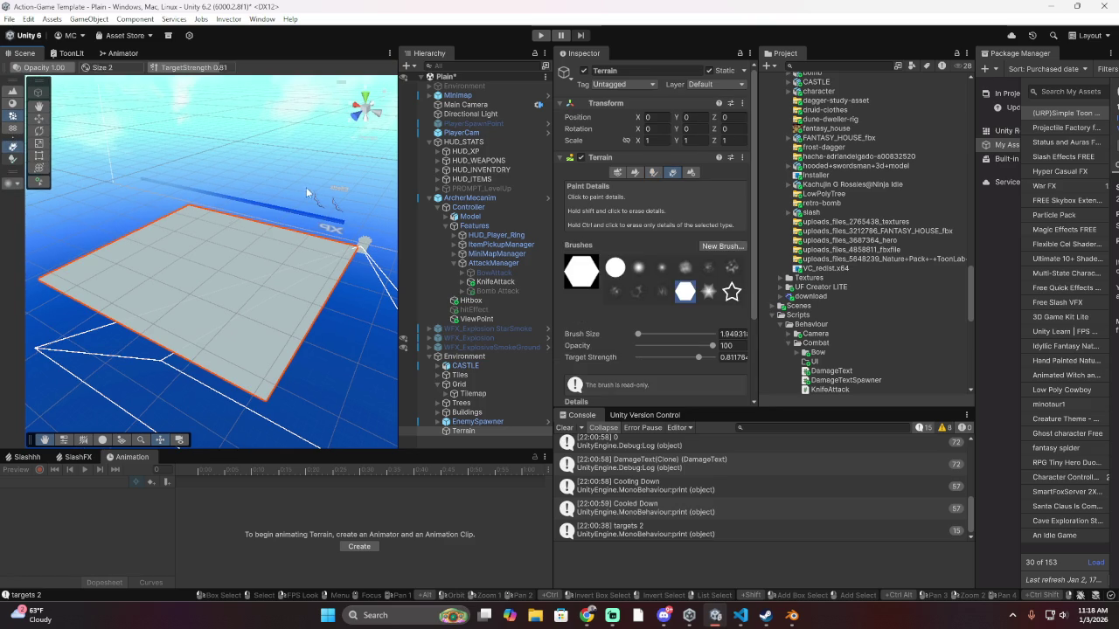
click(635, 173)
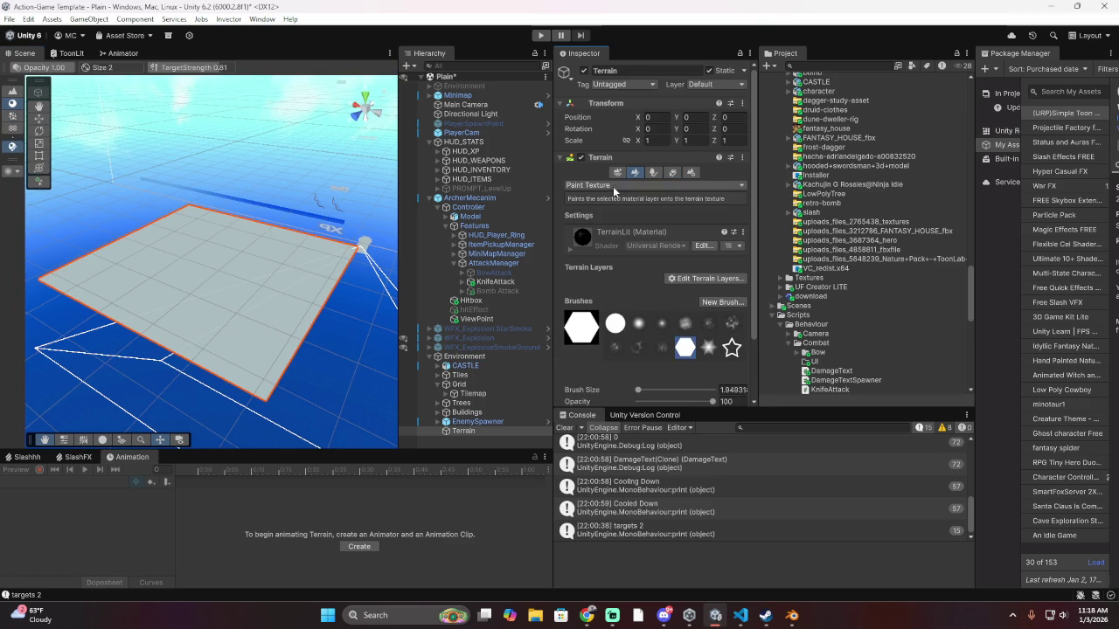
click(615, 185)
click(628, 226)
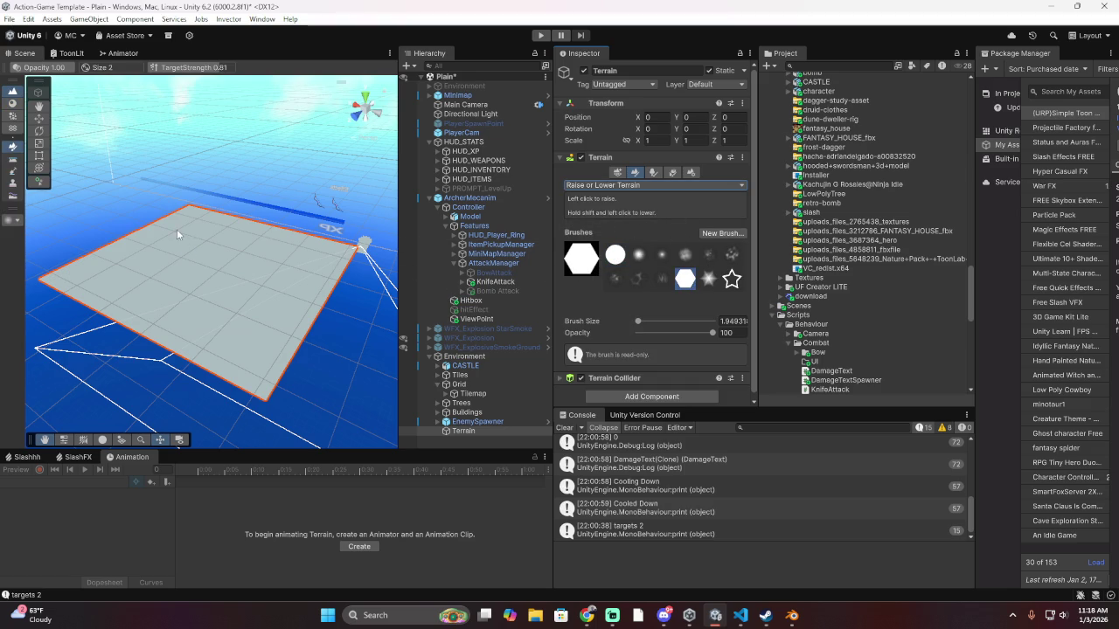
scroll(203, 281, up, 5)
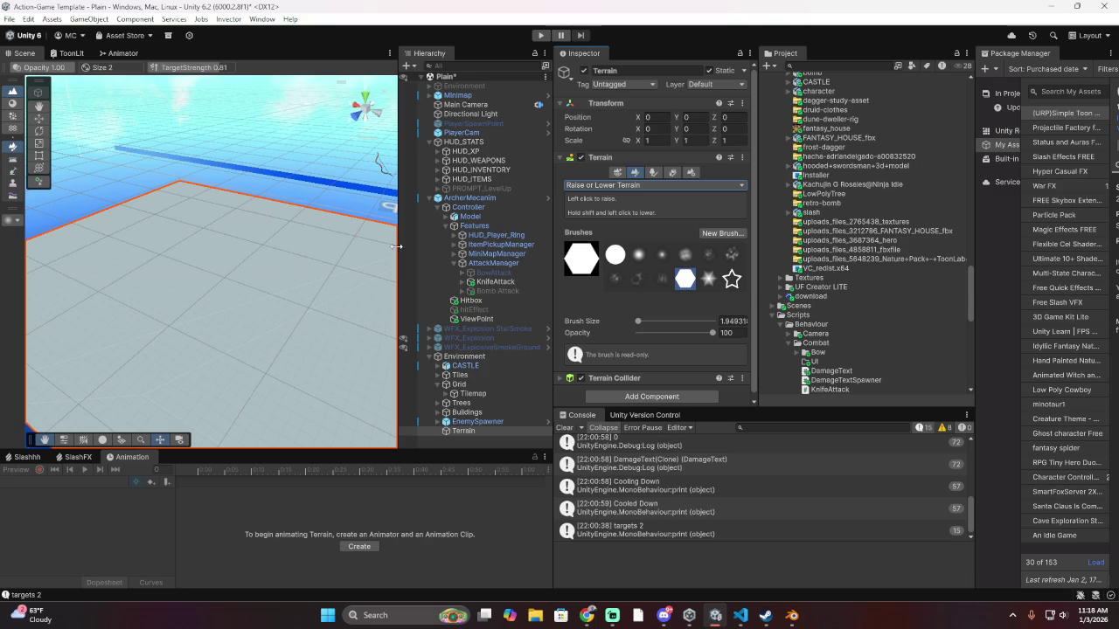
click(671, 321)
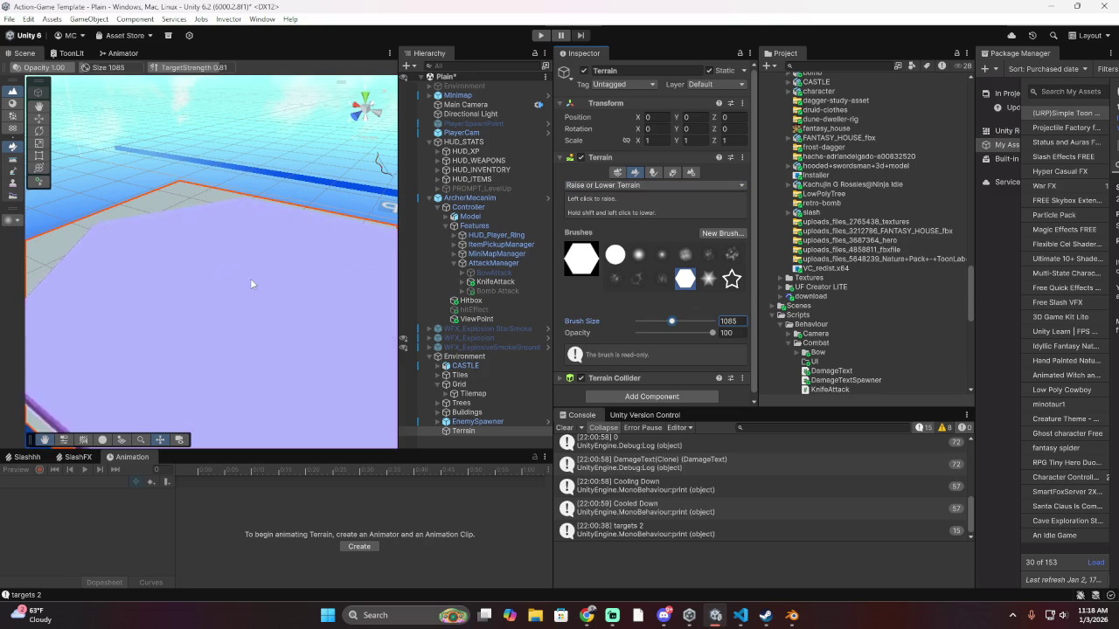
scroll(250, 278, down, 4)
Click through HUD_ITEMS, Hitbox, ViewPoint and ArcherMecanim, then reselect the Terrain for sculpting
click(192, 248)
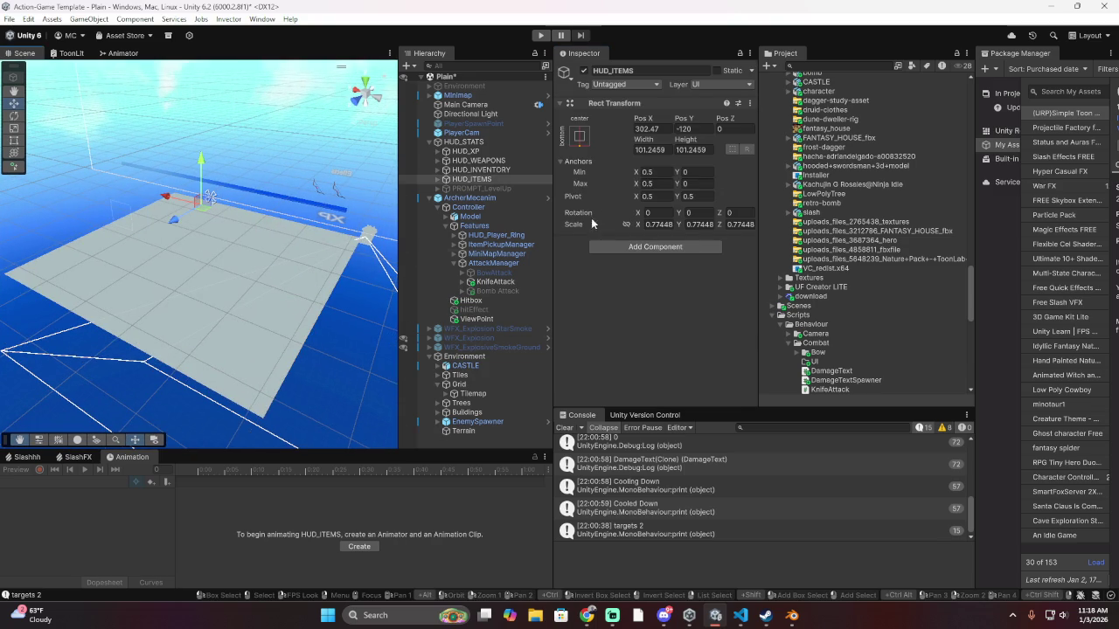
click(471, 300)
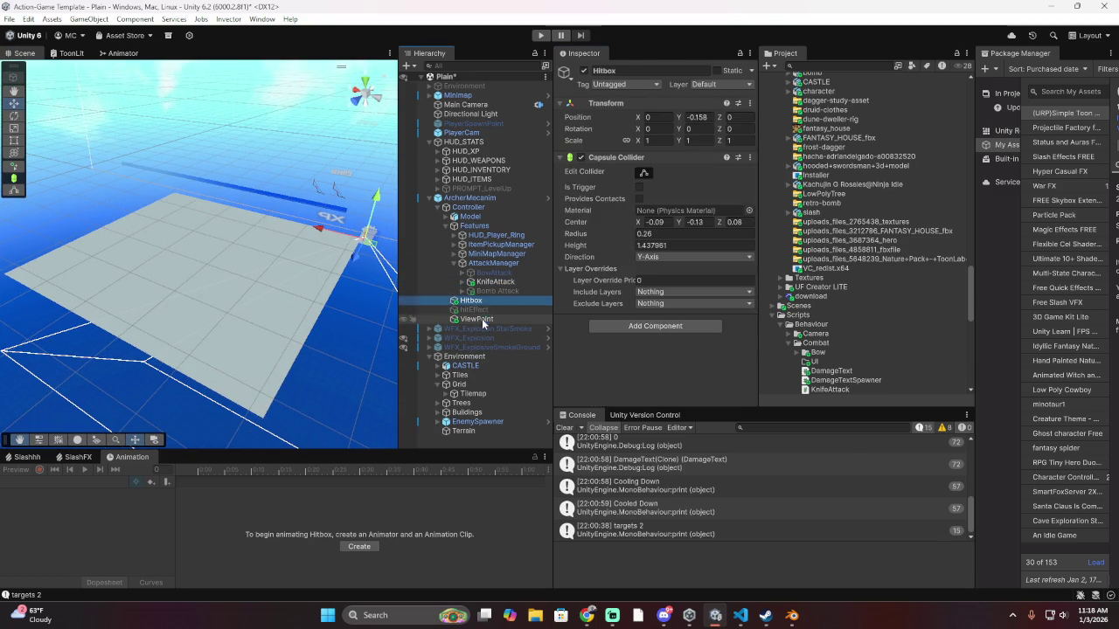
click(477, 319)
click(485, 208)
click(488, 198)
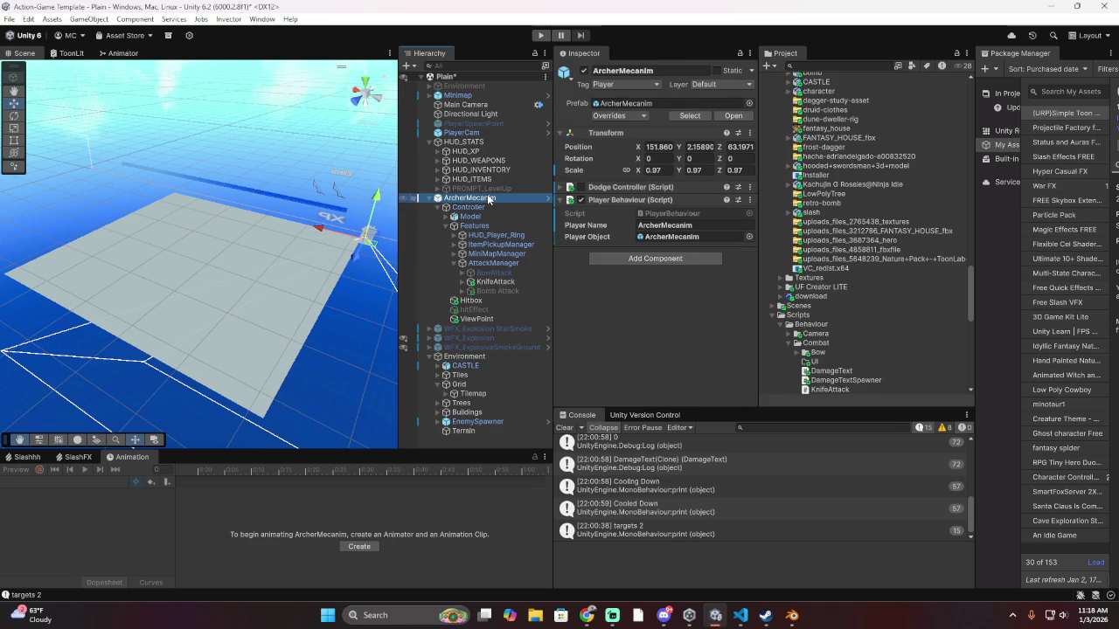
click(472, 432)
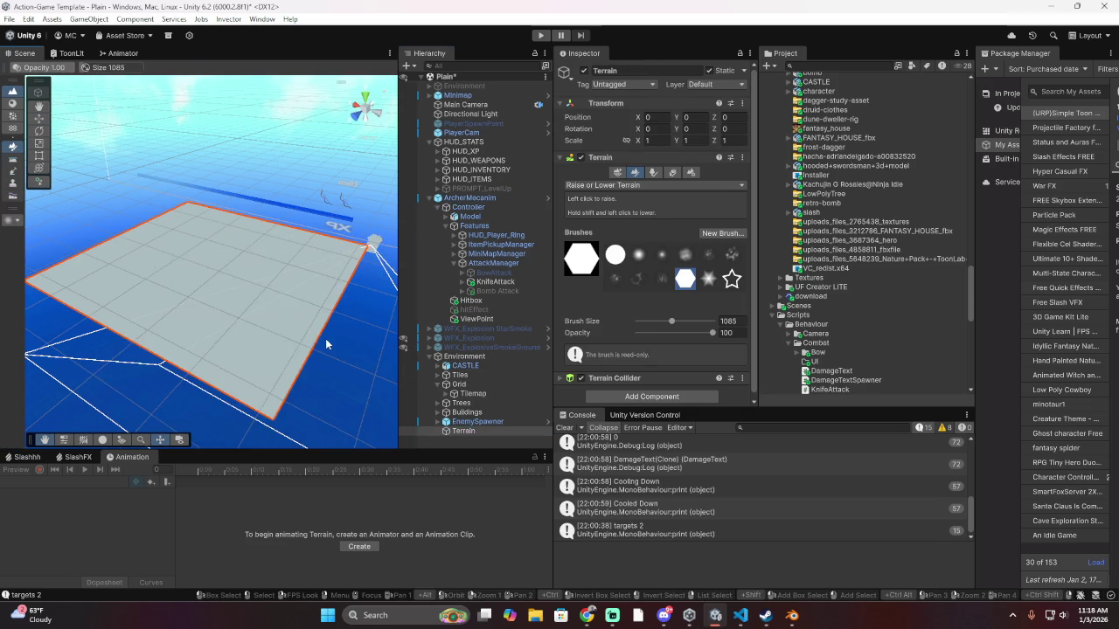
click(279, 345)
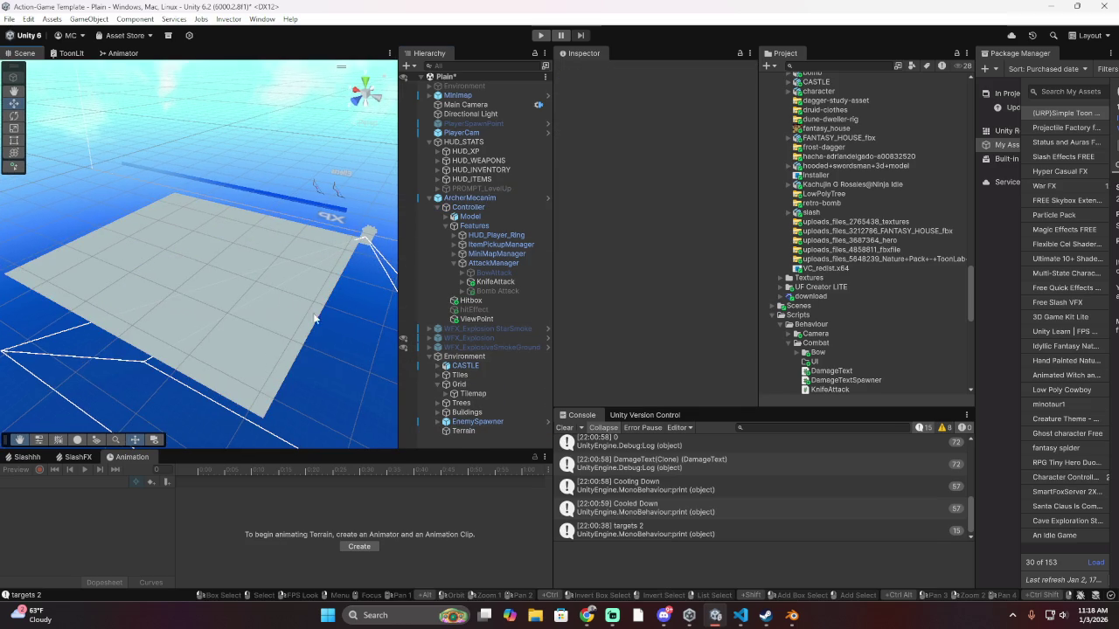
click(262, 298)
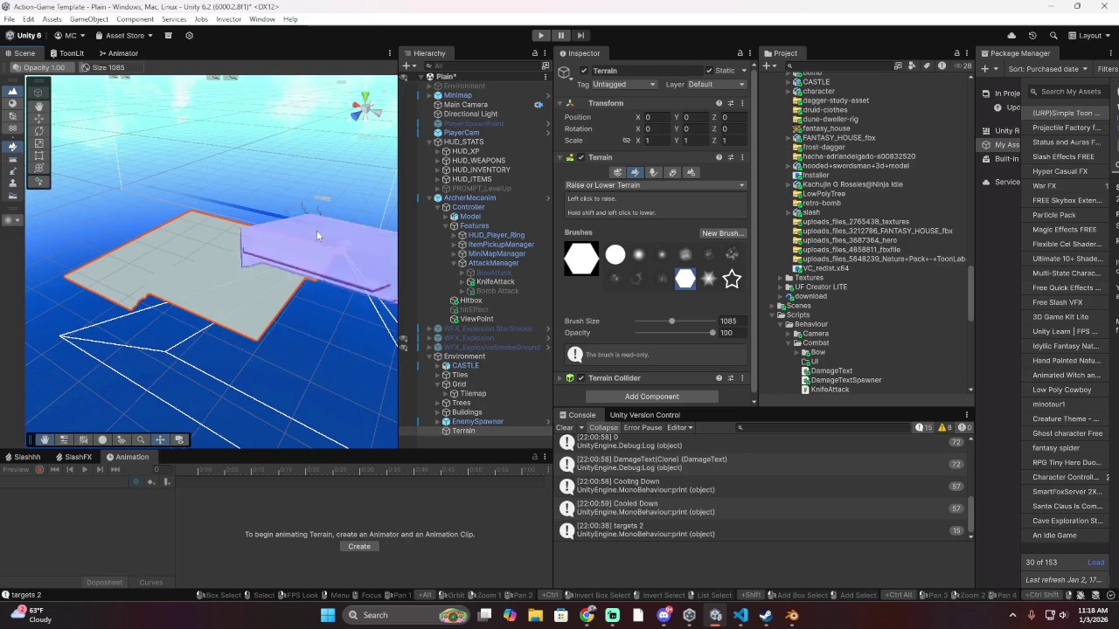
Raise a test hexagon plateau, undo it, and reposition the view over the terrain
click(217, 269)
key(ctrl+z)
scroll(210, 227, up, 5)
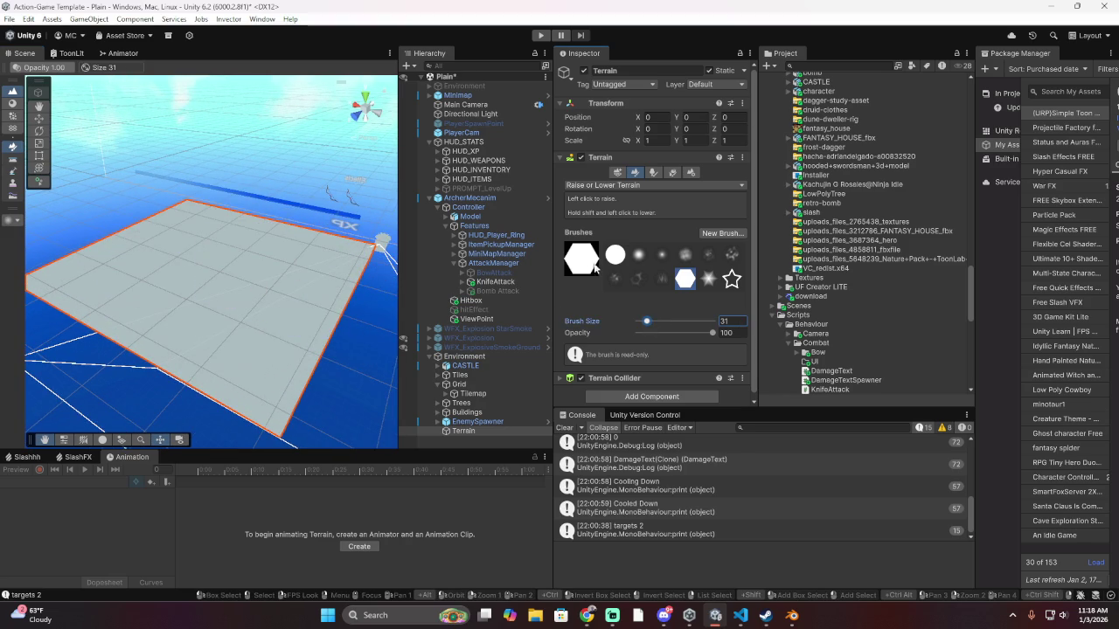
scroll(275, 338, up, 5)
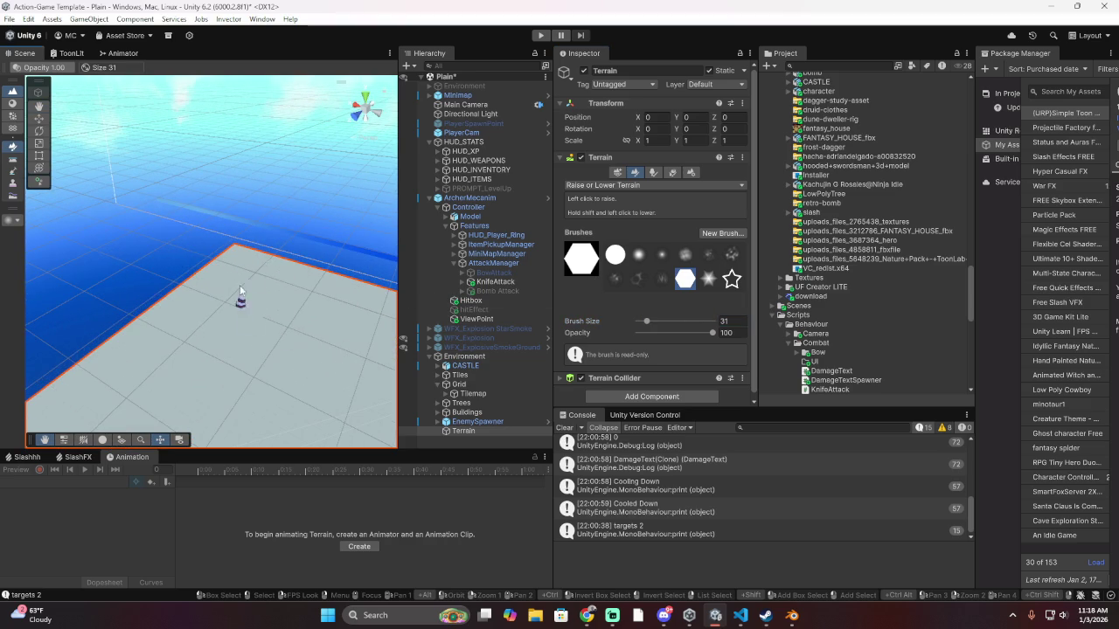
mouse_move(273, 284)
mouse_down()
mouse_move(327, 363)
mouse_move(282, 279)
mouse_move(266, 105)
mouse_move(287, 235)
mouse_move(369, 205)
mouse_move(333, 257)
mouse_move(342, 300)
mouse_move(212, 188)
mouse_move(237, 310)
mouse_move(280, 232)
mouse_move(338, 248)
mouse_up()
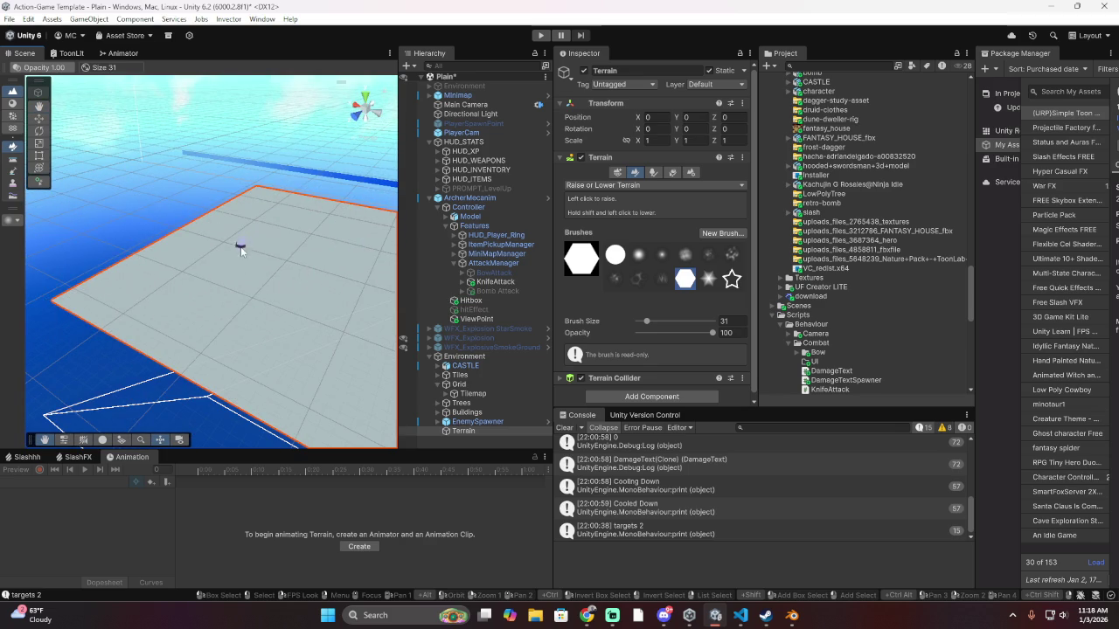
mouse_move(242, 251)
mouse_down()
mouse_move(364, 297)
mouse_move(290, 323)
mouse_move(271, 253)
mouse_move(318, 334)
mouse_up()
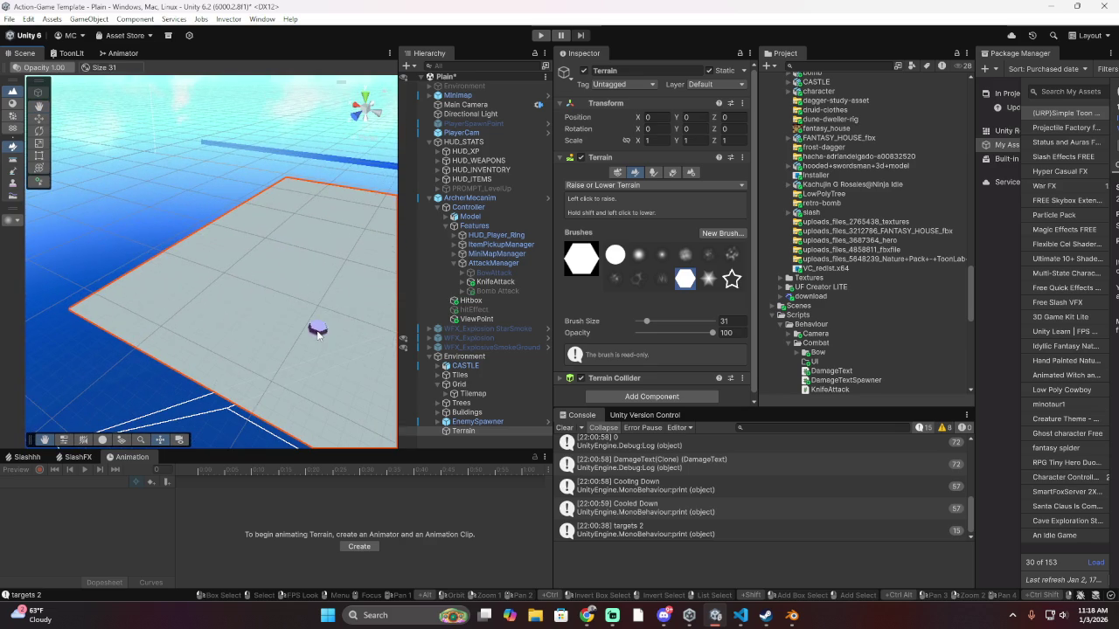
drag(301, 281, 282, 271)
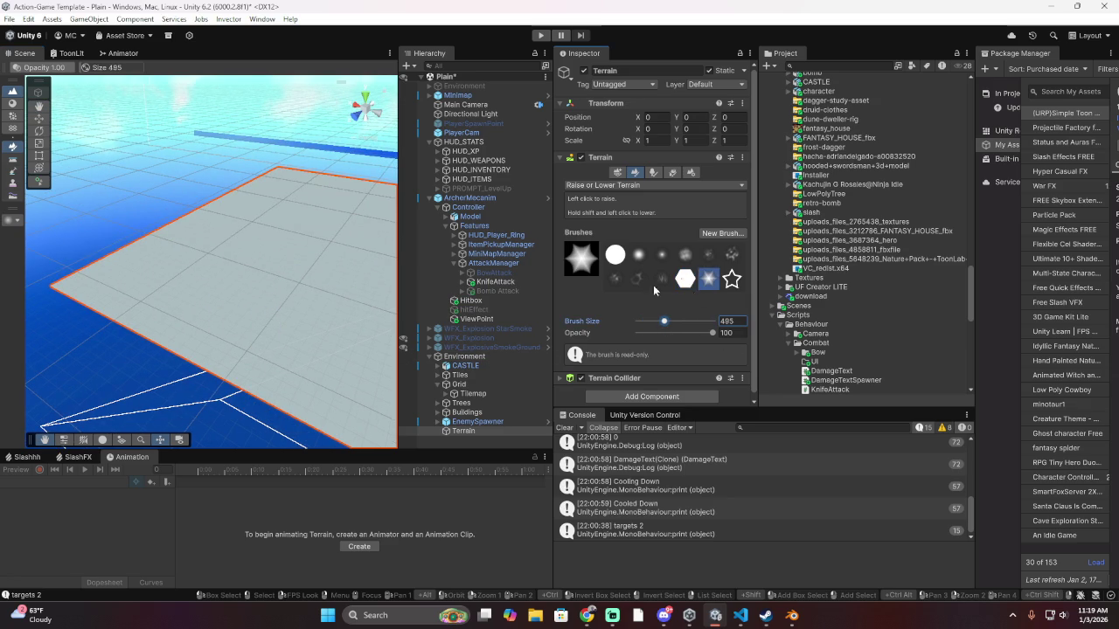
Raise a test bulge with the star brush, undo it, and orbit around the terrain
drag(241, 290, 245, 264)
key(ctrl+z)
mouse_move(313, 346)
mouse_down()
mouse_move(187, 324)
mouse_move(167, 338)
mouse_move(274, 300)
mouse_move(264, 324)
mouse_move(292, 183)
mouse_move(201, 350)
mouse_move(110, 422)
mouse_up()
mouse_move(236, 349)
mouse_down()
mouse_move(192, 300)
mouse_move(245, 224)
mouse_move(372, 251)
mouse_move(302, 204)
mouse_up()
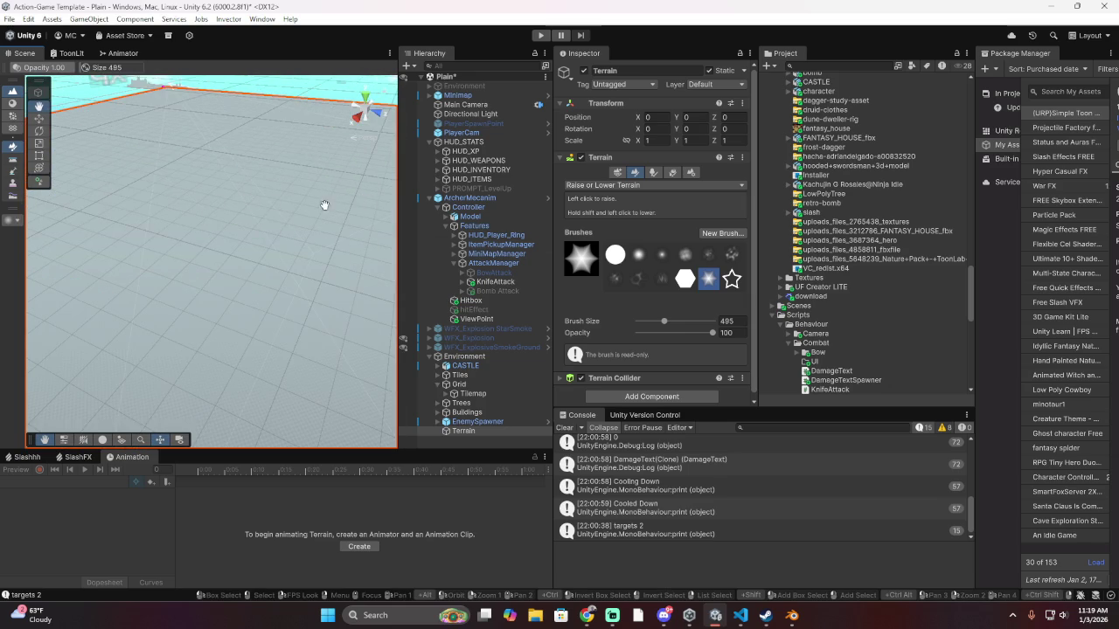
mouse_move(256, 258)
mouse_down()
mouse_move(204, 320)
mouse_move(347, 280)
mouse_move(245, 201)
mouse_move(234, 177)
mouse_move(133, 210)
mouse_move(133, 289)
mouse_up()
mouse_move(184, 239)
mouse_down()
mouse_move(270, 292)
mouse_move(237, 370)
mouse_move(245, 270)
mouse_move(209, 260)
mouse_move(252, 300)
mouse_move(361, 335)
mouse_move(342, 353)
mouse_up()
Raise a star-shaped ridge toward the upper left, then switch to the hexagon brush
click(144, 357)
mouse_move(144, 353)
mouse_down()
mouse_move(73, 313)
mouse_move(84, 319)
mouse_move(70, 289)
mouse_up()
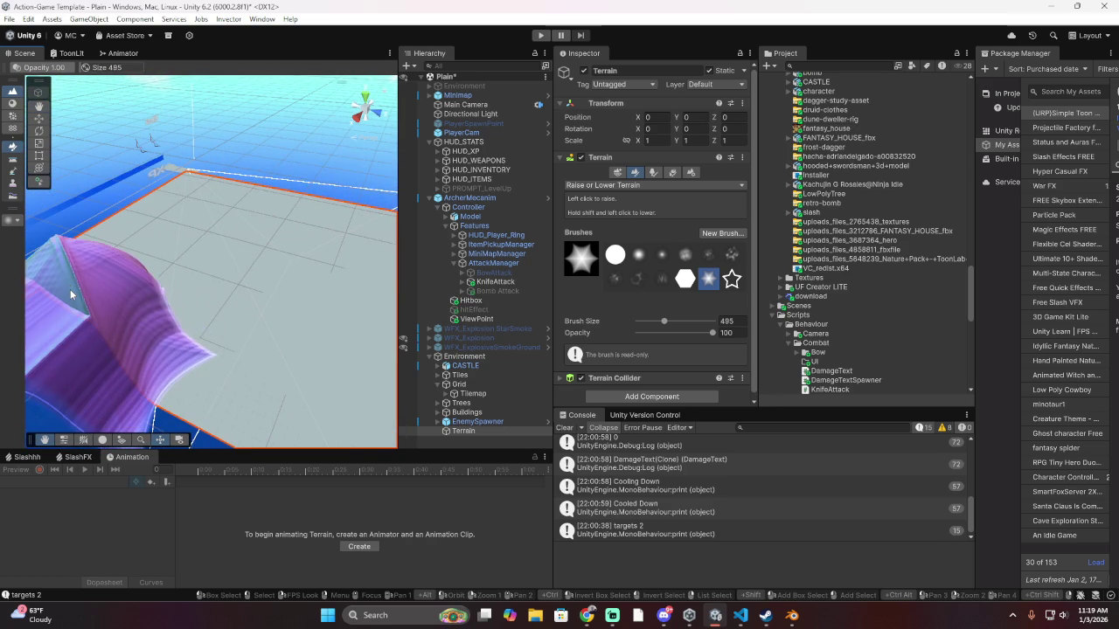
mouse_move(254, 323)
mouse_down()
mouse_move(384, 313)
mouse_move(274, 219)
mouse_move(289, 324)
mouse_move(310, 283)
mouse_move(297, 370)
mouse_move(235, 246)
mouse_up()
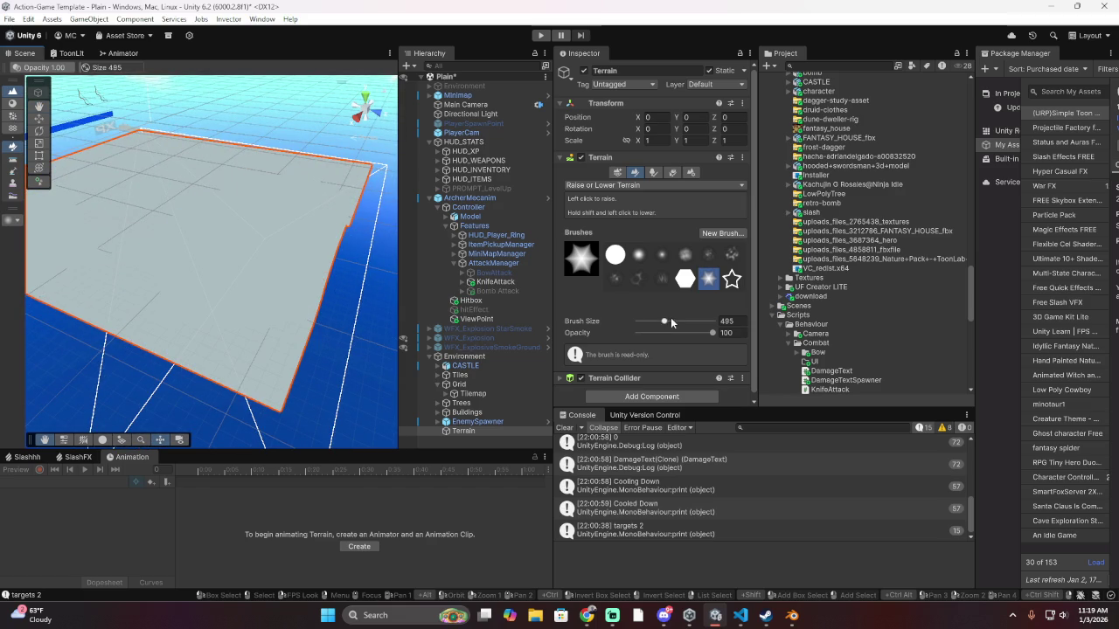
scroll(665, 313, down, 1)
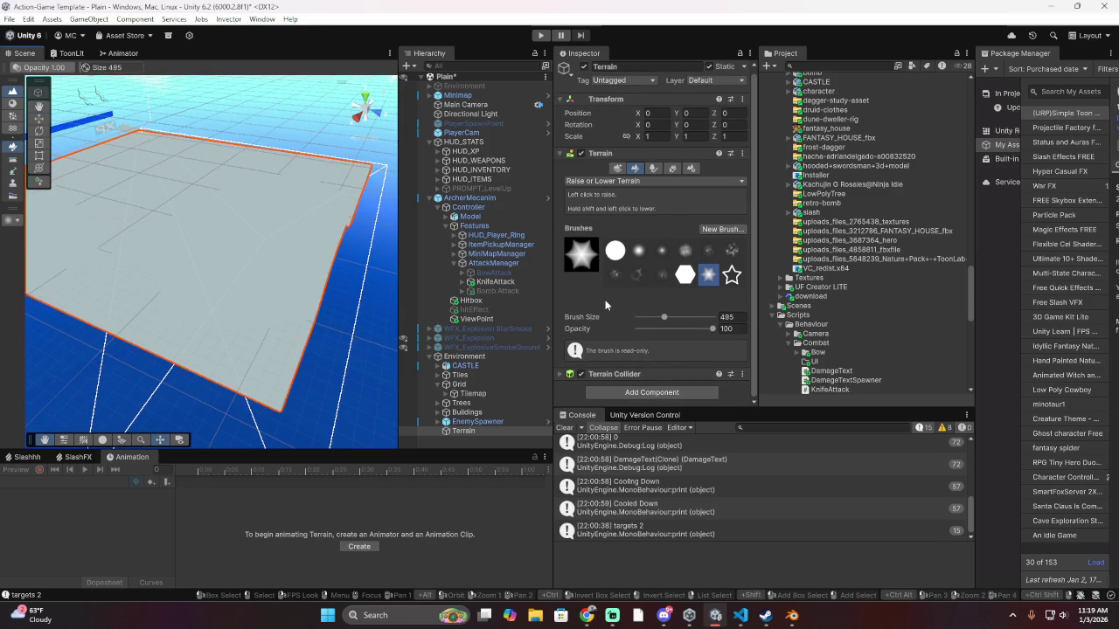
scroll(621, 221, up, 1)
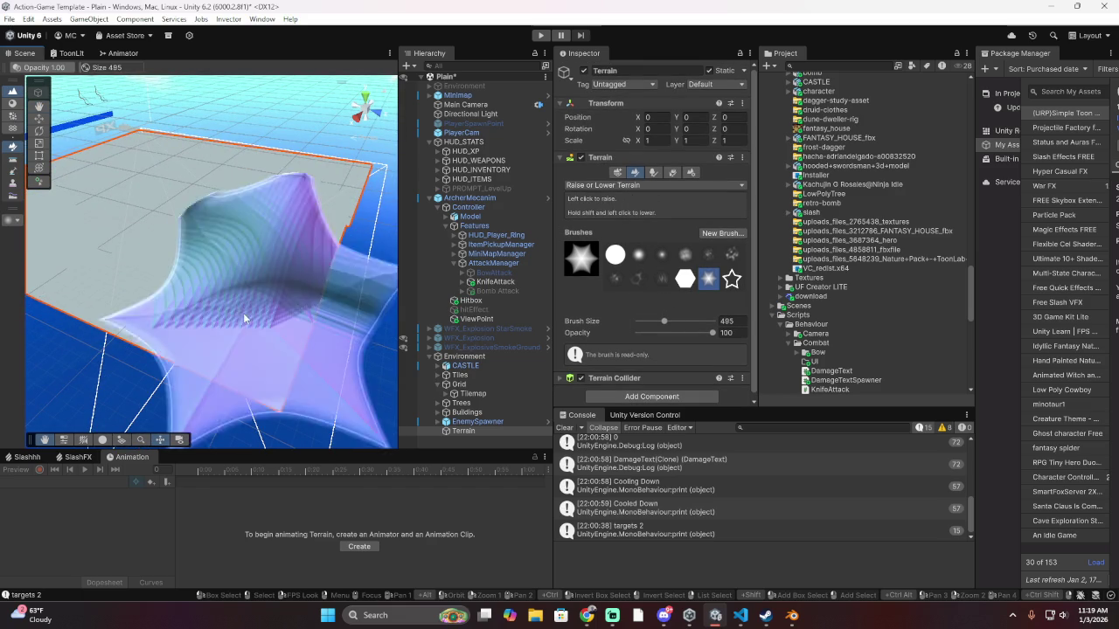
mouse_move(250, 312)
mouse_down()
mouse_move(242, 450)
mouse_move(260, 281)
mouse_move(237, 251)
mouse_move(217, 390)
mouse_move(227, 223)
mouse_move(274, 306)
mouse_move(301, 321)
mouse_move(303, 371)
mouse_move(276, 247)
mouse_move(329, 215)
mouse_move(341, 266)
mouse_move(326, 293)
mouse_move(302, 295)
mouse_move(248, 333)
mouse_move(262, 170)
mouse_move(206, 293)
mouse_move(219, 280)
mouse_up()
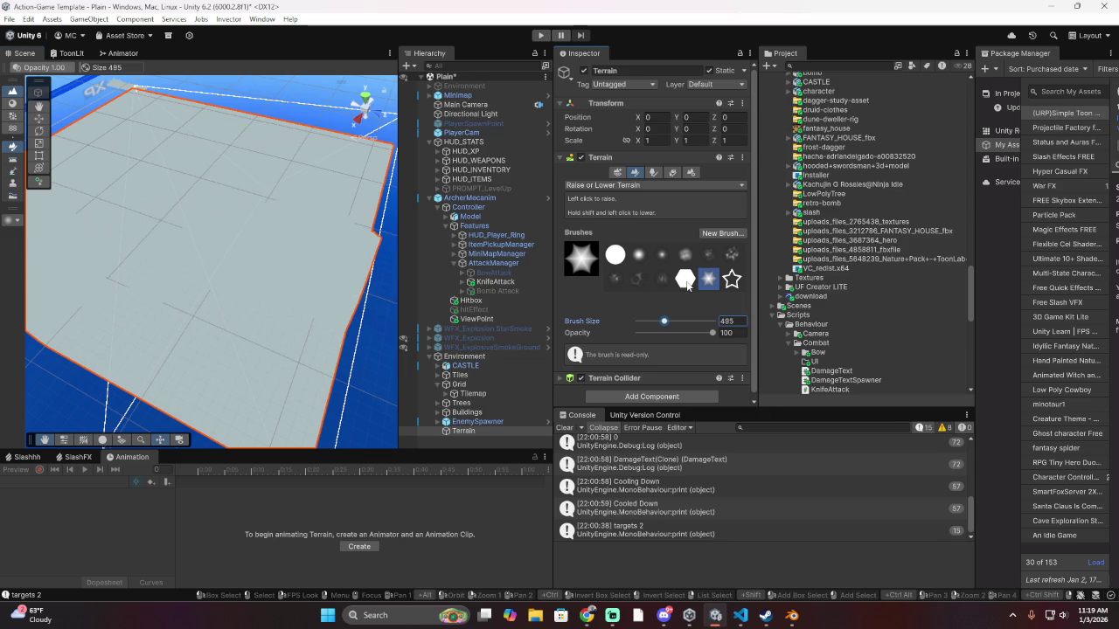
click(687, 282)
click(641, 260)
mouse_move(206, 288)
mouse_down()
mouse_move(210, 279)
mouse_move(157, 273)
mouse_move(169, 308)
mouse_move(229, 356)
mouse_up()
scroll(230, 356, down, 5)
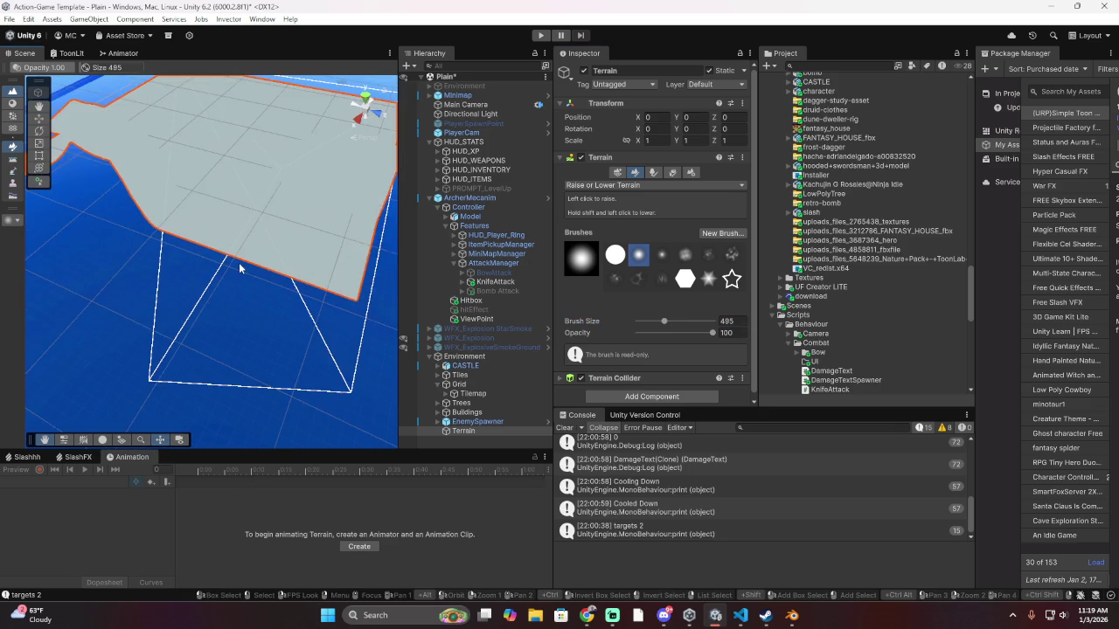
scroll(245, 285, up, 10)
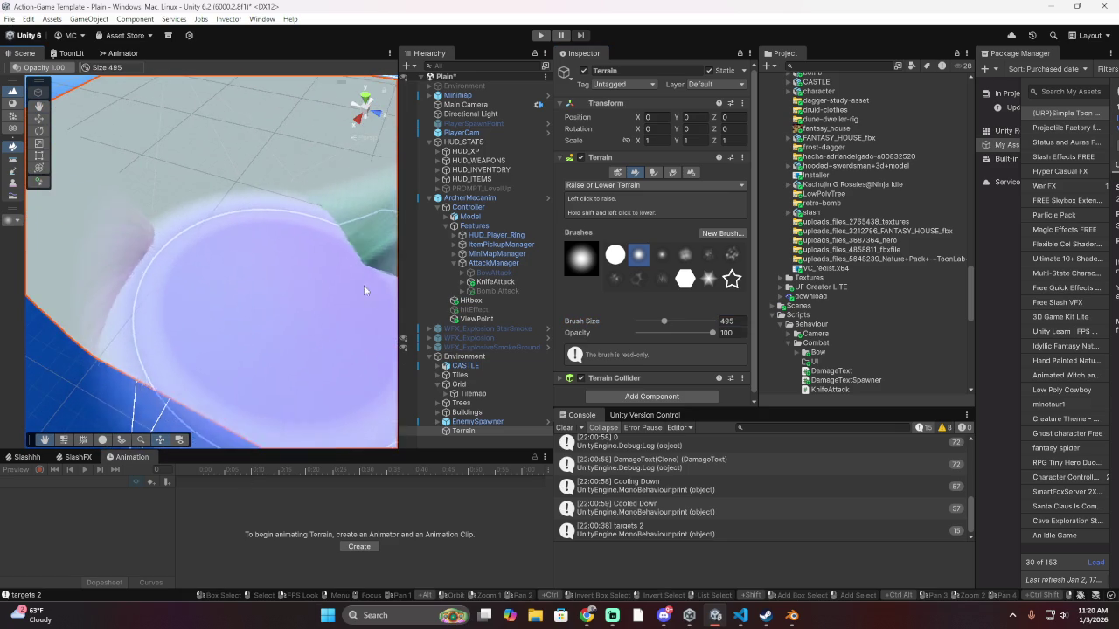
scroll(254, 272, down, 6)
scroll(287, 299, up, 6)
drag(304, 327, 279, 271)
scroll(262, 263, down, 4)
scroll(342, 220, up, 4)
scroll(342, 220, down, 3)
key(ctrl+z)
key(ctrl+y)
key(ctrl+z)
scroll(269, 236, up, 5)
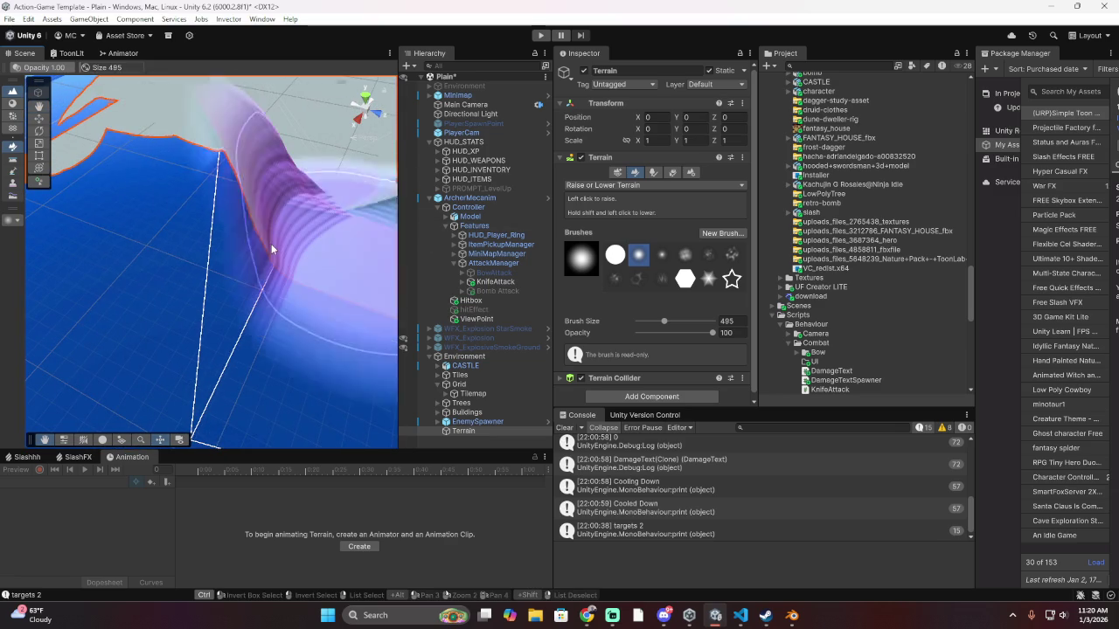
scroll(269, 244, down, 5)
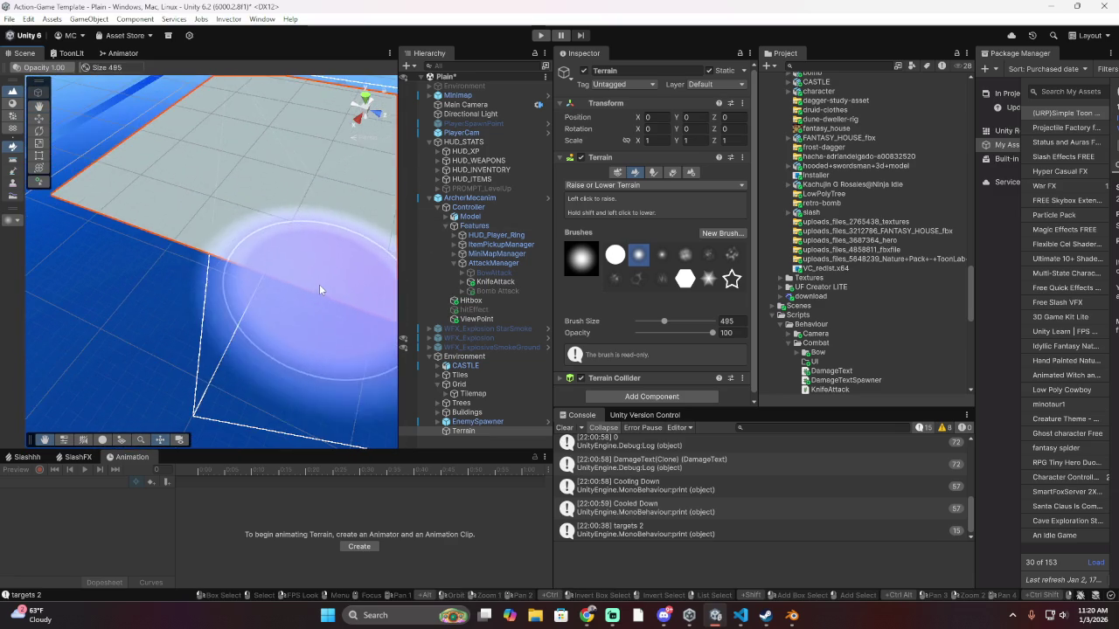
mouse_move(254, 225)
mouse_down()
mouse_move(301, 319)
mouse_move(254, 202)
mouse_move(326, 214)
mouse_move(327, 161)
mouse_move(239, 222)
mouse_move(184, 167)
mouse_move(194, 270)
mouse_move(177, 252)
mouse_up()
scroll(176, 252, down, 5)
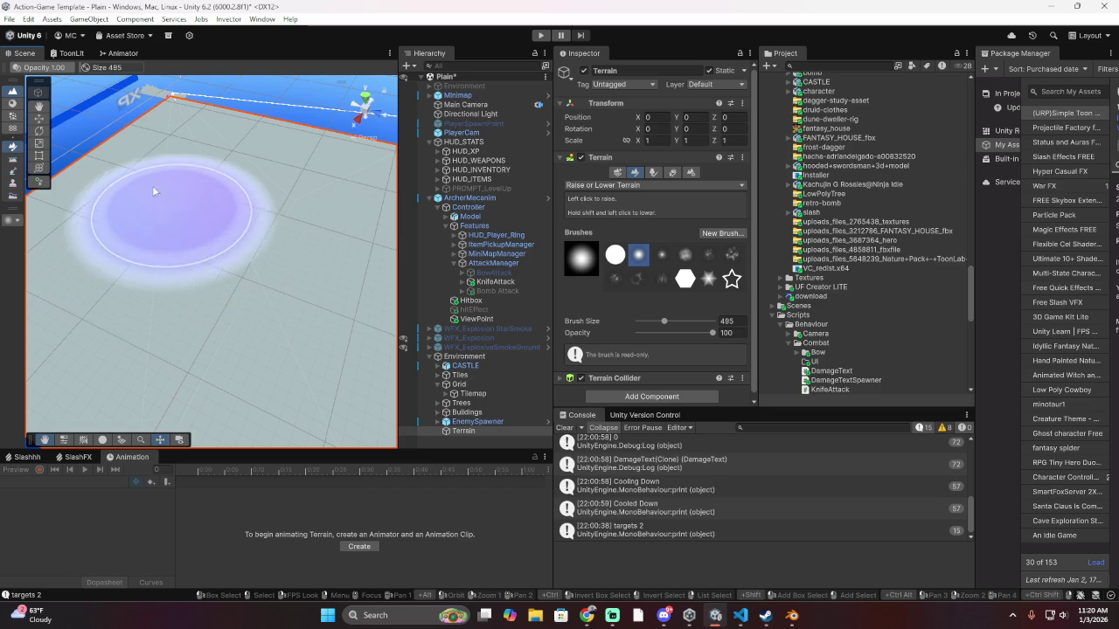
mouse_move(281, 229)
mouse_down()
mouse_move(291, 179)
mouse_move(326, 420)
mouse_move(296, 134)
mouse_up()
key(ctrl+z)
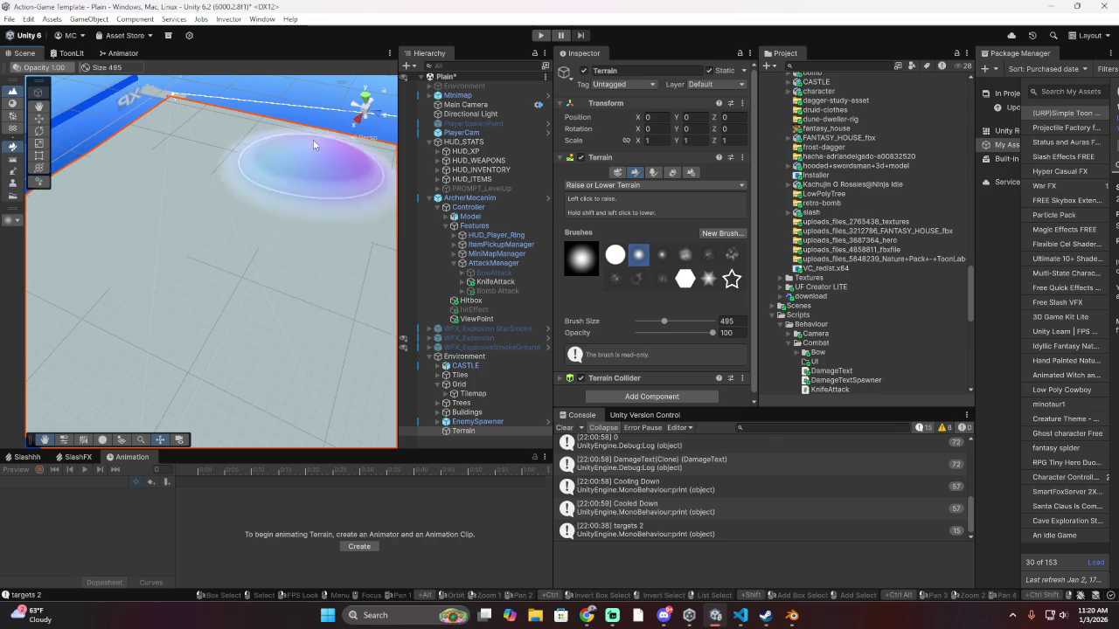
scroll(283, 303, down, 3)
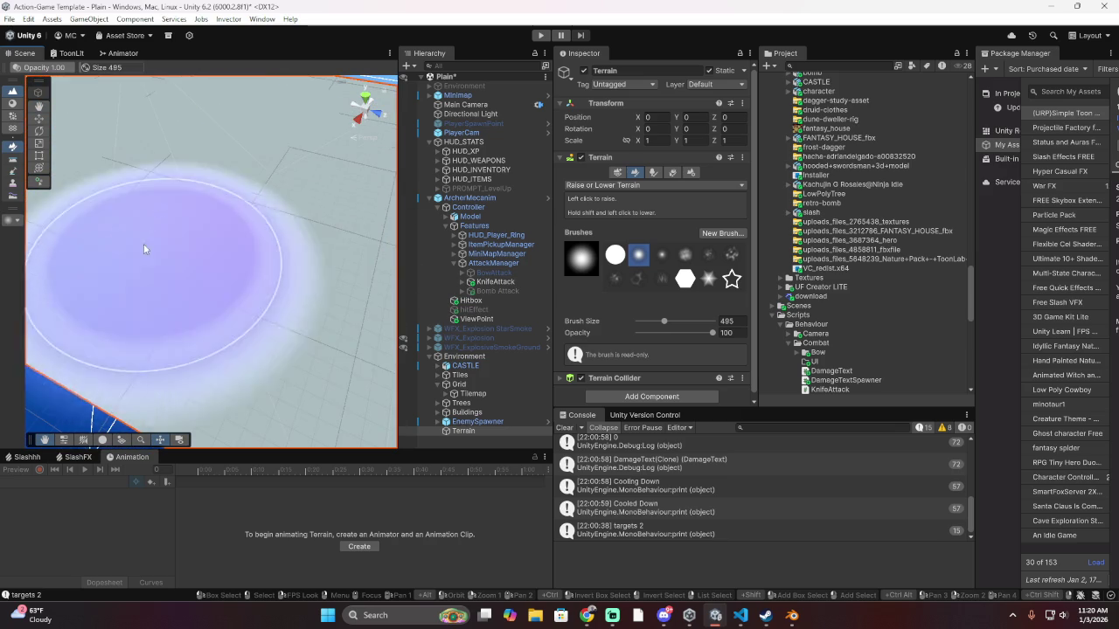
scroll(206, 398, down, 3)
scroll(206, 398, up, 5)
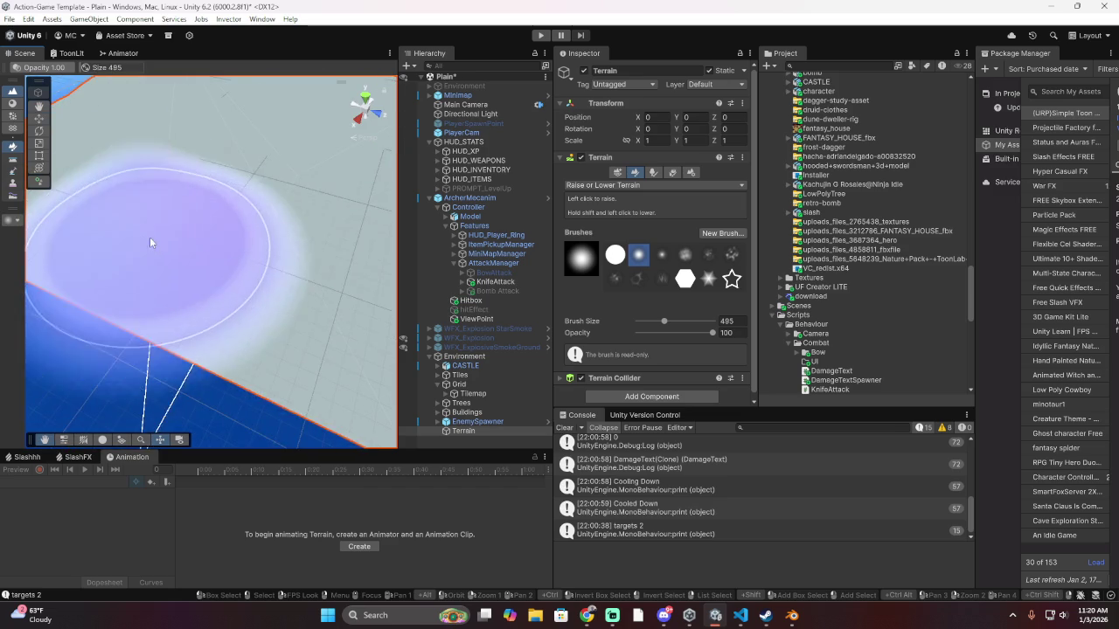
scroll(101, 261, up, 3)
scroll(101, 235, down, 4)
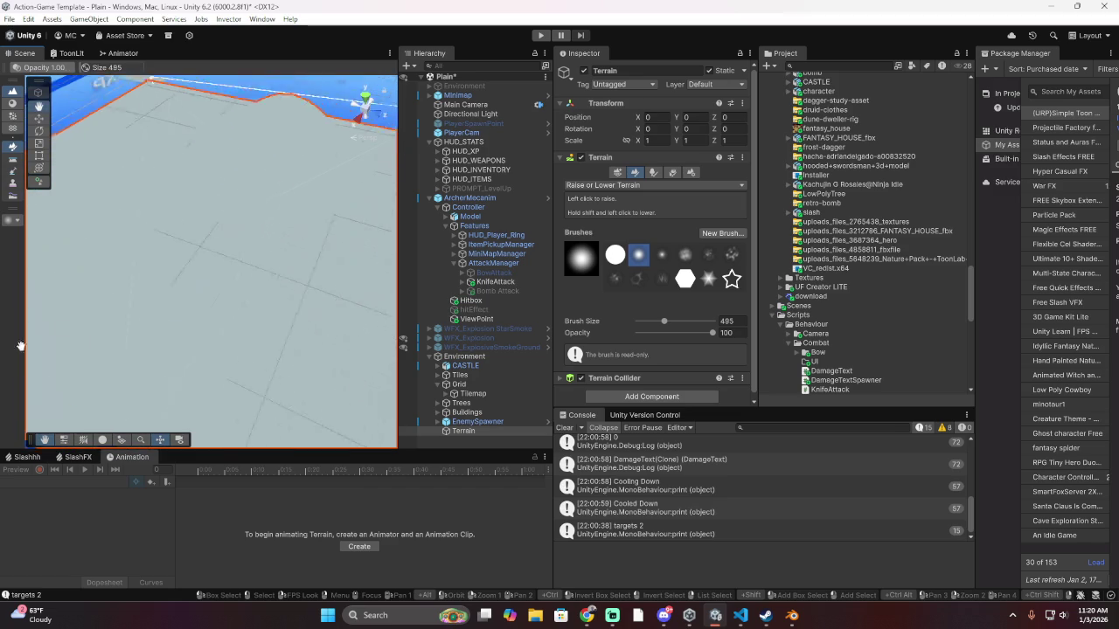
scroll(98, 346, up, 5)
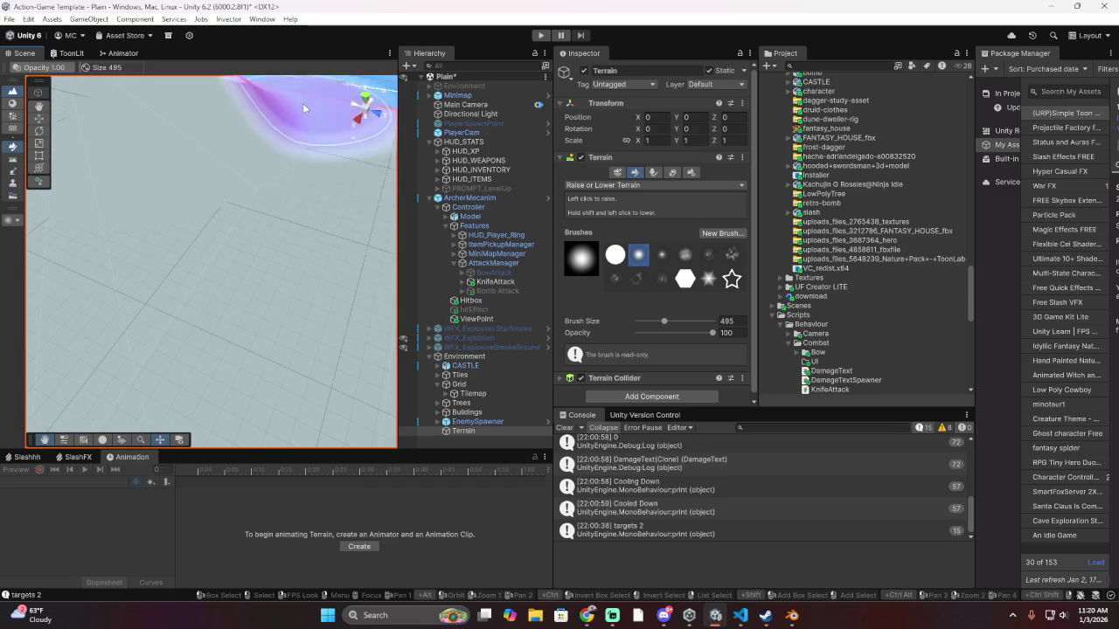
scroll(274, 295, up, 5)
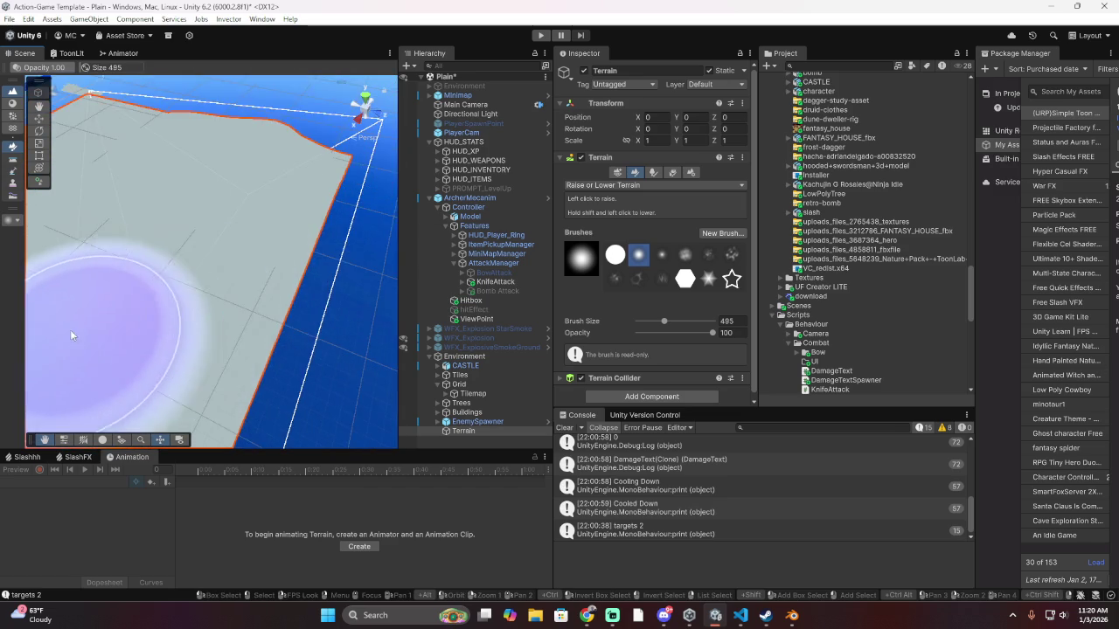
scroll(75, 337, down, 4)
mouse_move(151, 208)
mouse_down()
mouse_move(166, 208)
mouse_move(84, 248)
mouse_move(165, 159)
mouse_up()
scroll(165, 159, up, 5)
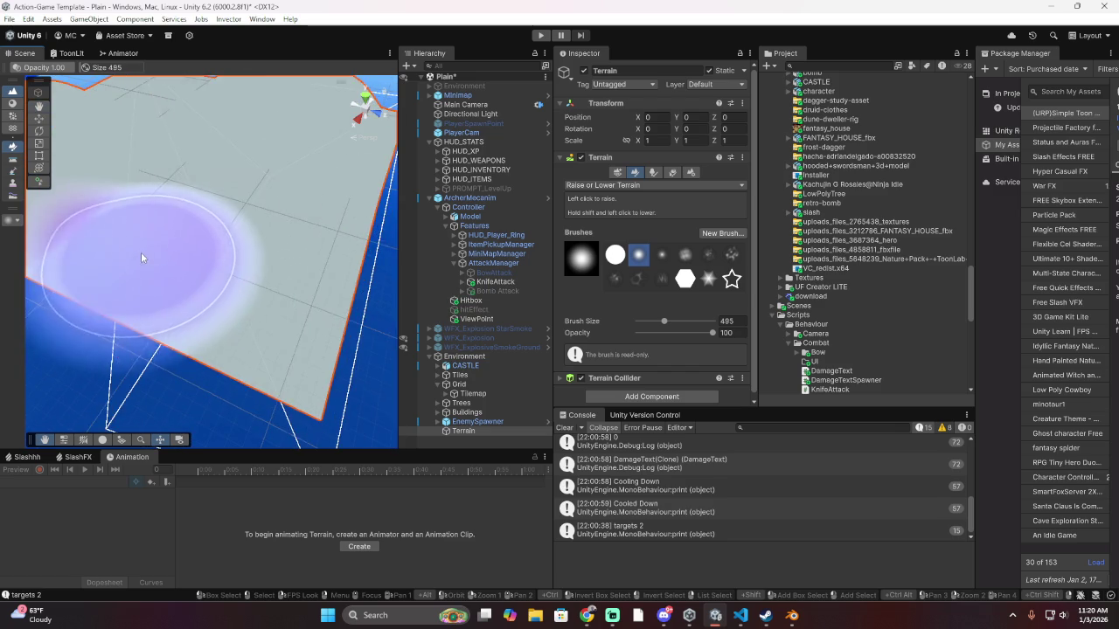
scroll(210, 315, down, 3)
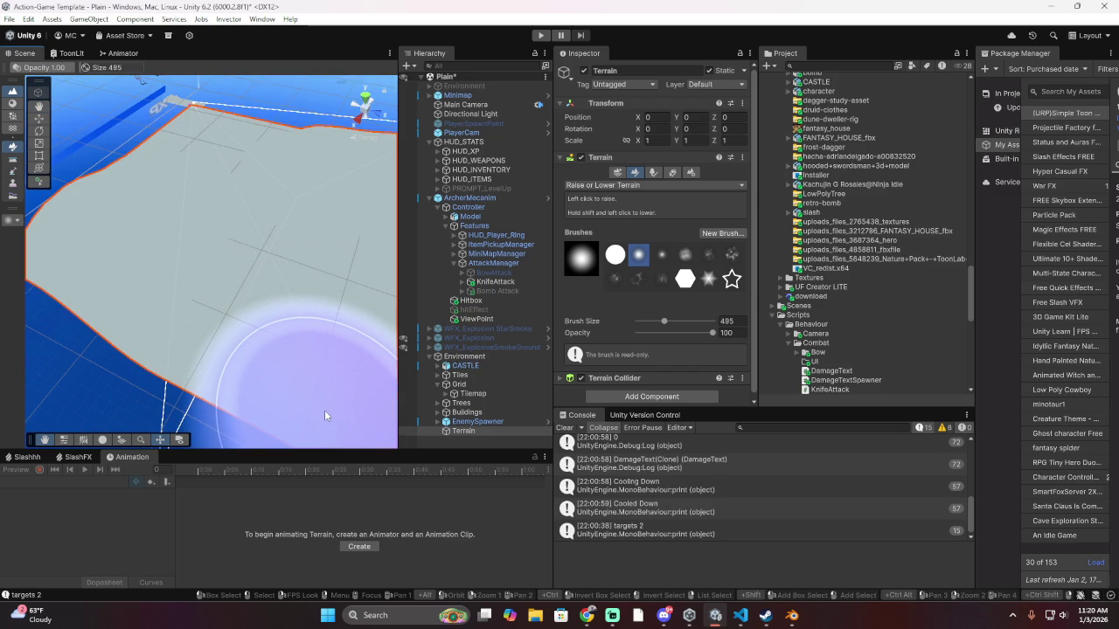
drag(324, 410, 233, 213)
key(ctrl+z)
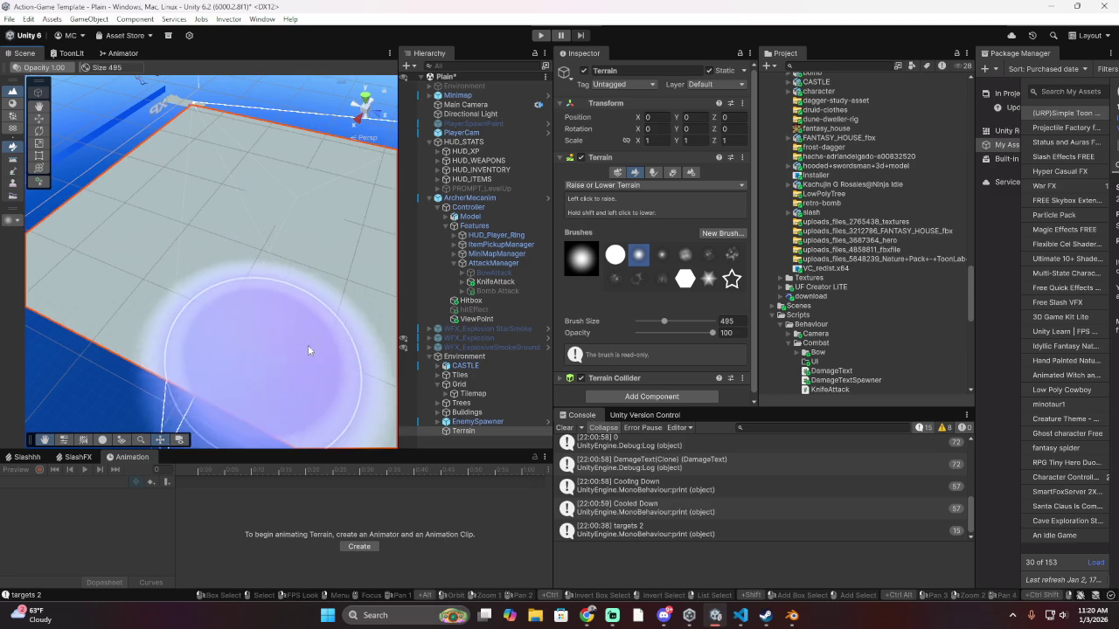
scroll(227, 308, up, 2)
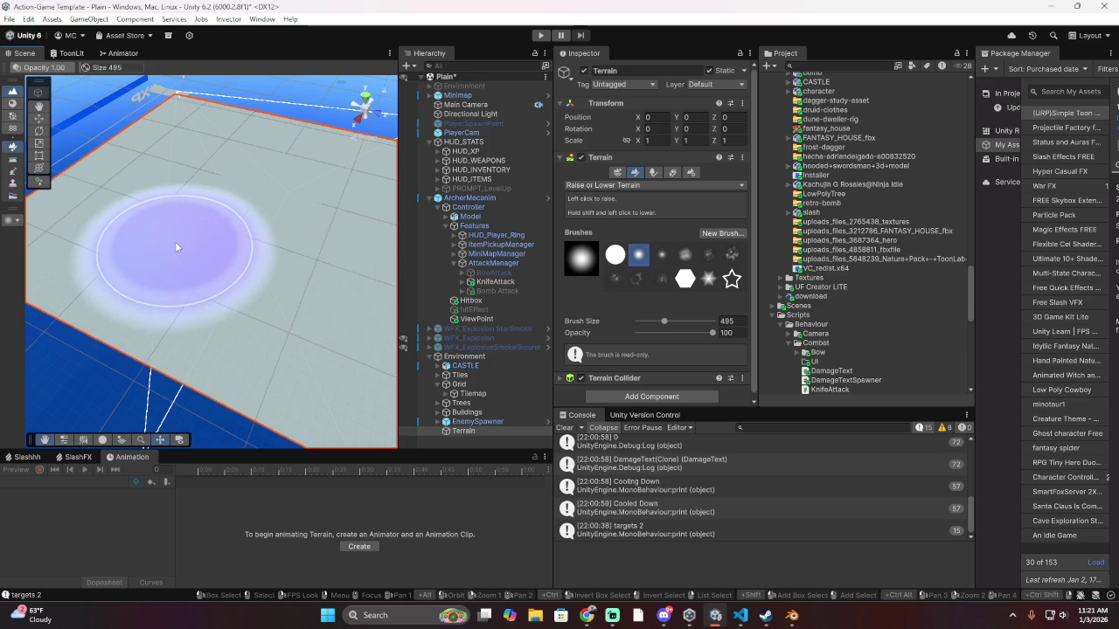
drag(239, 240, 206, 366)
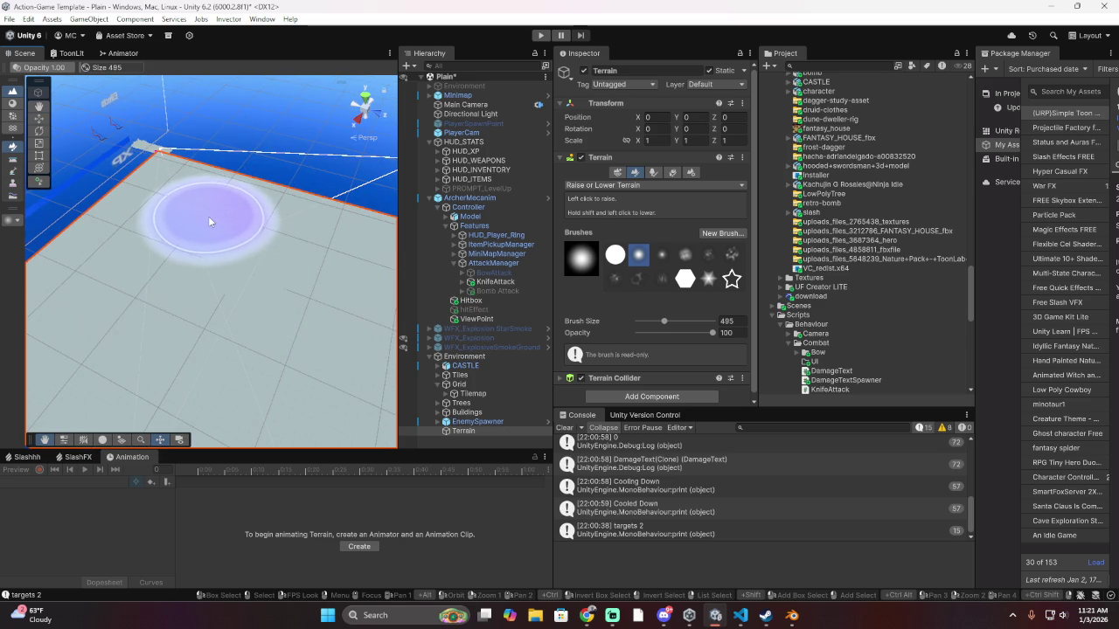
scroll(266, 362, up, 5)
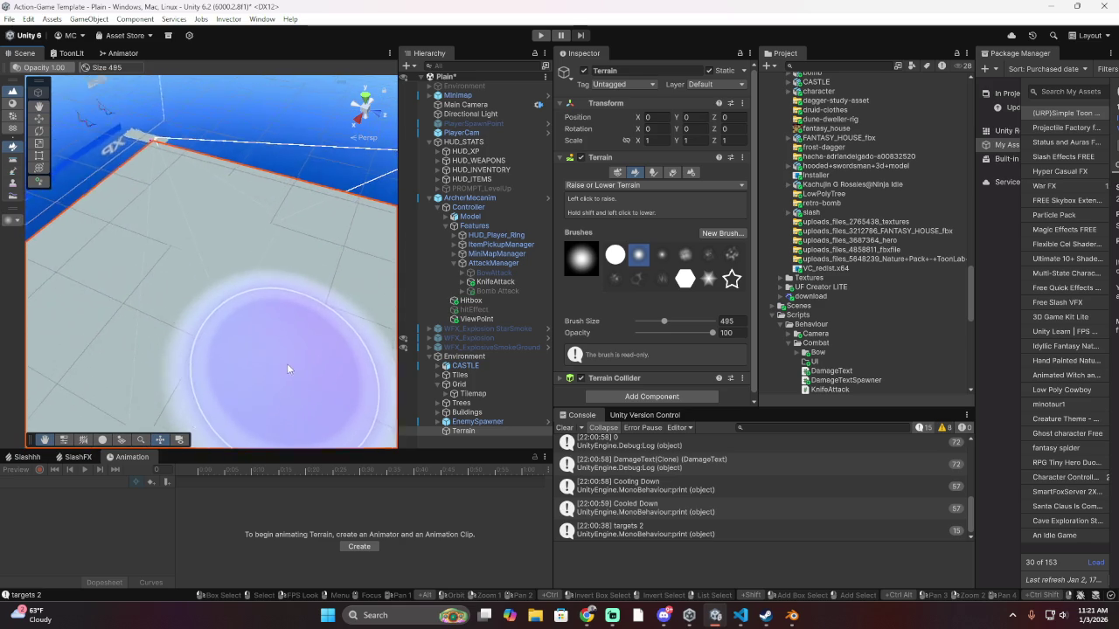
scroll(237, 301, down, 4)
scroll(200, 319, up, 2)
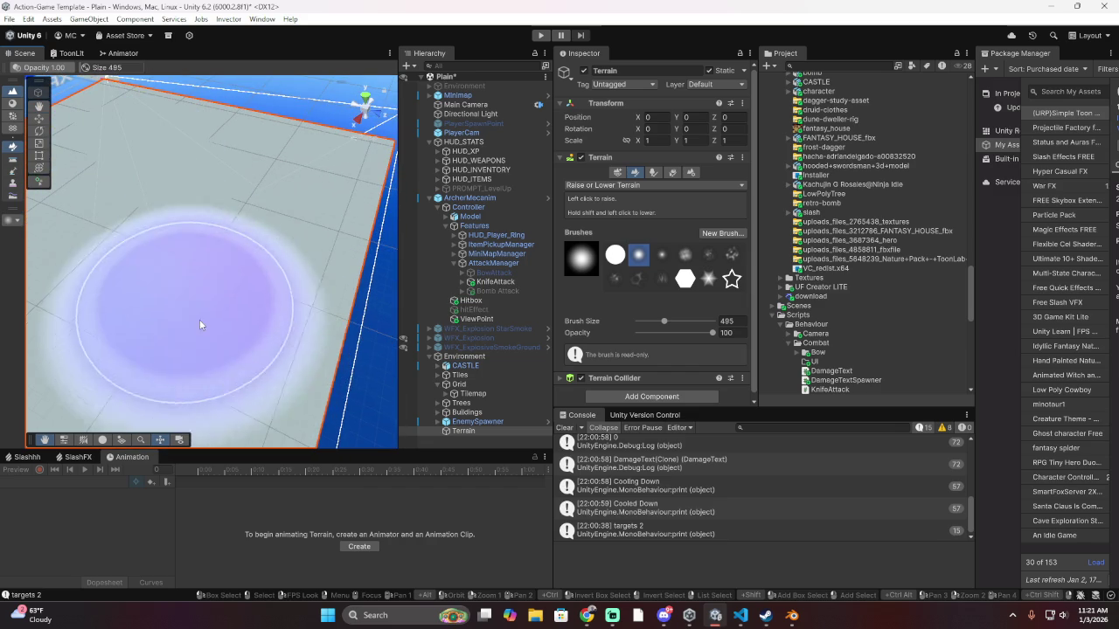
scroll(175, 329, down, 3)
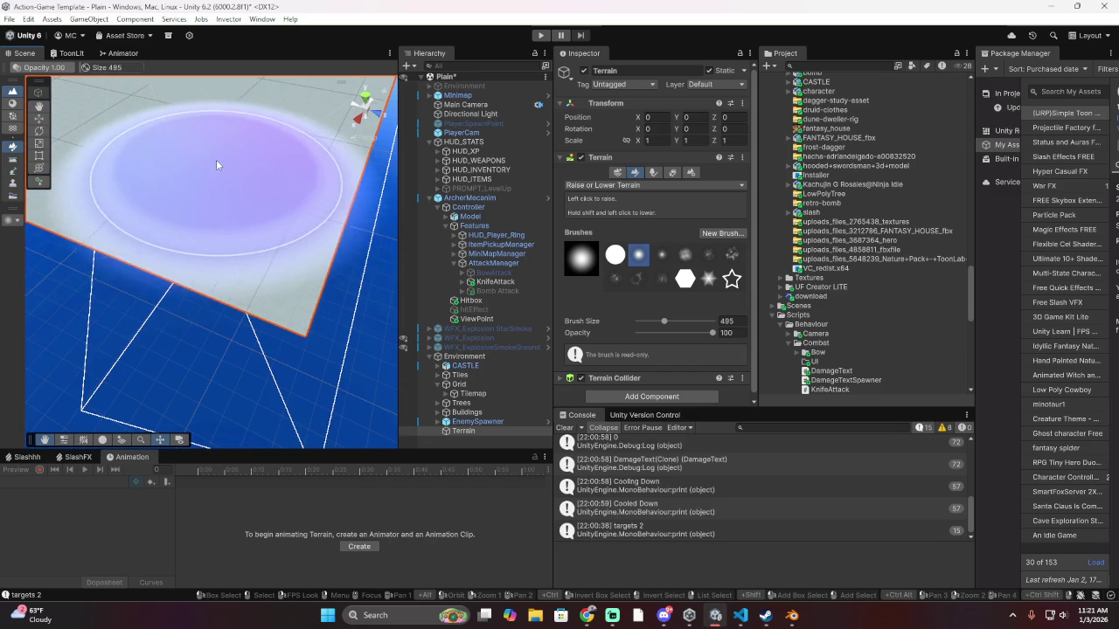
drag(216, 158, 217, 150)
key(ctrl+z)
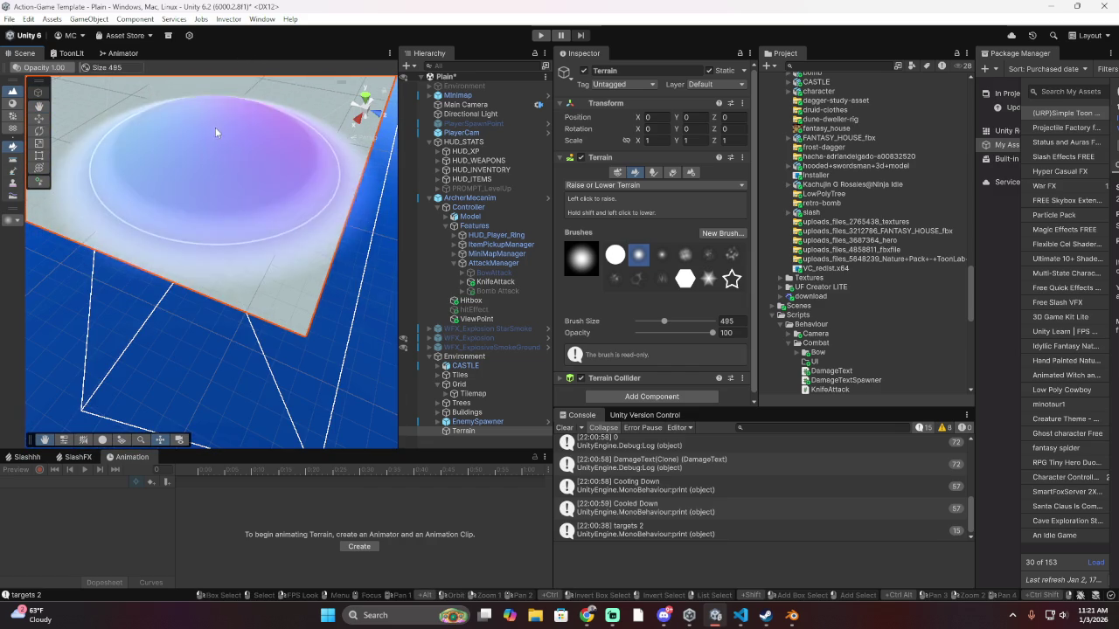
scroll(354, 361, up, 3)
mouse_move(262, 219)
mouse_down()
mouse_move(280, 146)
mouse_move(253, 202)
mouse_up()
key(ctrl+z)
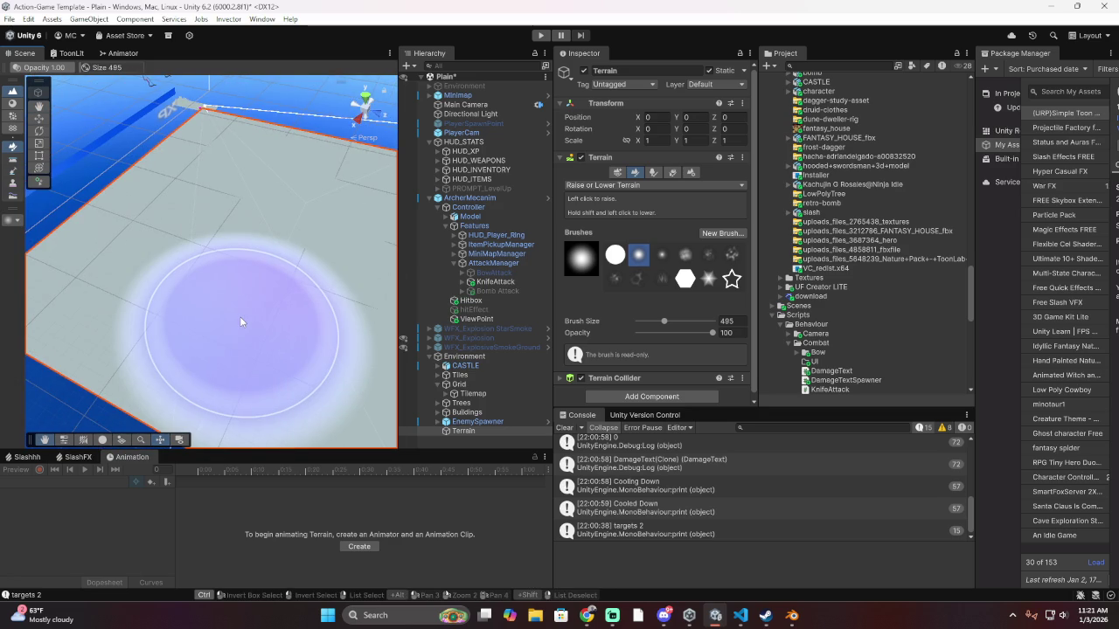
scroll(268, 249, up, 5)
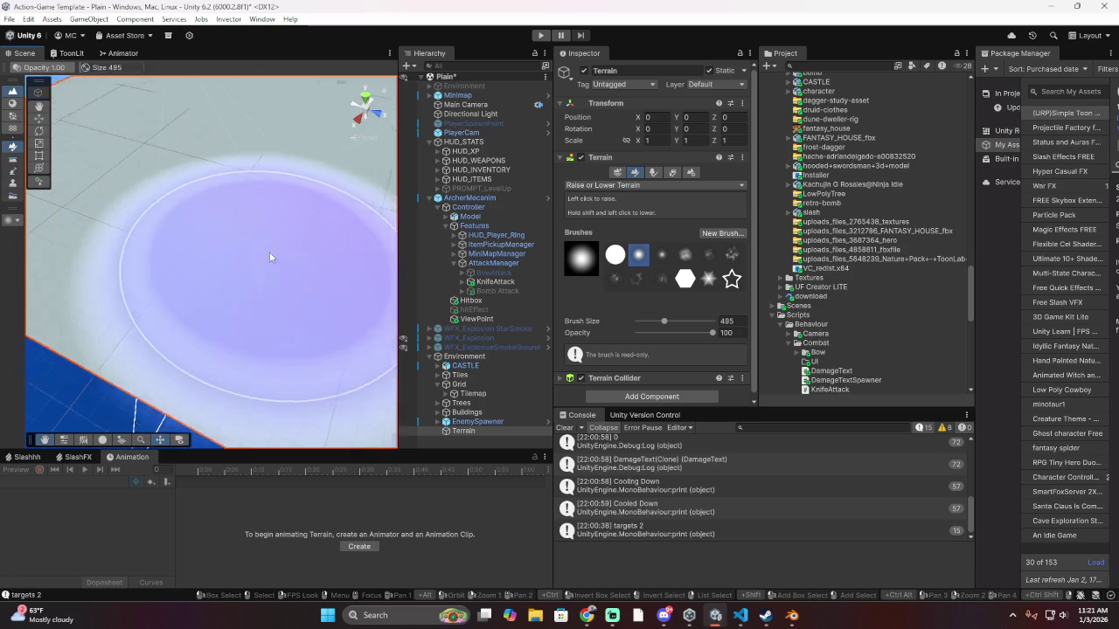
scroll(272, 288, up, 3)
scroll(316, 290, down, 5)
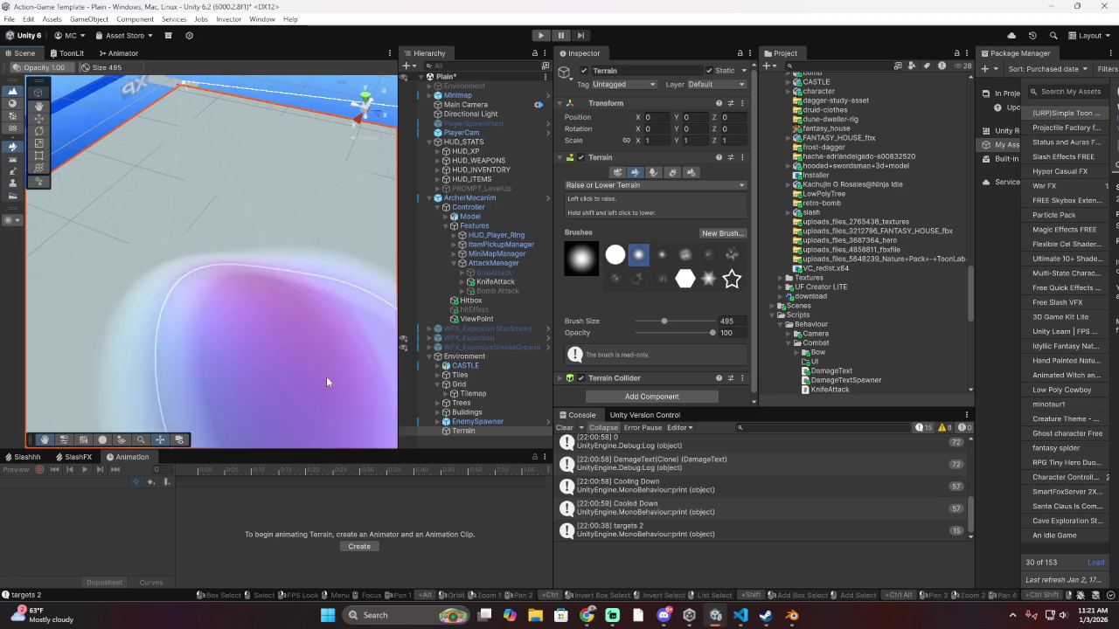
scroll(258, 294, down, 3)
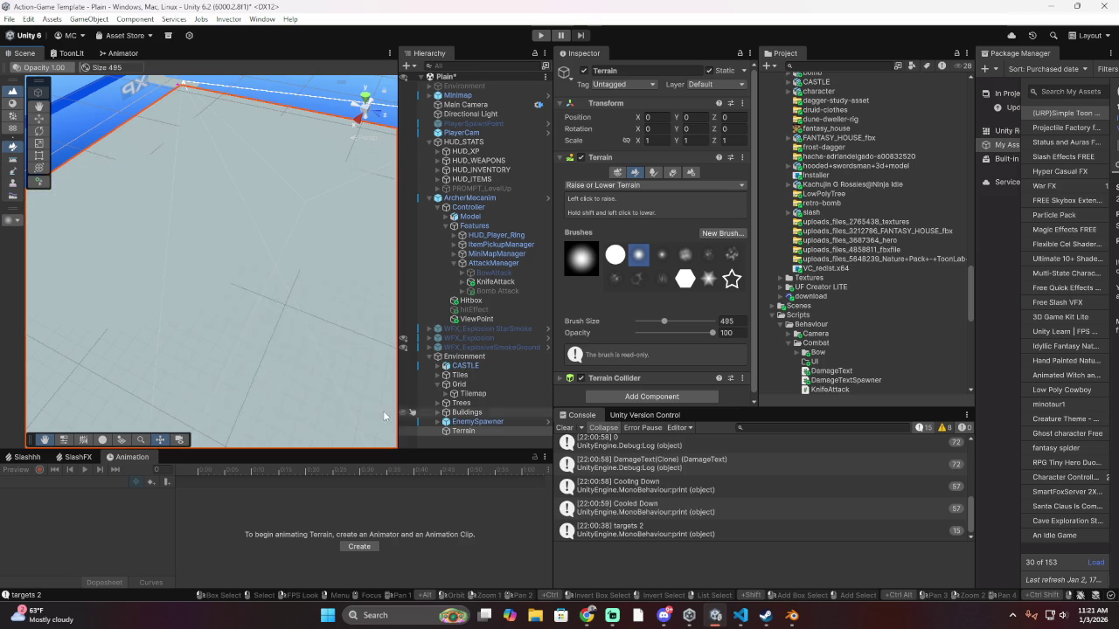
scroll(320, 321, down, 5)
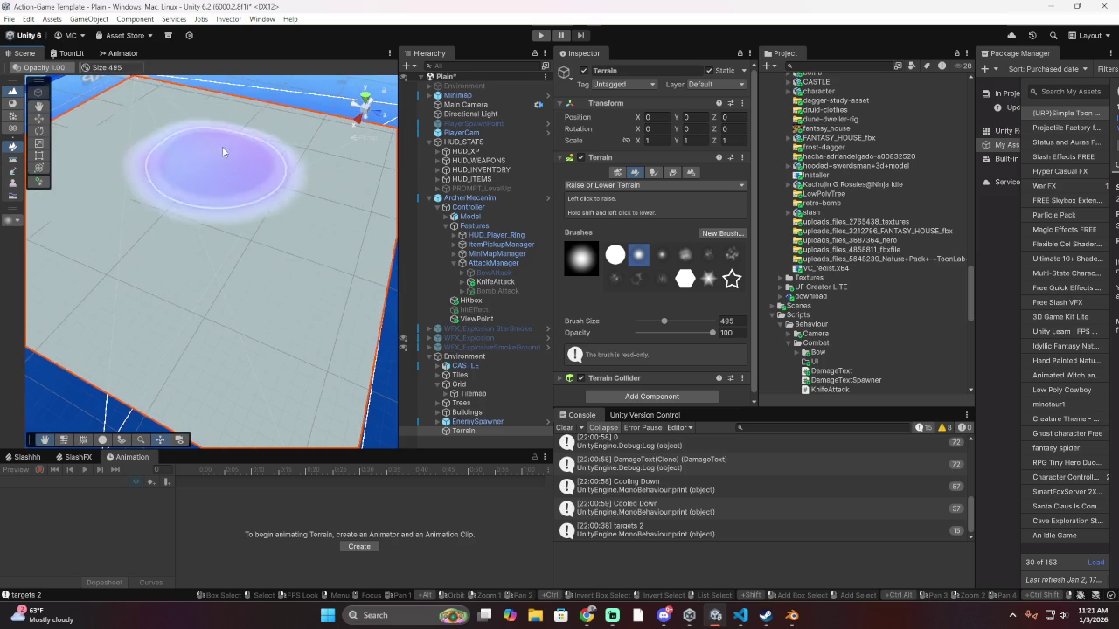
Switch the terrain tool to Paint Texture and inspect the TerrainLit material settings
click(624, 185)
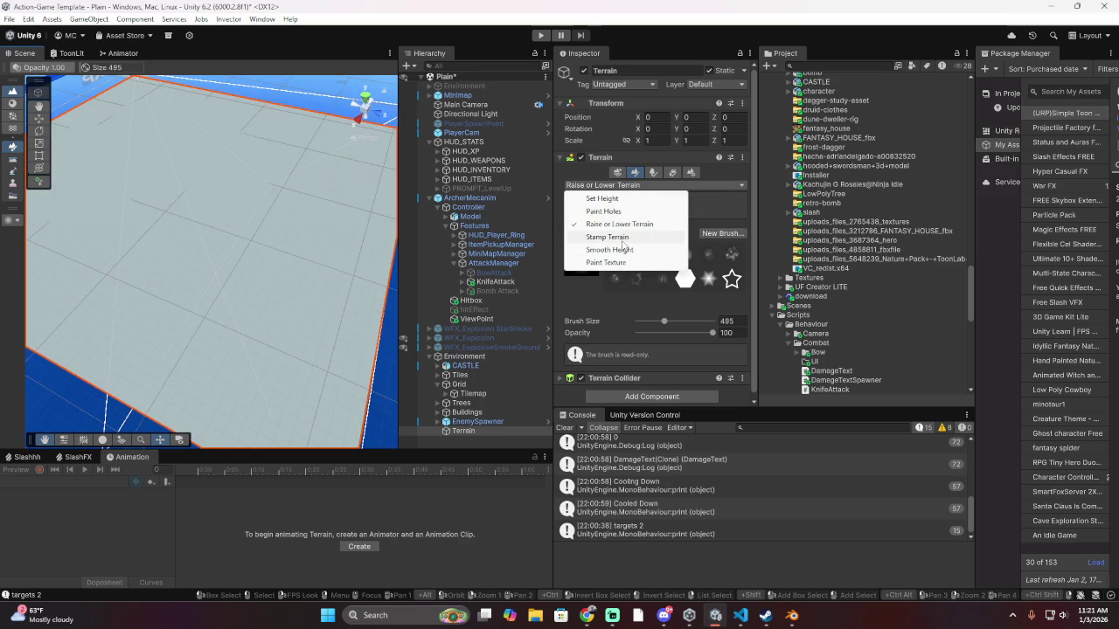
click(641, 262)
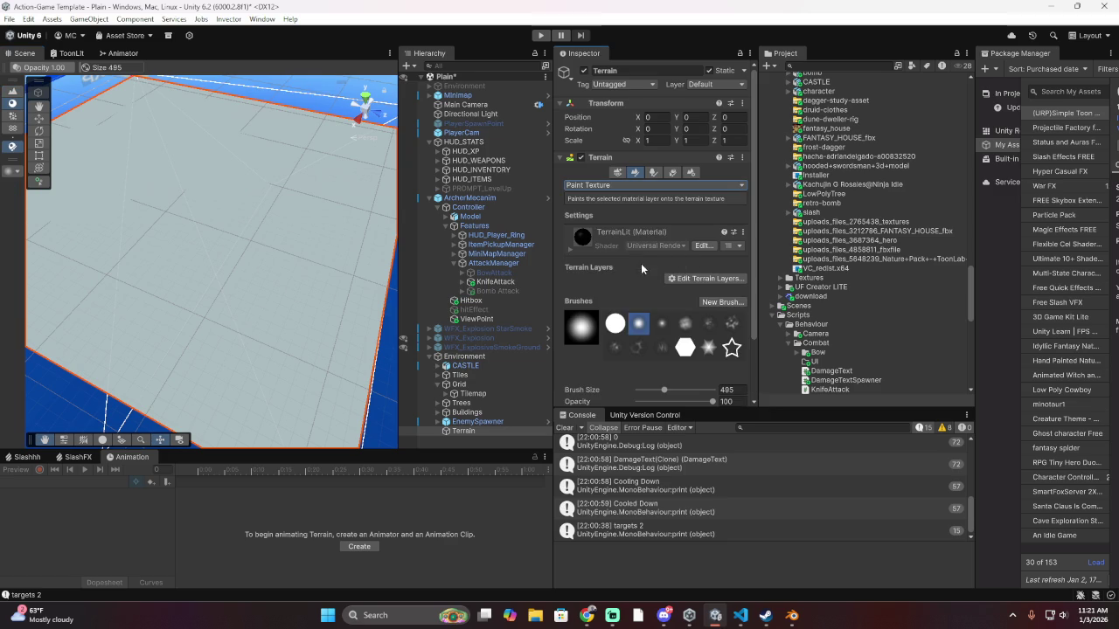
click(733, 246)
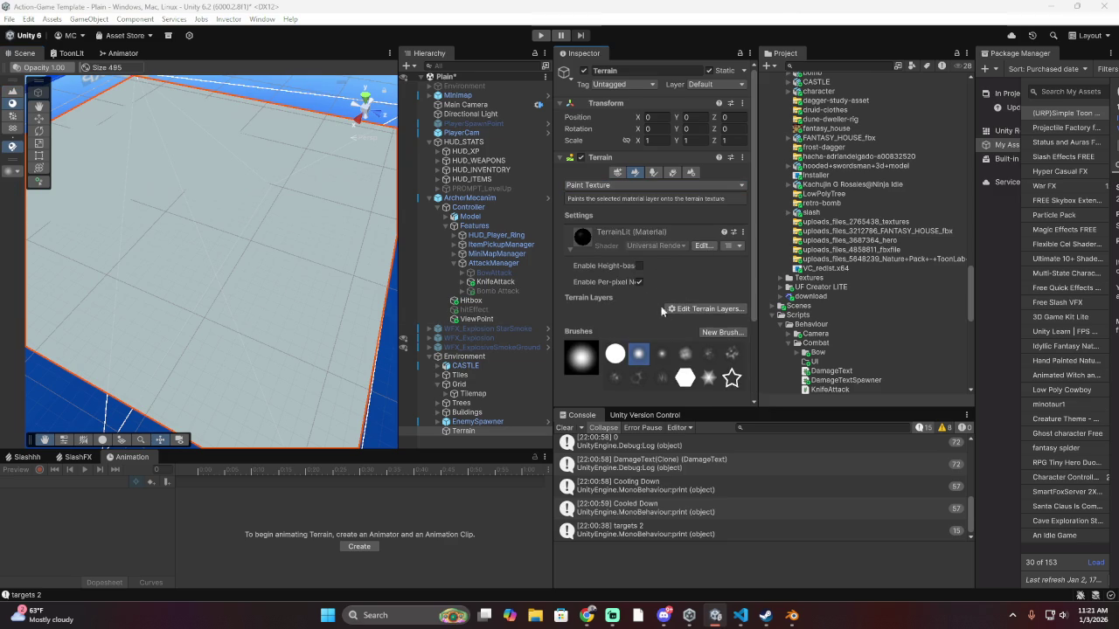
click(731, 246)
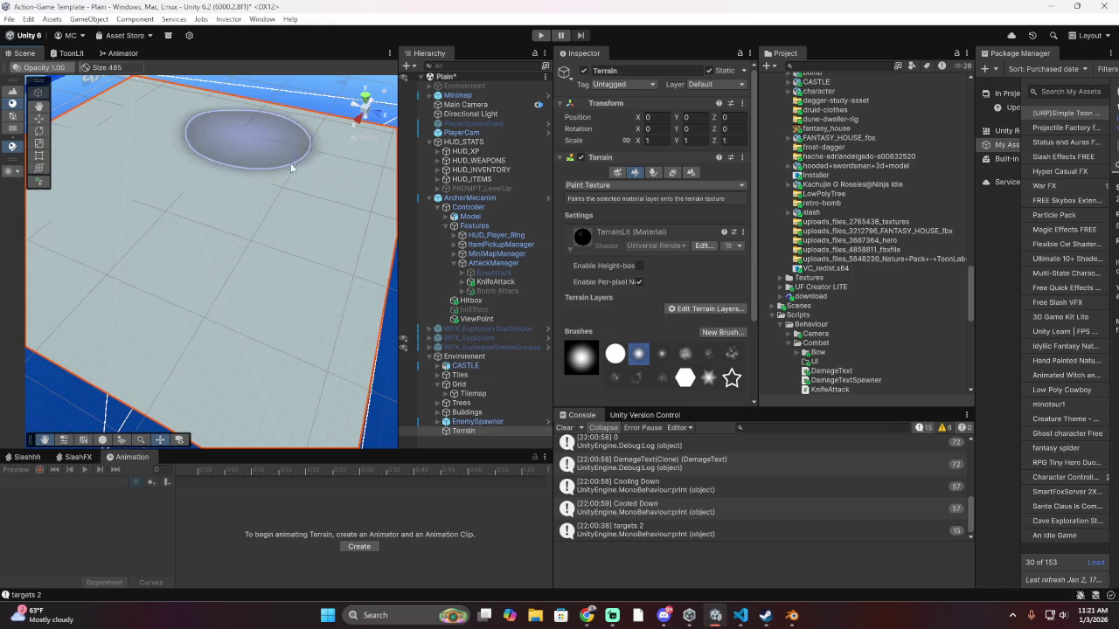
scroll(633, 308, down, 3)
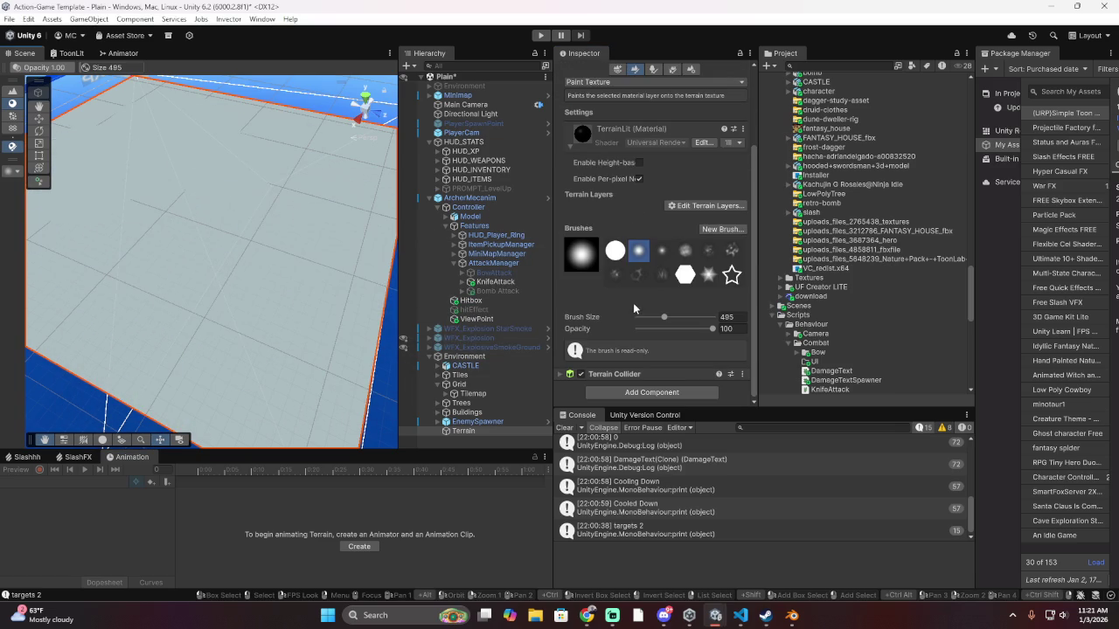
Create a new terrain layer using the grass texture found by searching 'gras'
click(686, 207)
click(750, 210)
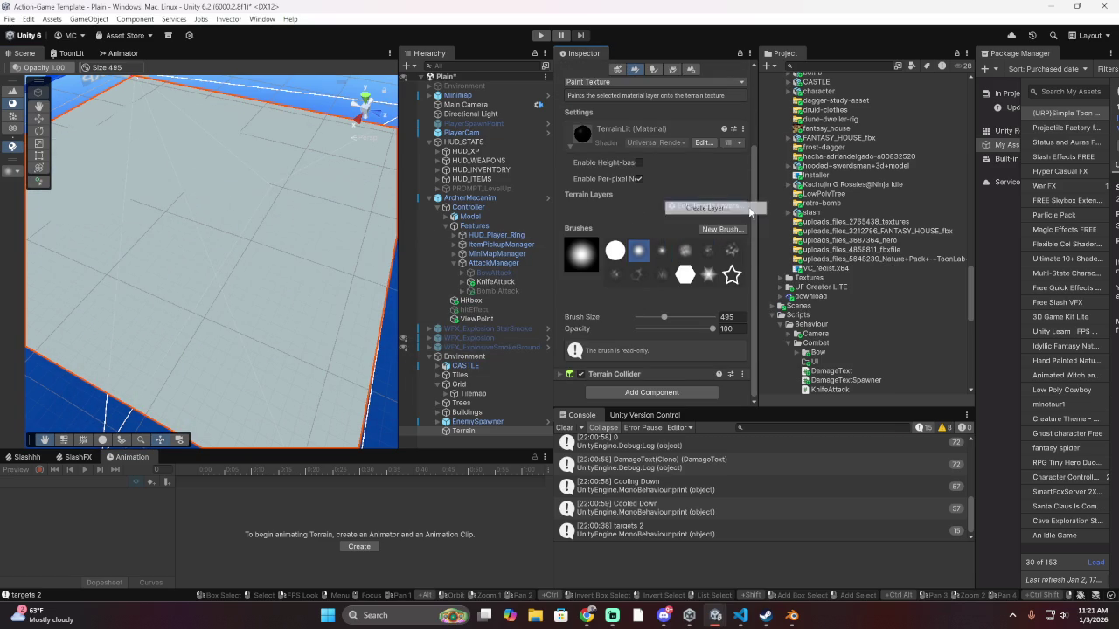
scroll(872, 350, down, 10)
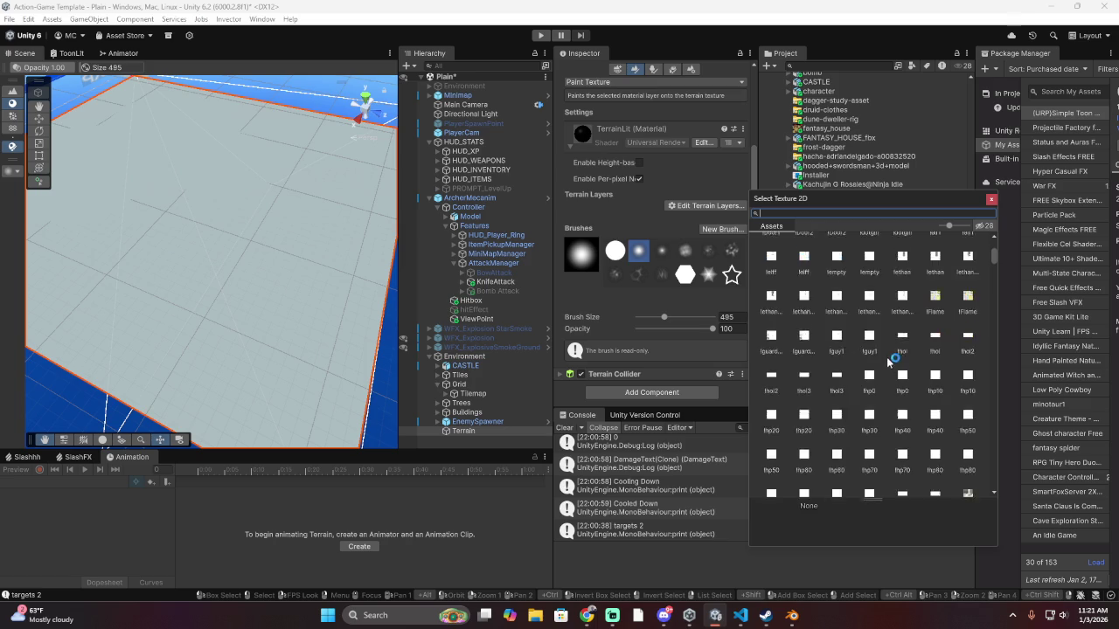
scroll(848, 267, down, 5)
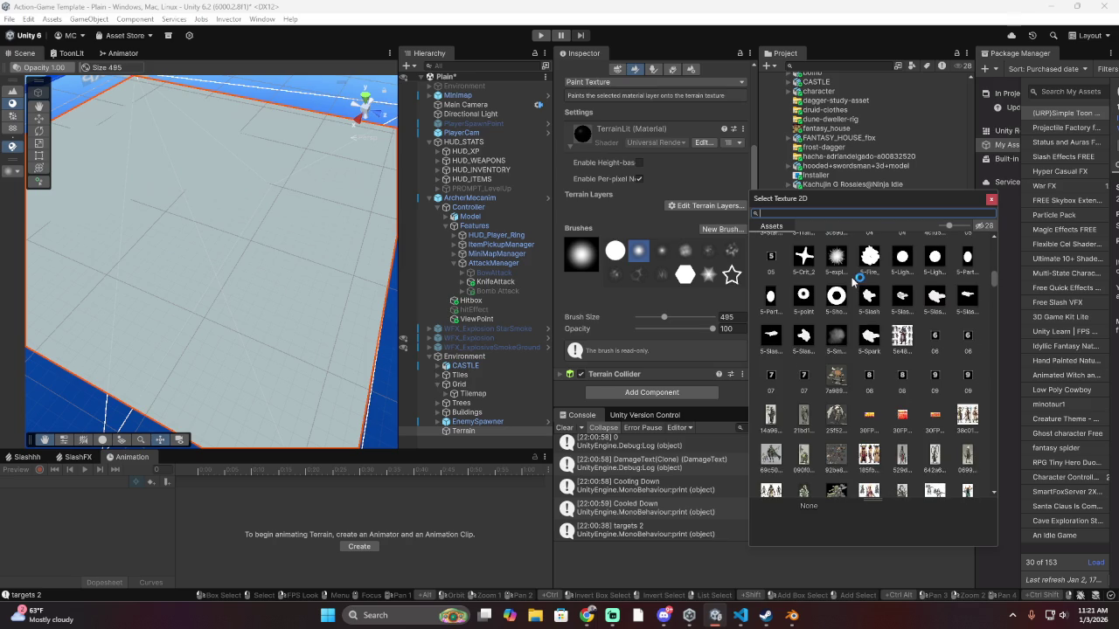
text(grass)
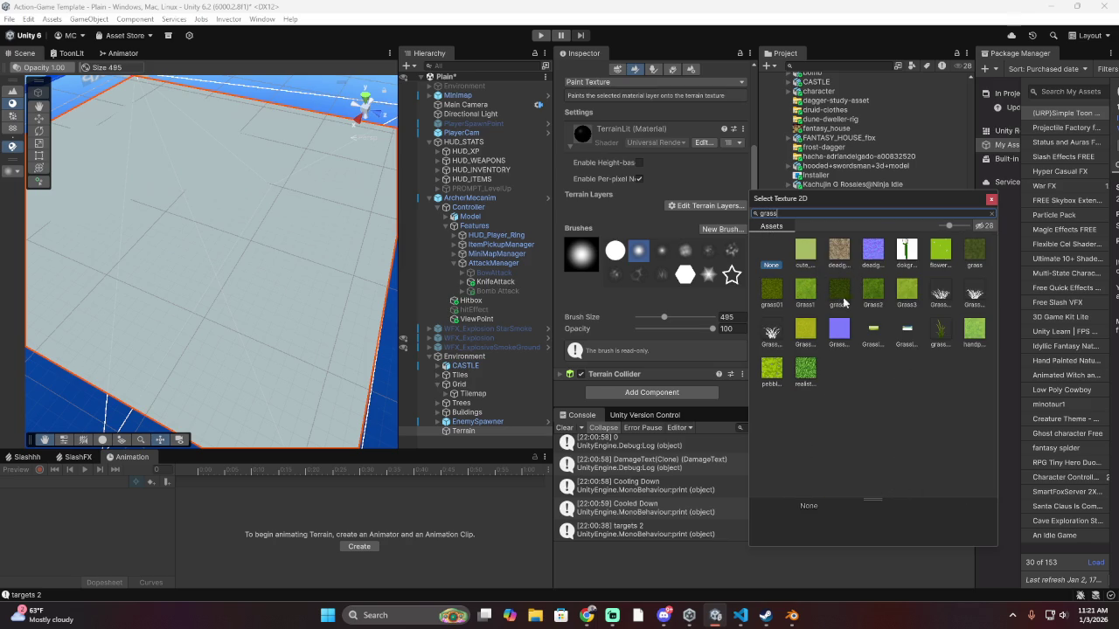
click(979, 253)
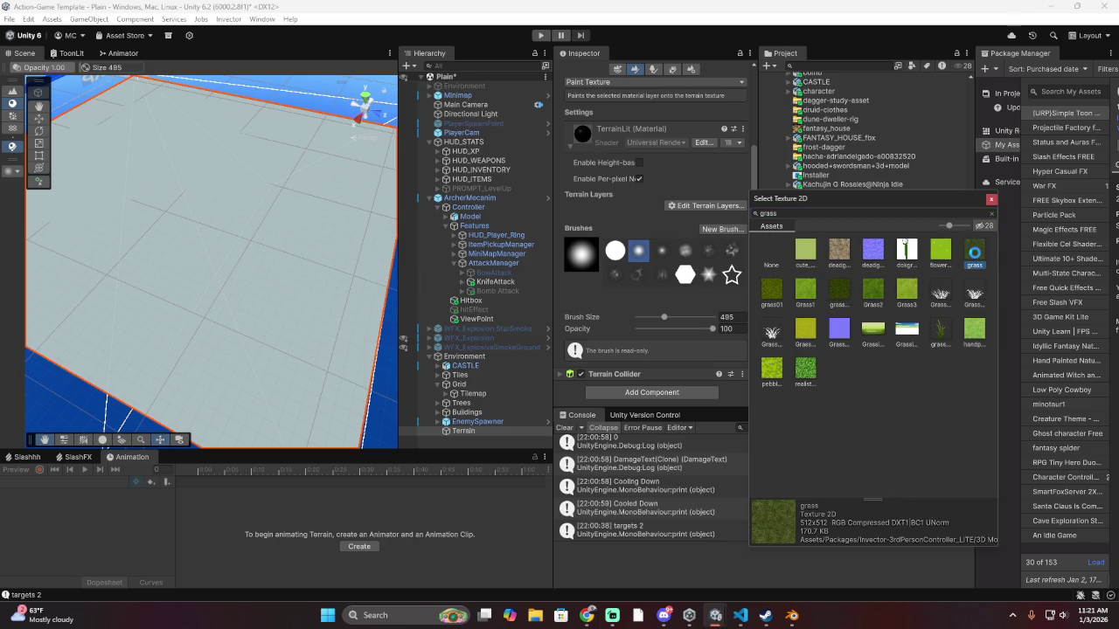
click(976, 253)
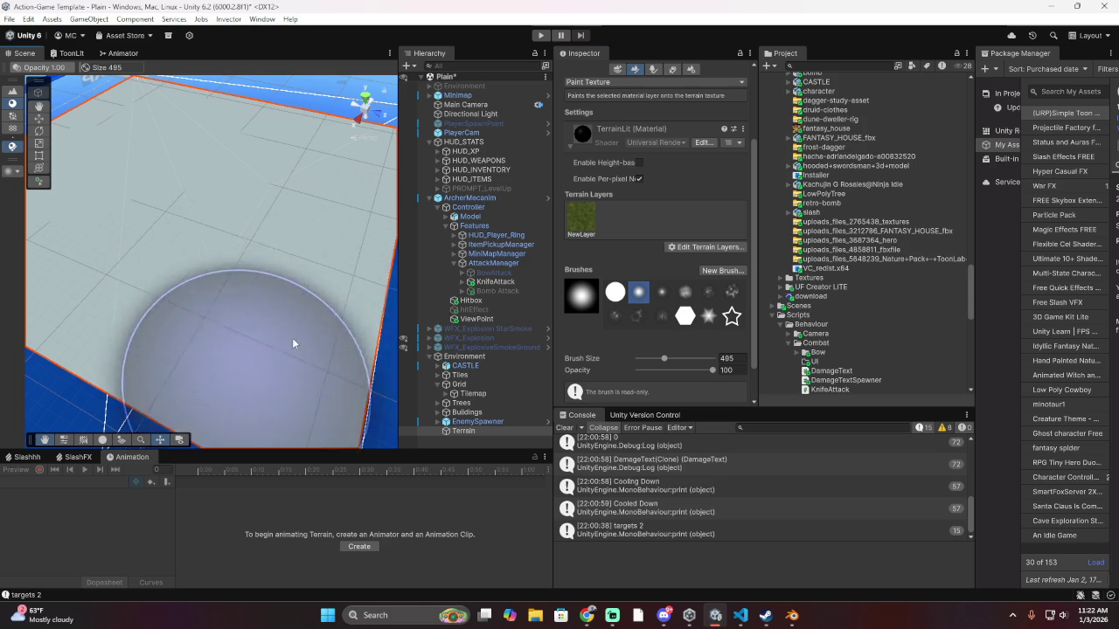
scroll(309, 393, up, 5)
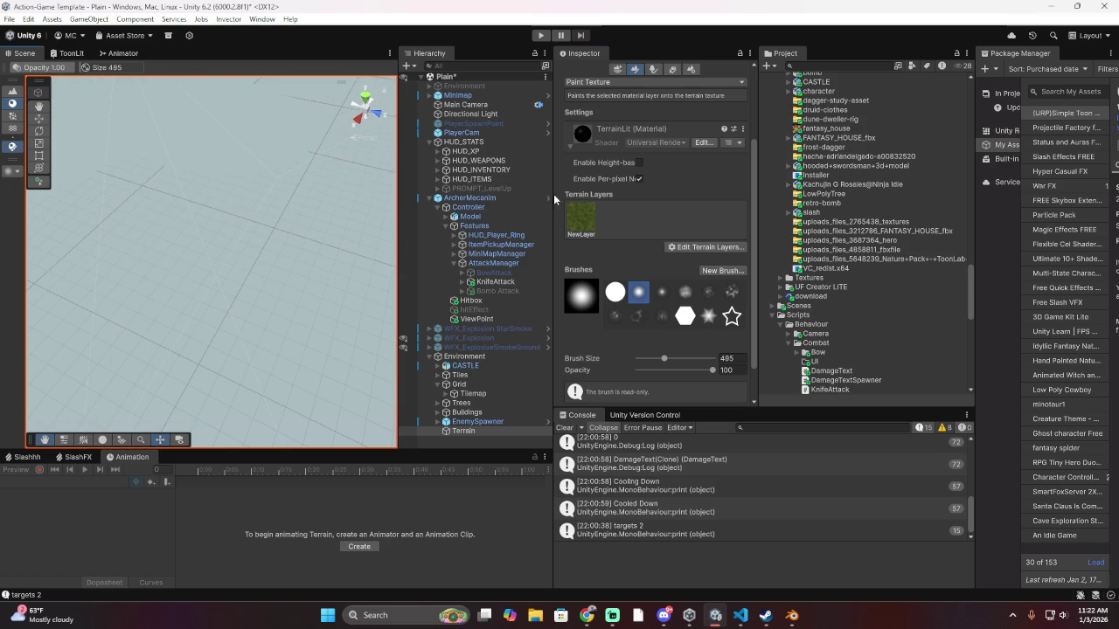
scroll(681, 210, up, 3)
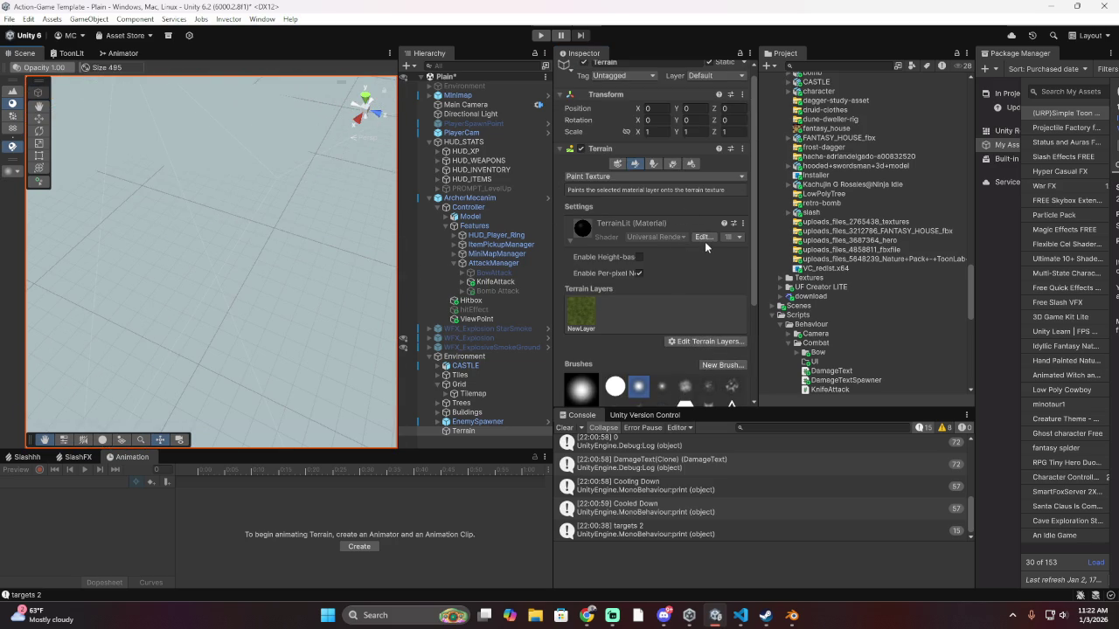
scroll(721, 278, down, 4)
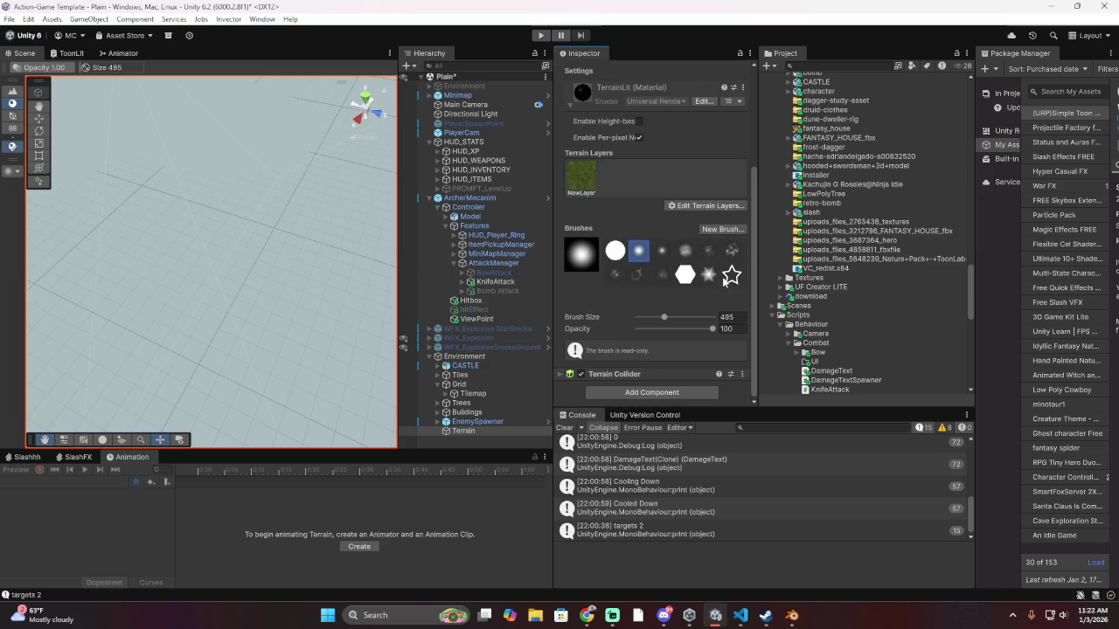
key(alt+Tab)
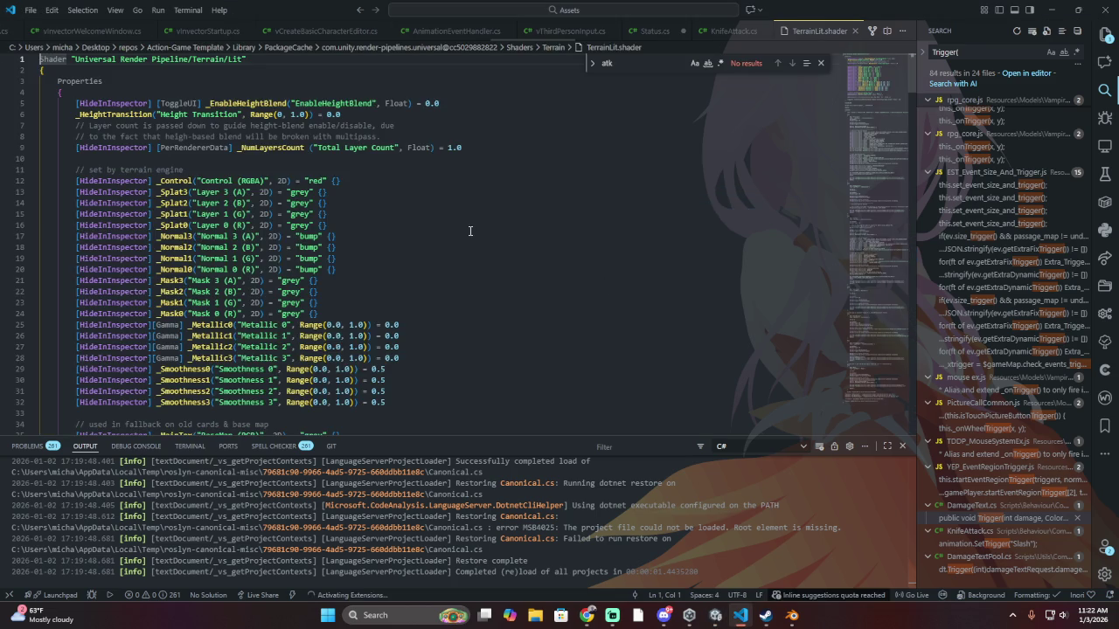
scroll(412, 237, down, 3)
scroll(410, 237, up, 5)
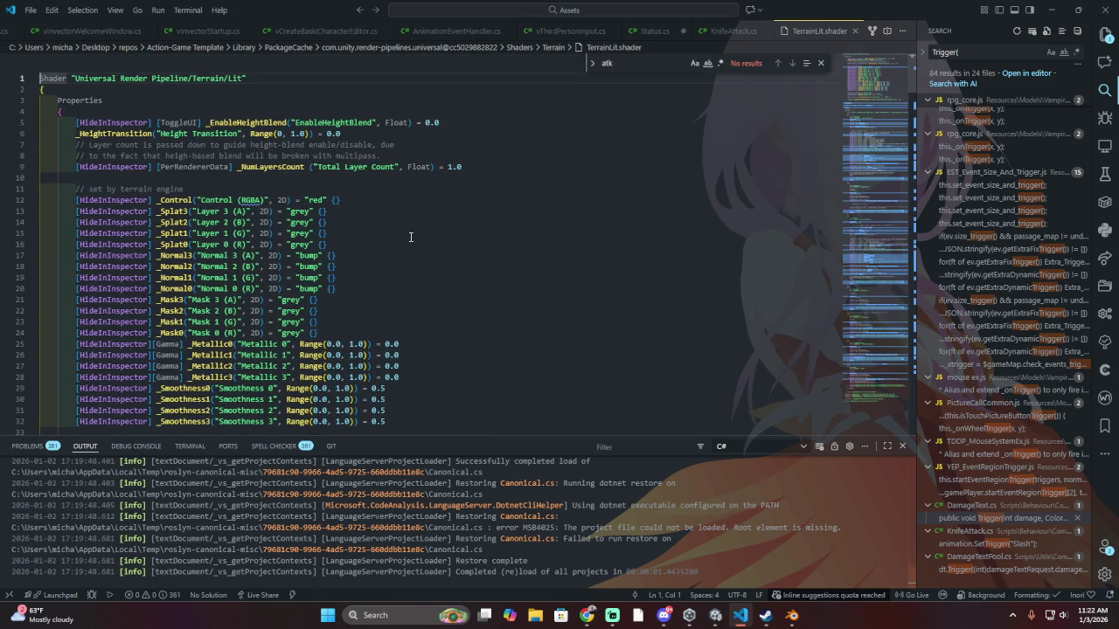
click(79, 79)
double_click(196, 77)
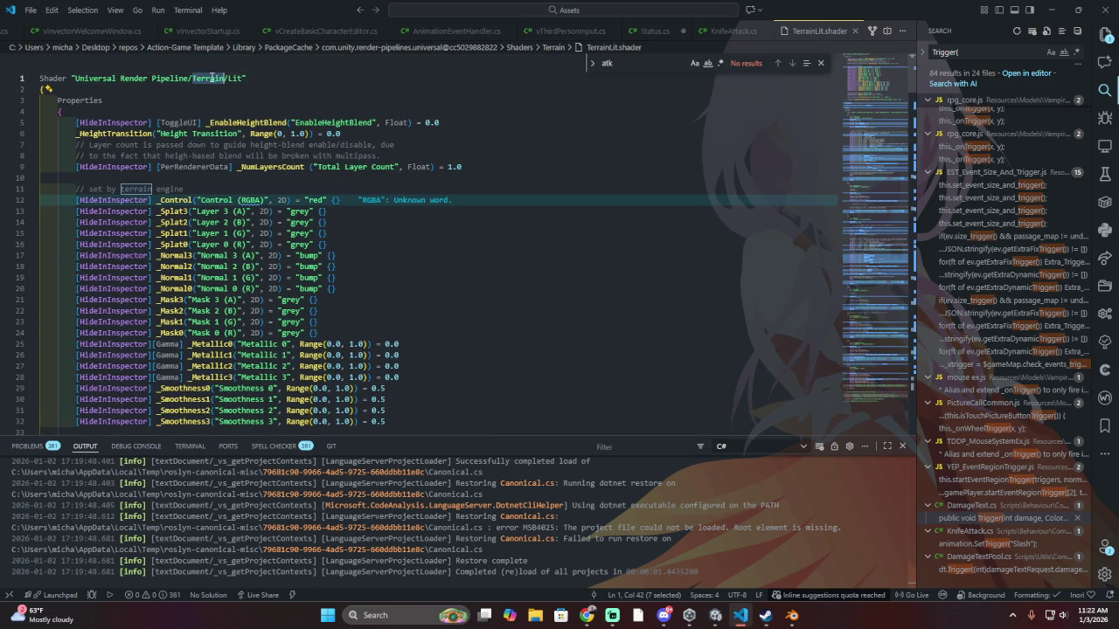
scroll(455, 248, down, 15)
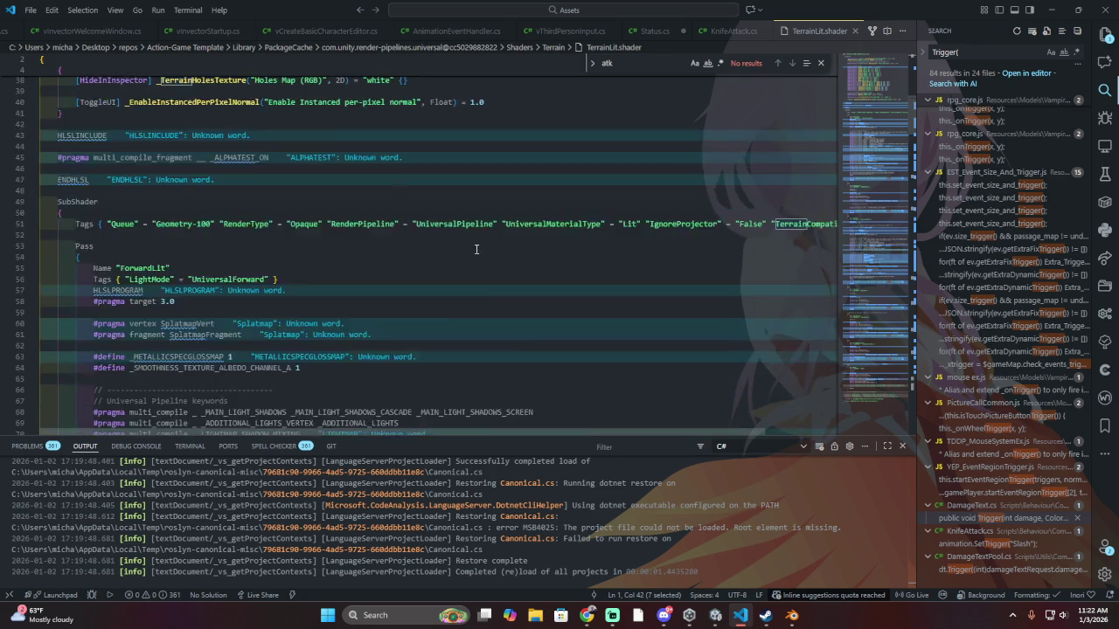
scroll(476, 250, down, 10)
key(alt+Tab)
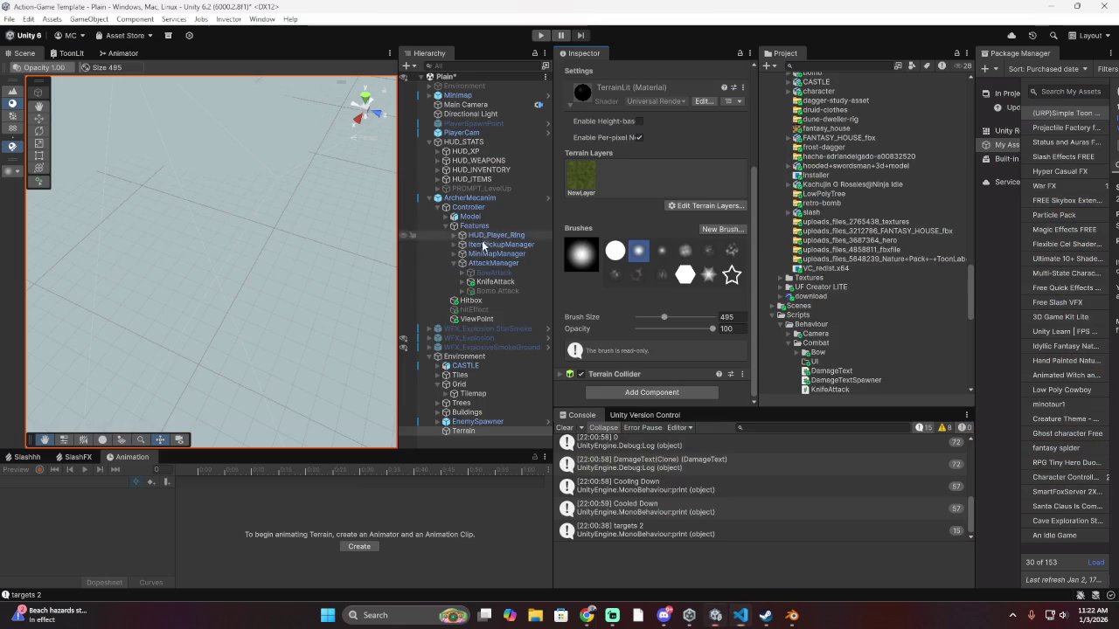
Select the Terrain's grass layer and assign the grass texture as its normal map
click(479, 432)
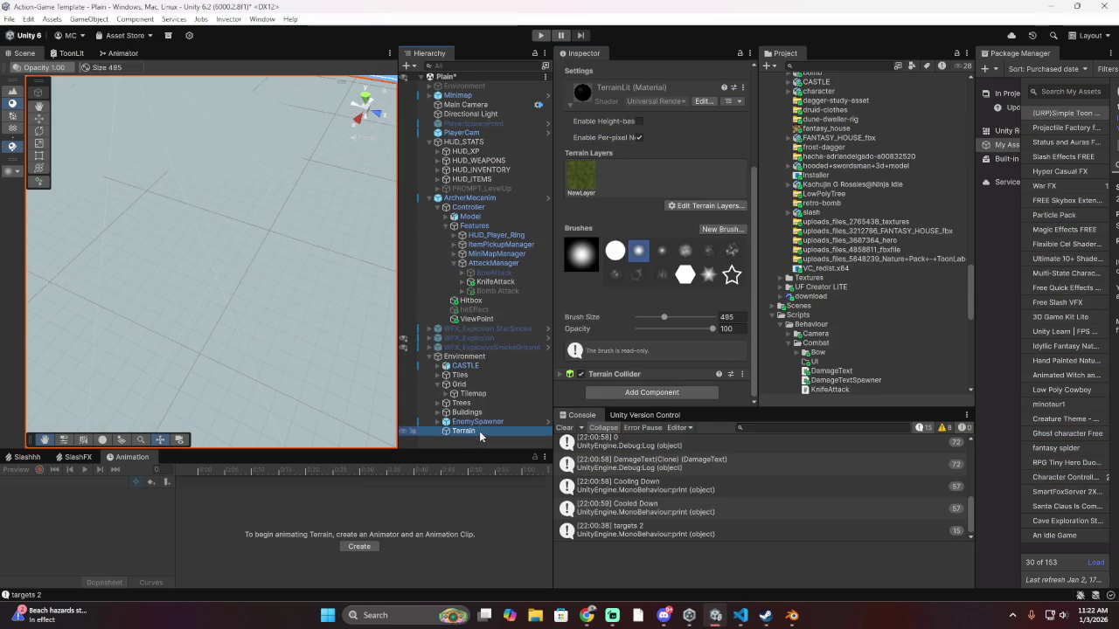
scroll(602, 244, up, 3)
click(584, 308)
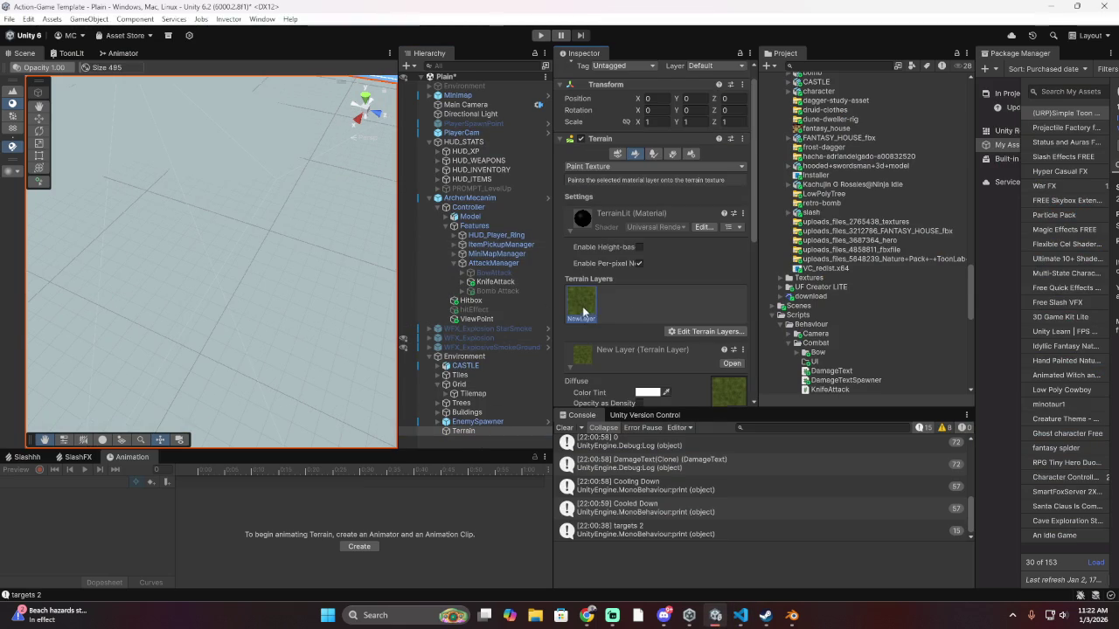
scroll(623, 301, down, 3)
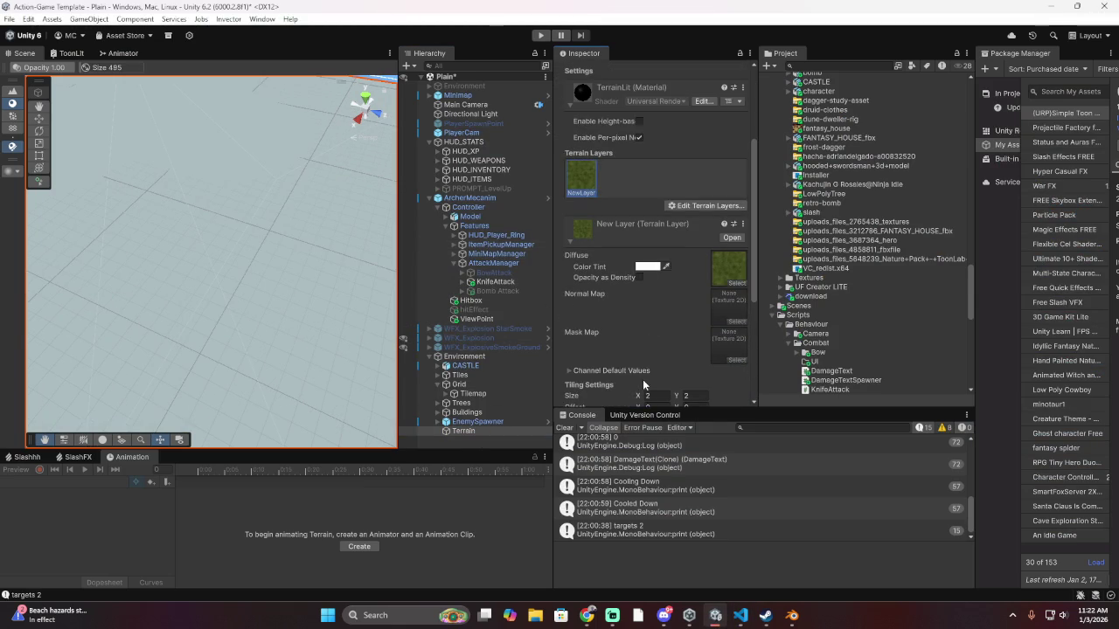
click(735, 315)
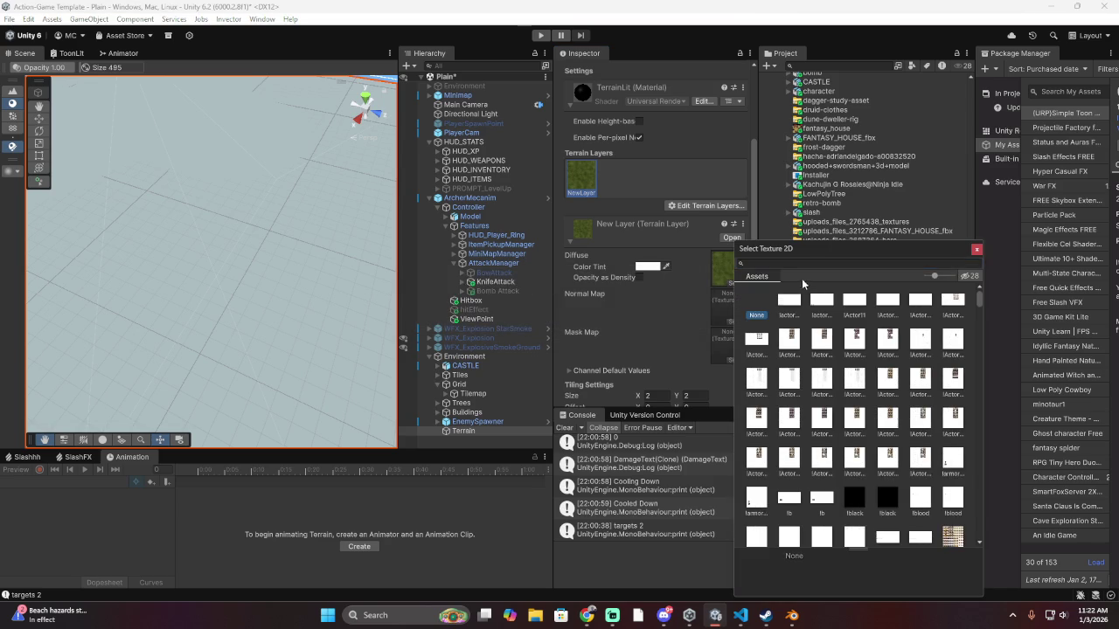
text(grass)
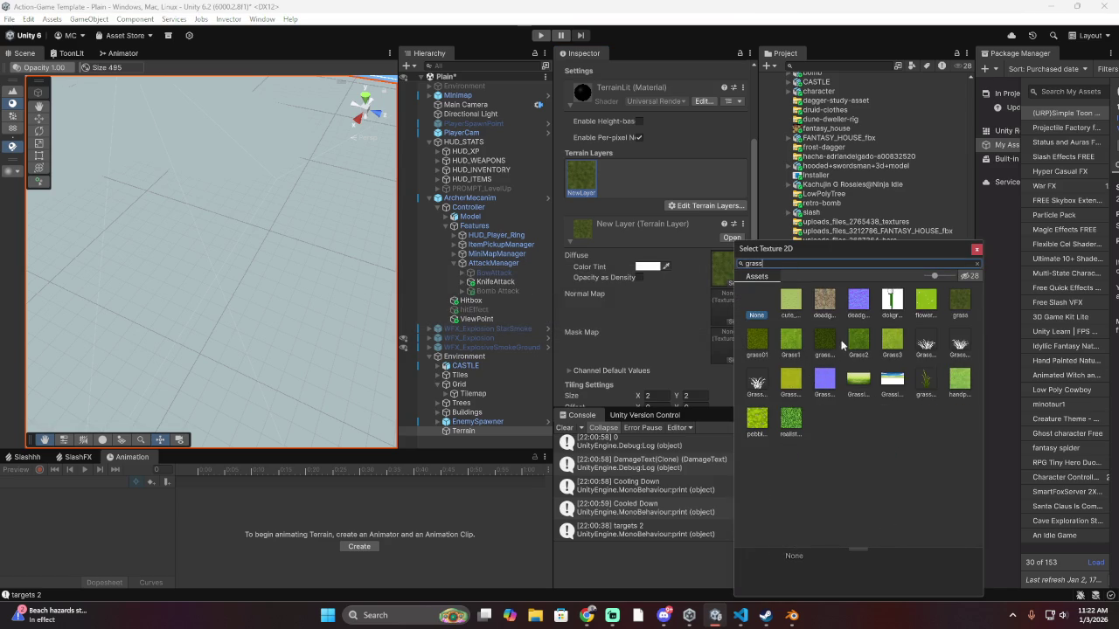
double_click(957, 300)
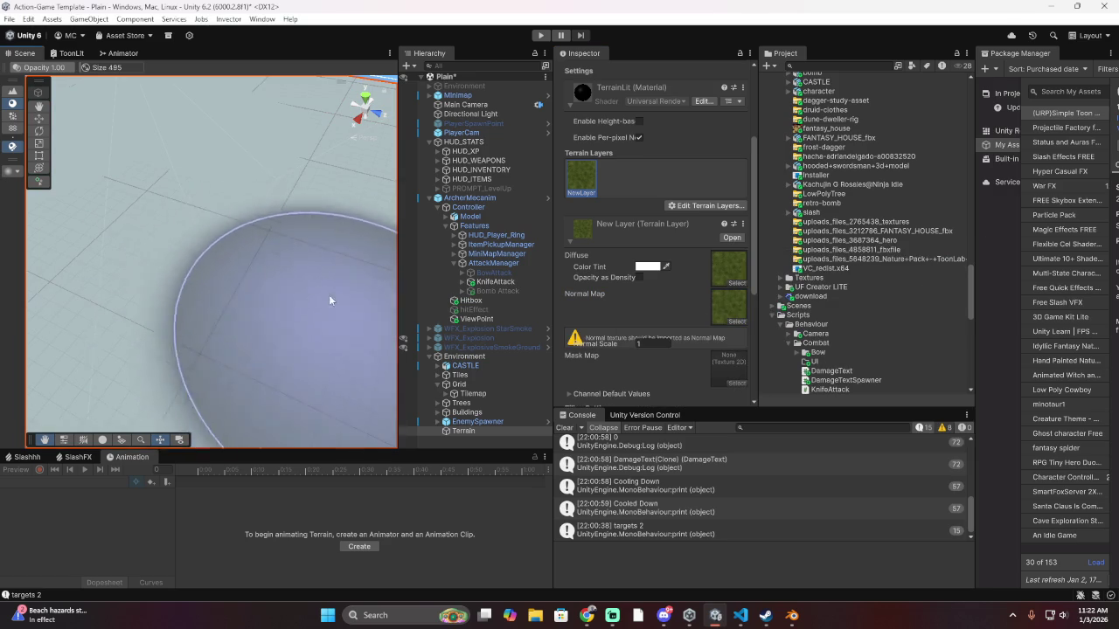
Assign the grass texture as the layer's mask map and pick a hard-edged round brush
scroll(679, 299, down, 3)
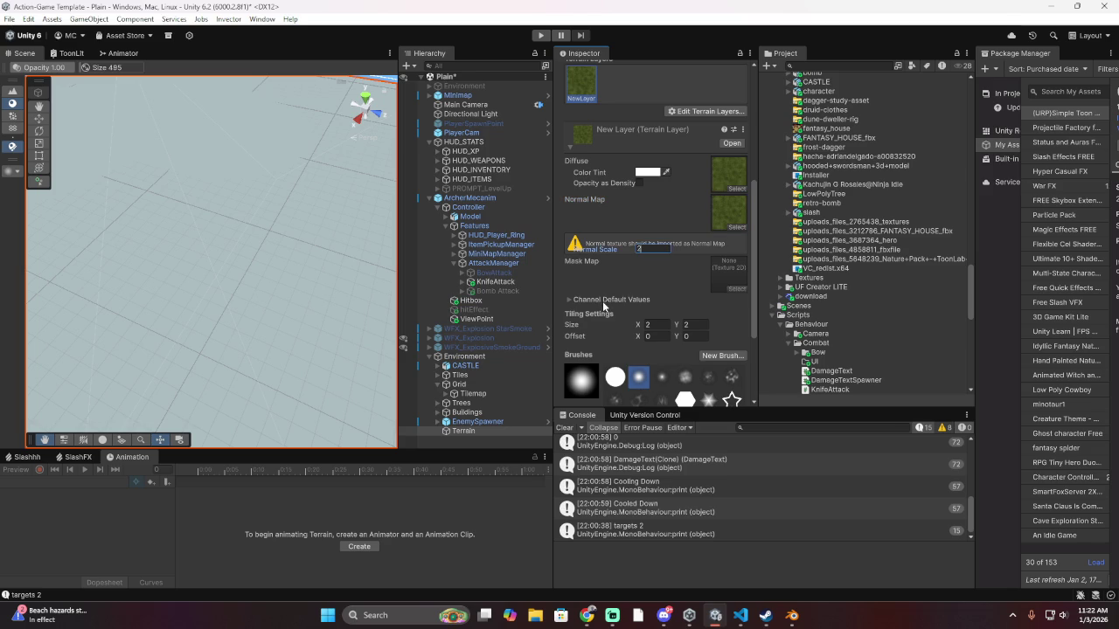
click(745, 290)
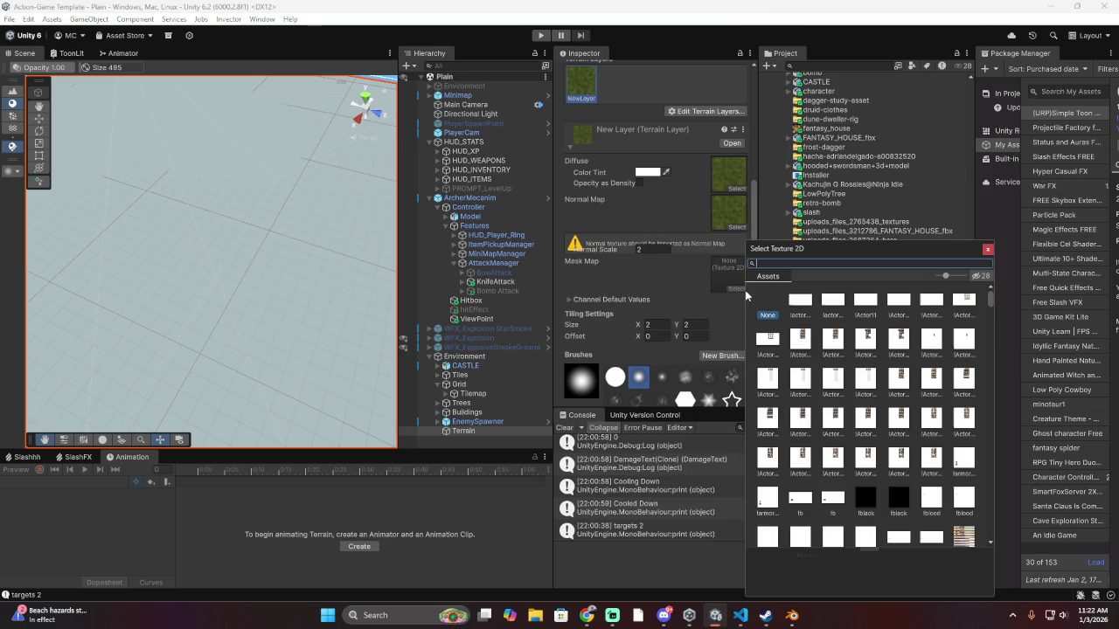
text(gf)
key(BackSpace)
key(BackSpace)
text(ra)
double_click(968, 294)
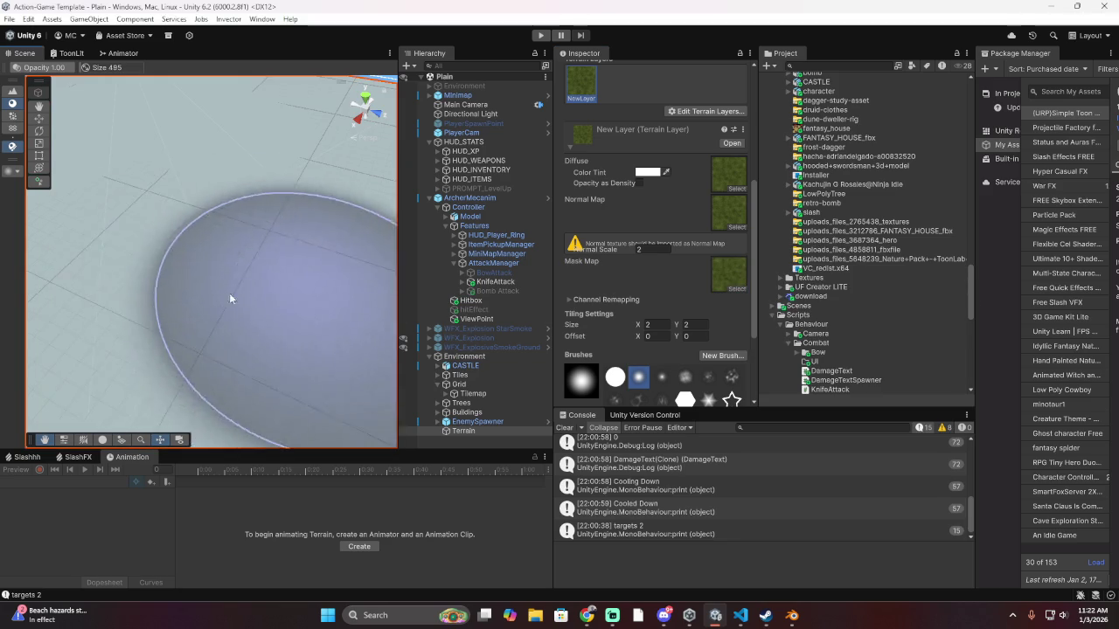
scroll(582, 219, down, 3)
click(614, 281)
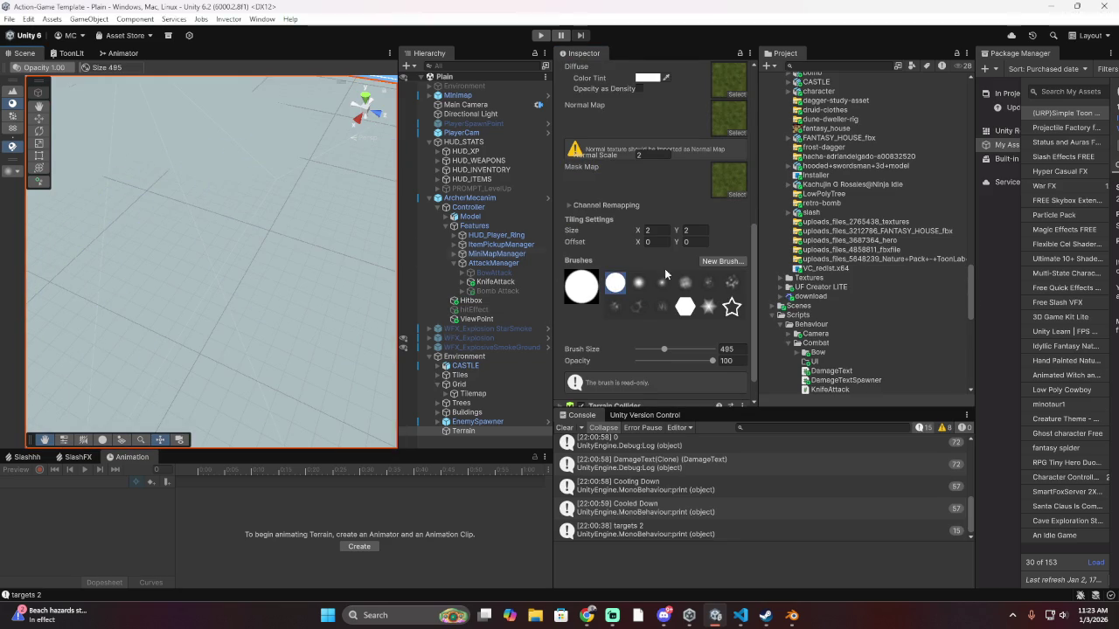
Open the NewLayer terrain layer asset and set its Metallic value to 0.028
scroll(745, 274, down, 1)
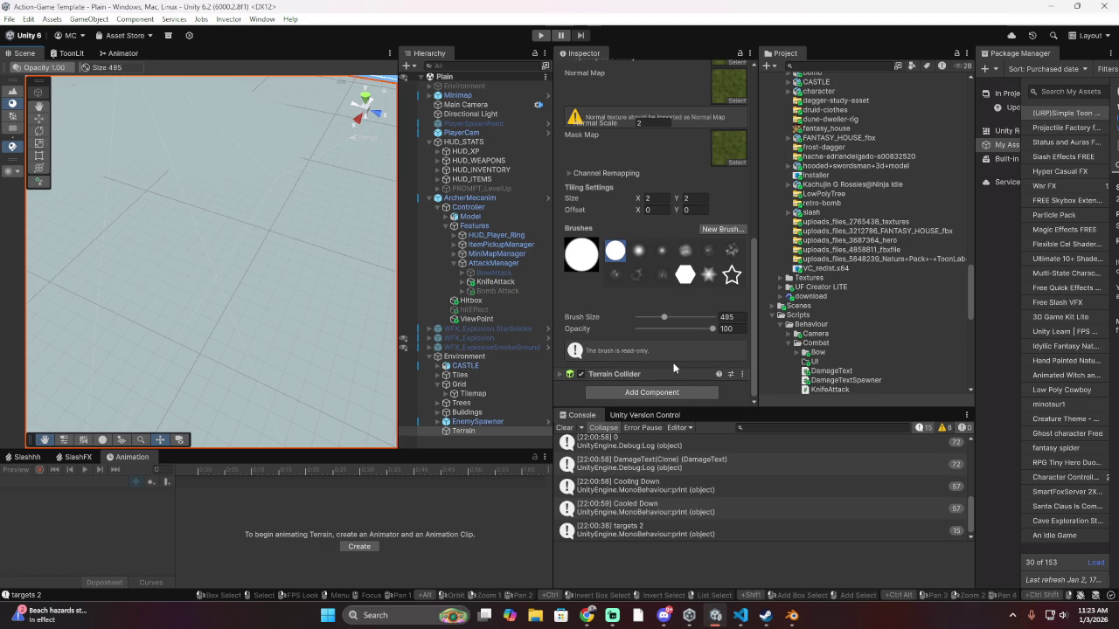
scroll(674, 363, up, 8)
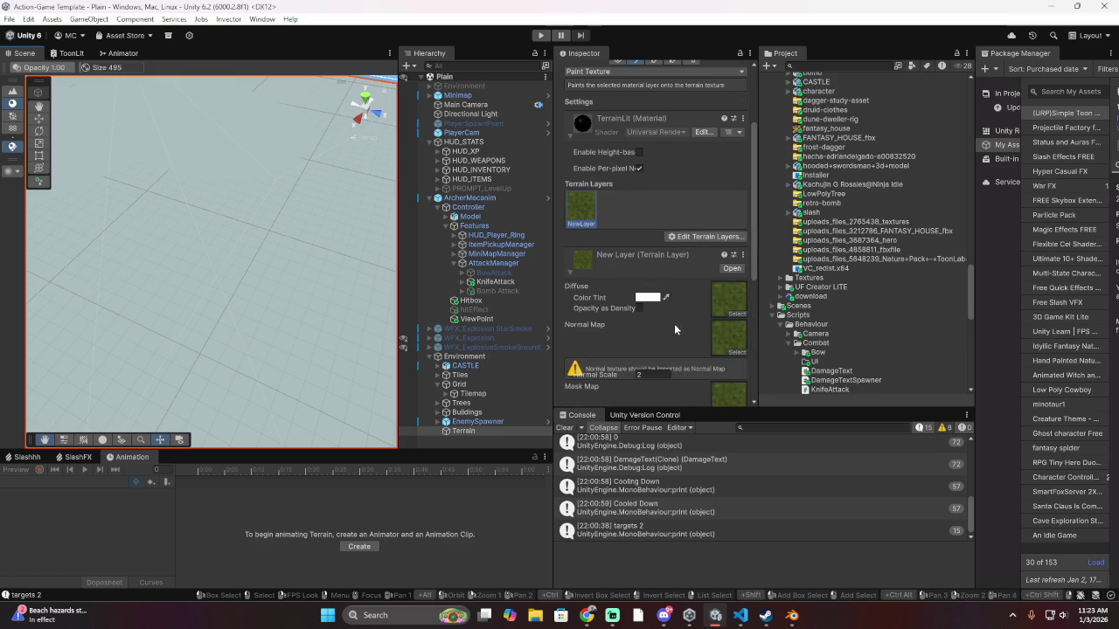
scroll(721, 280, up, 3)
scroll(695, 280, down, 2)
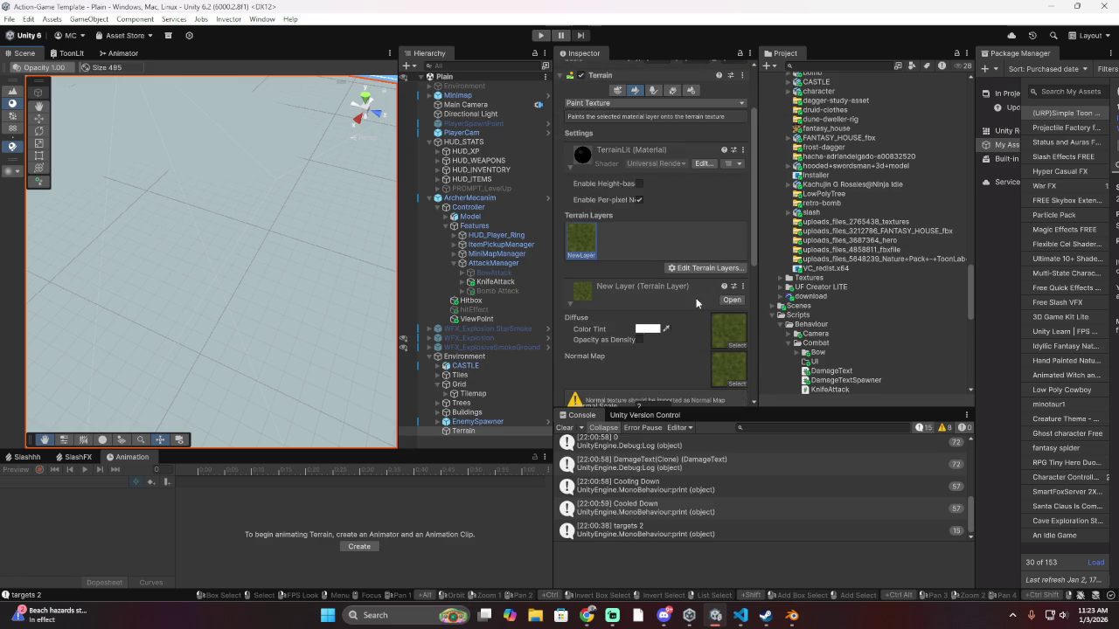
click(732, 300)
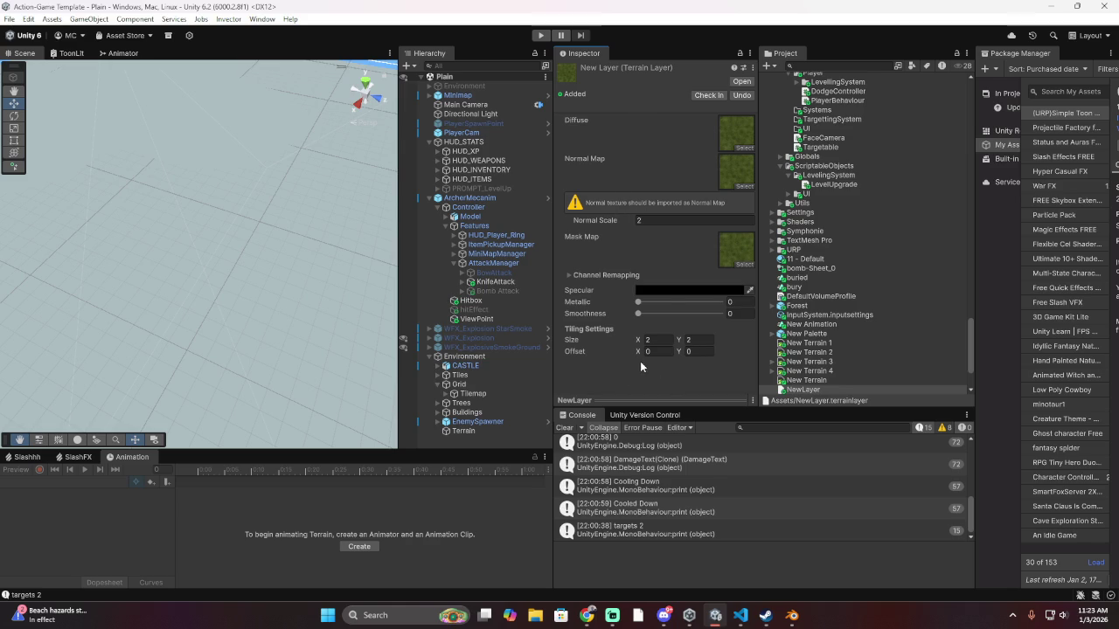
click(673, 291)
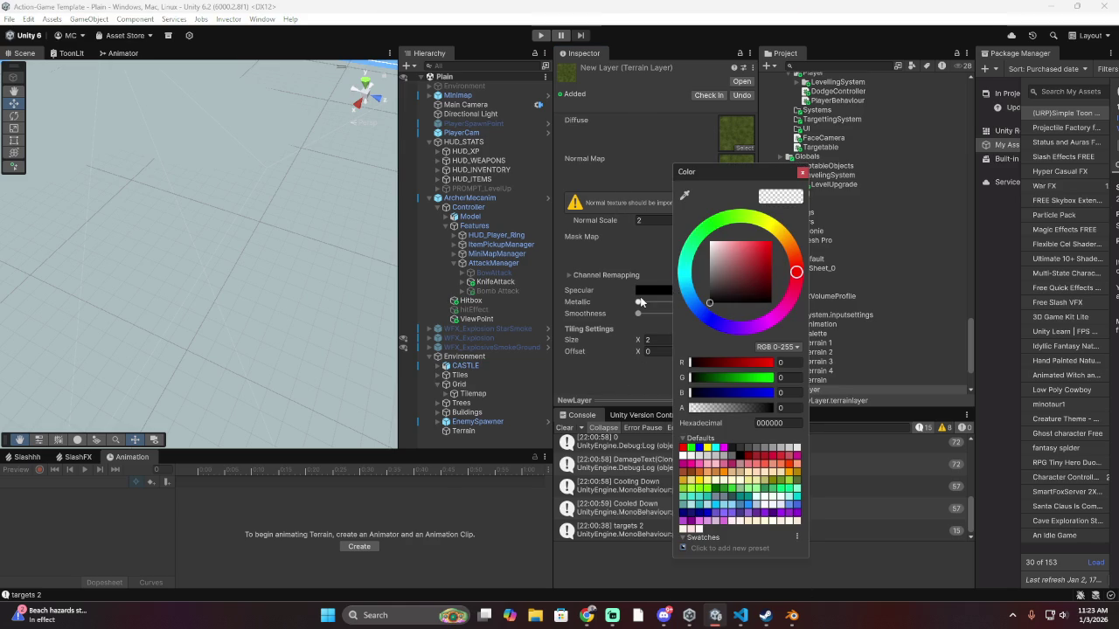
click(641, 302)
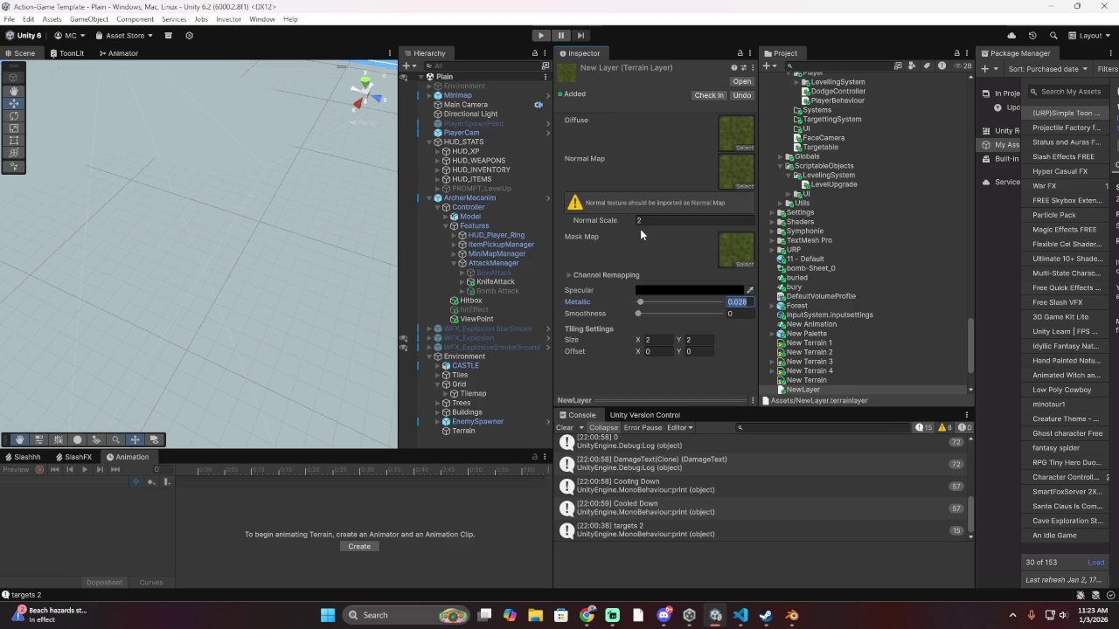
drag(969, 329, 957, 74)
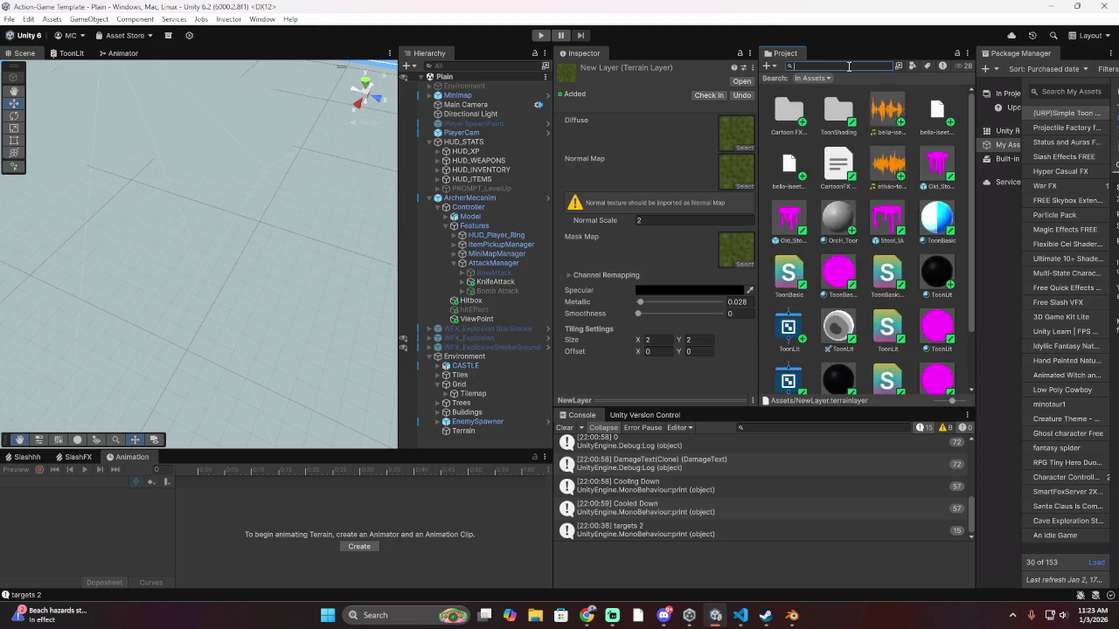
Search the Project window for 'toonlit' to list the ToonLit assets
text(o)
text(toon)
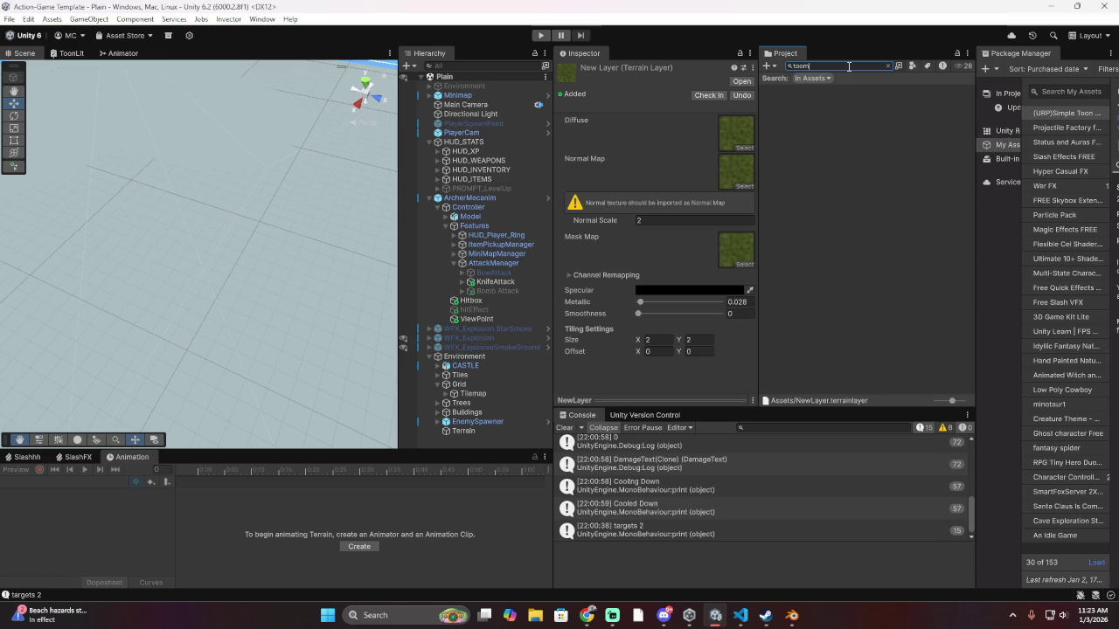
text(lt)
key(ctrl+a)
text(toonlit)
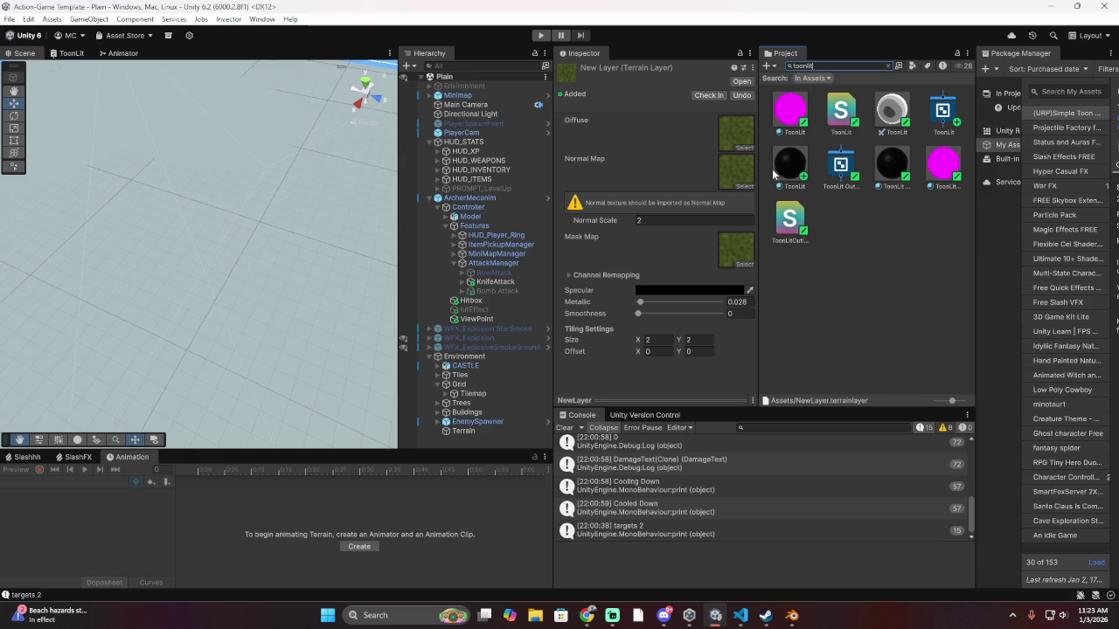
mouse_move(796, 158)
mouse_down()
mouse_move(600, 179)
mouse_move(610, 332)
mouse_move(634, 80)
mouse_move(563, 82)
mouse_move(245, 292)
mouse_move(472, 208)
mouse_move(820, 145)
mouse_move(644, 185)
mouse_move(839, 140)
mouse_move(743, 107)
mouse_move(835, 111)
mouse_move(603, 64)
mouse_move(753, 259)
mouse_move(900, 122)
mouse_move(597, 138)
mouse_move(920, 164)
mouse_move(592, 171)
mouse_move(729, 253)
mouse_up()
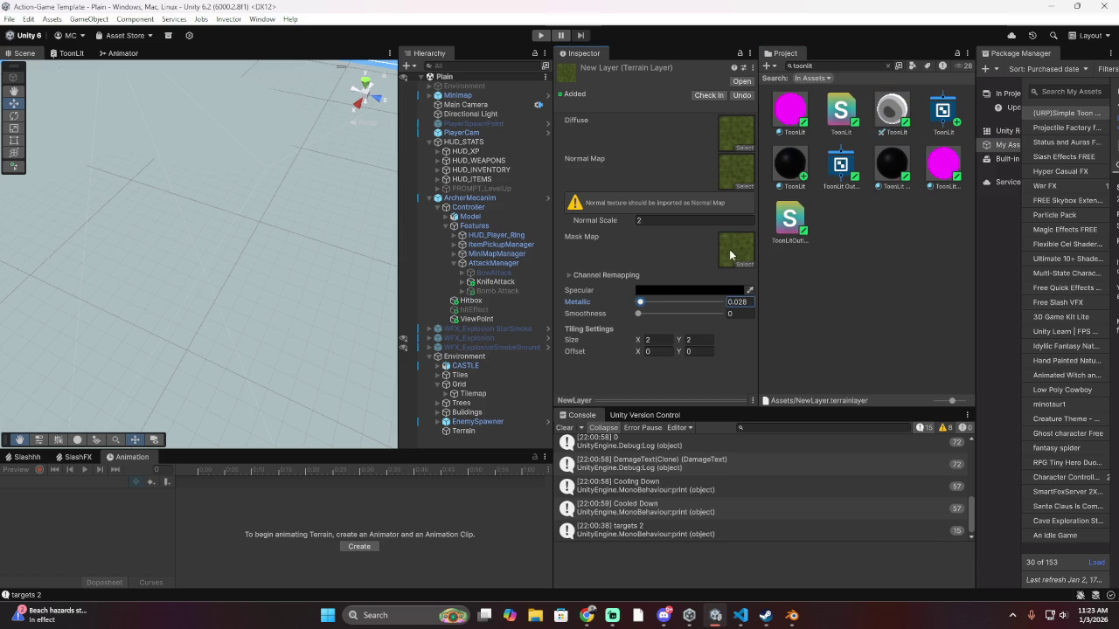
click(590, 621)
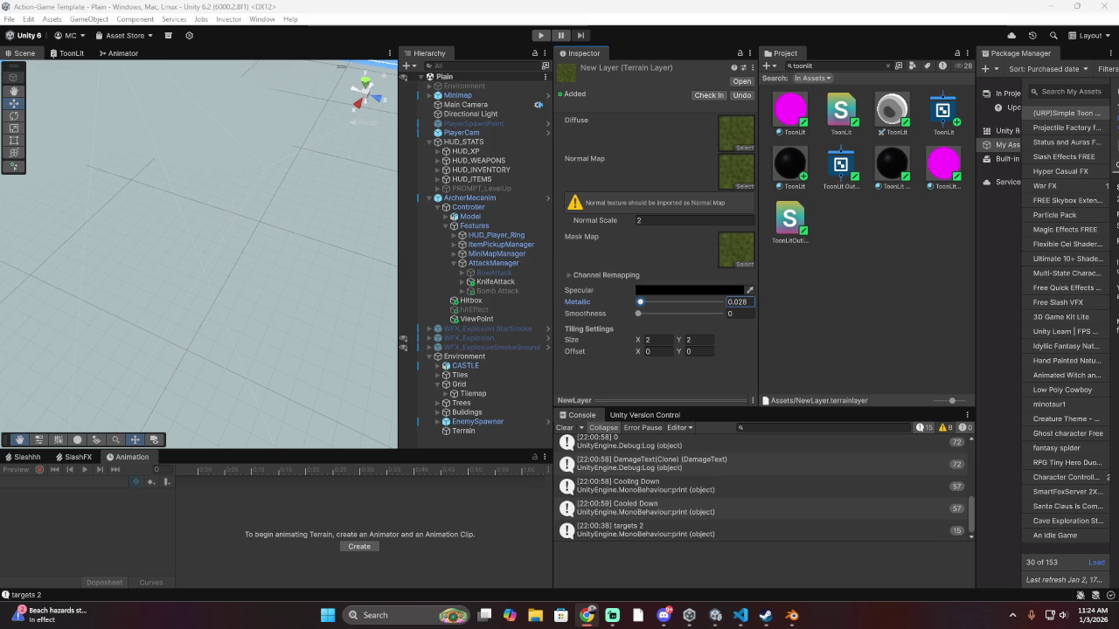
Check the list of Windows sound output devices, then dismiss it
click(1056, 615)
click(1091, 547)
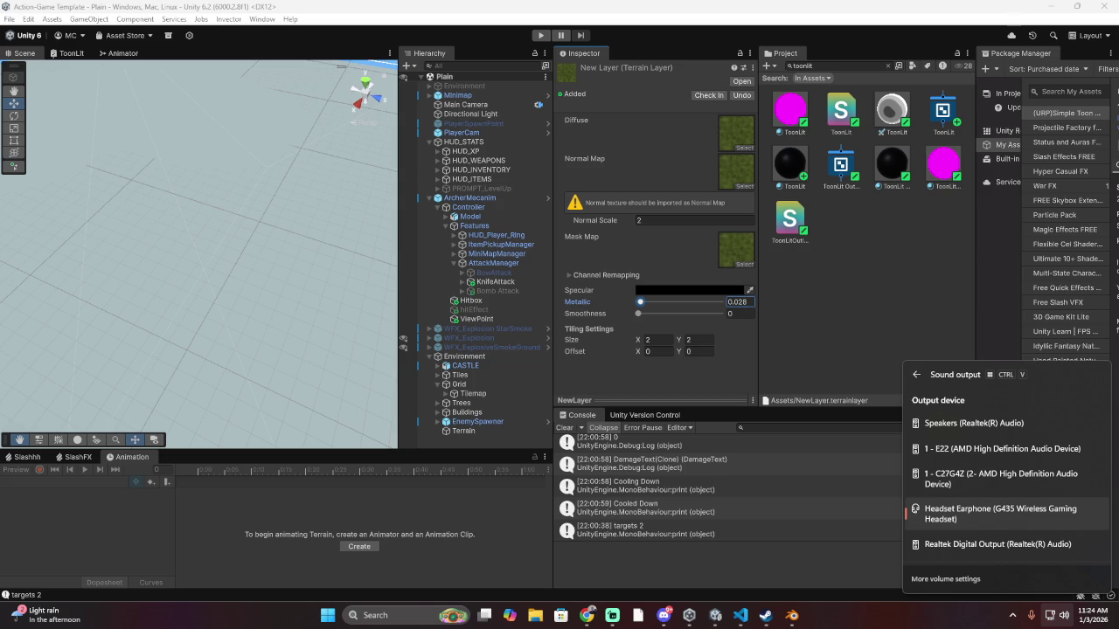
key(Escape)
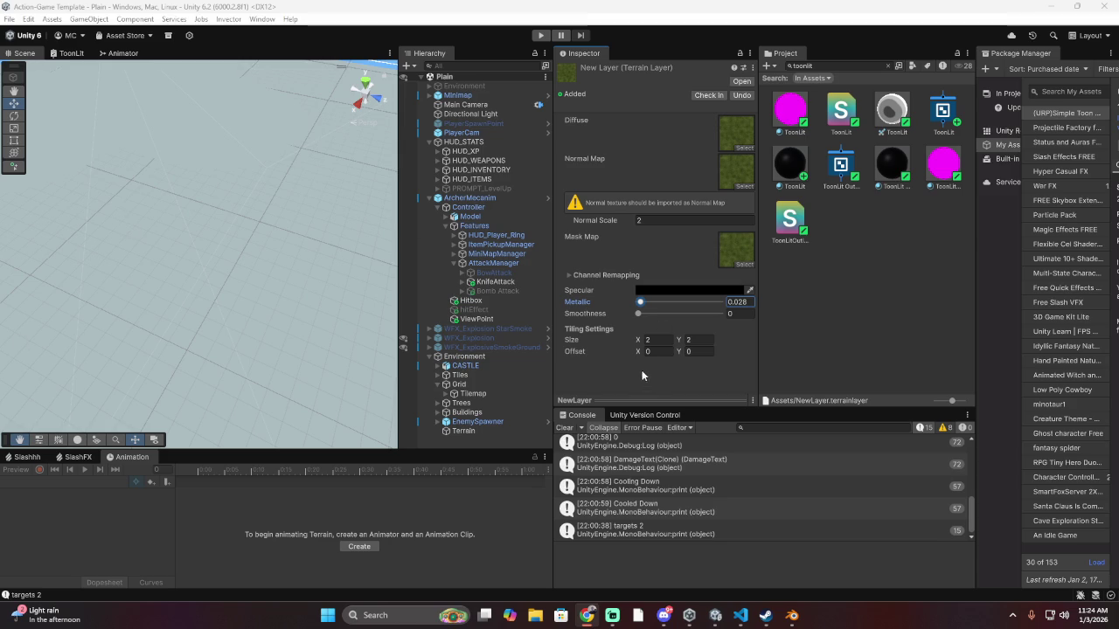
Set the grass layer's tiling size to 24 by 24 and clear the selection
drag(638, 340, 737, 340)
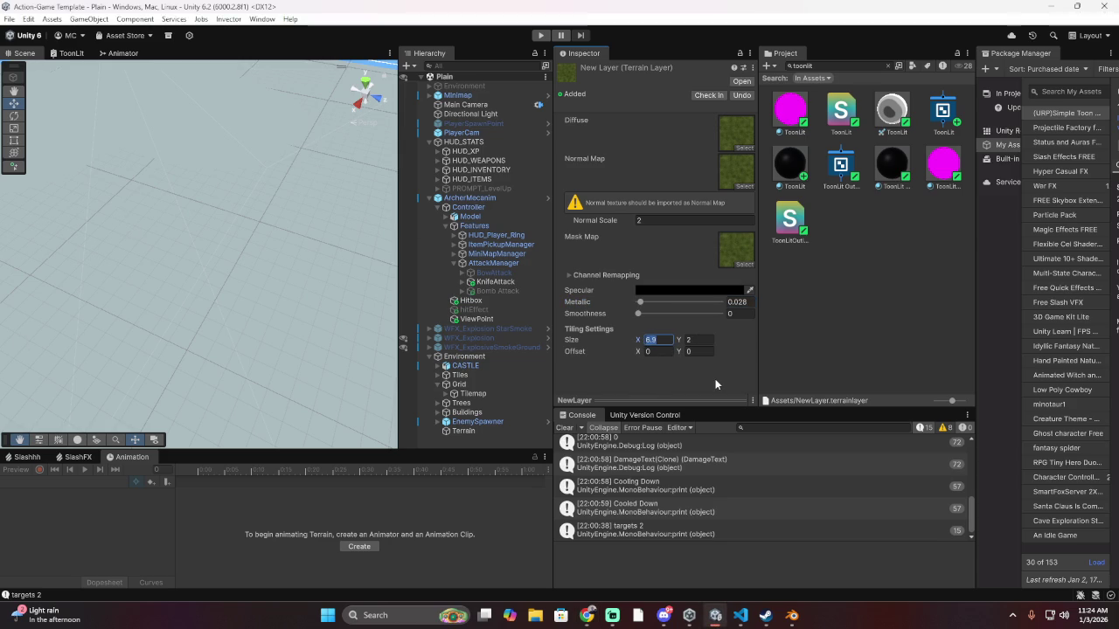
text(010-0)
key(BackSpace)
key(BackSpace)
key(BackSpace)
key(ctrl+a)
text(24)
key(Tab)
text(24)
key(Return)
click(251, 354)
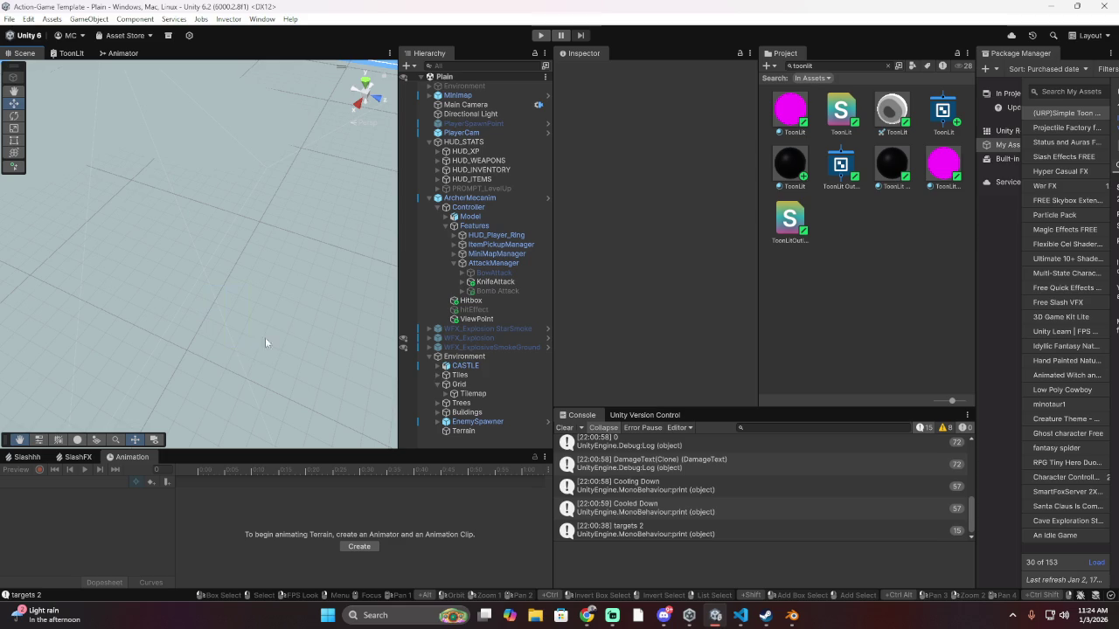
Select the Terrain object and scroll its inspector to the NewLayer grass layer in Paint Texture
click(499, 220)
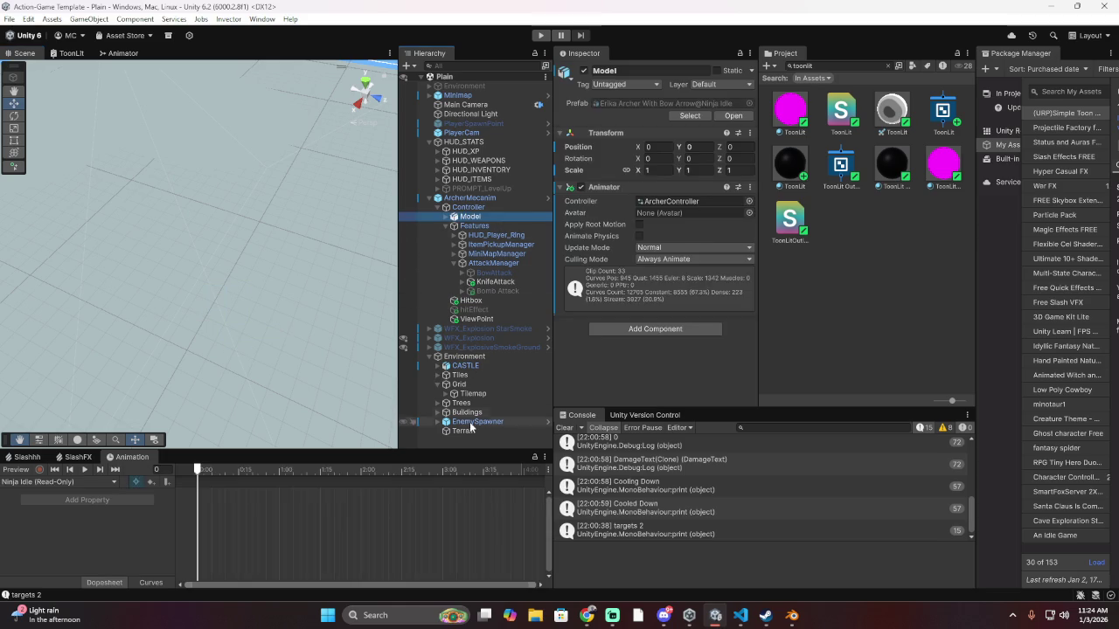
click(474, 431)
scroll(672, 330, down, 3)
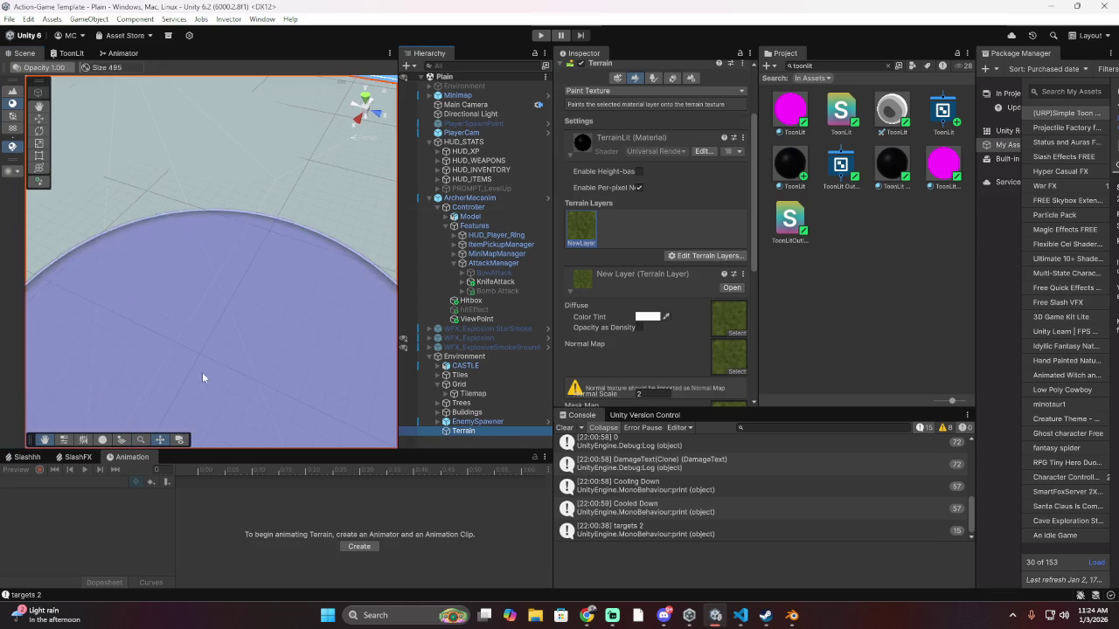
Bring up the open-windows switcher, dismiss it to stay in Unity, then bring it up again
key(alt+Tab)
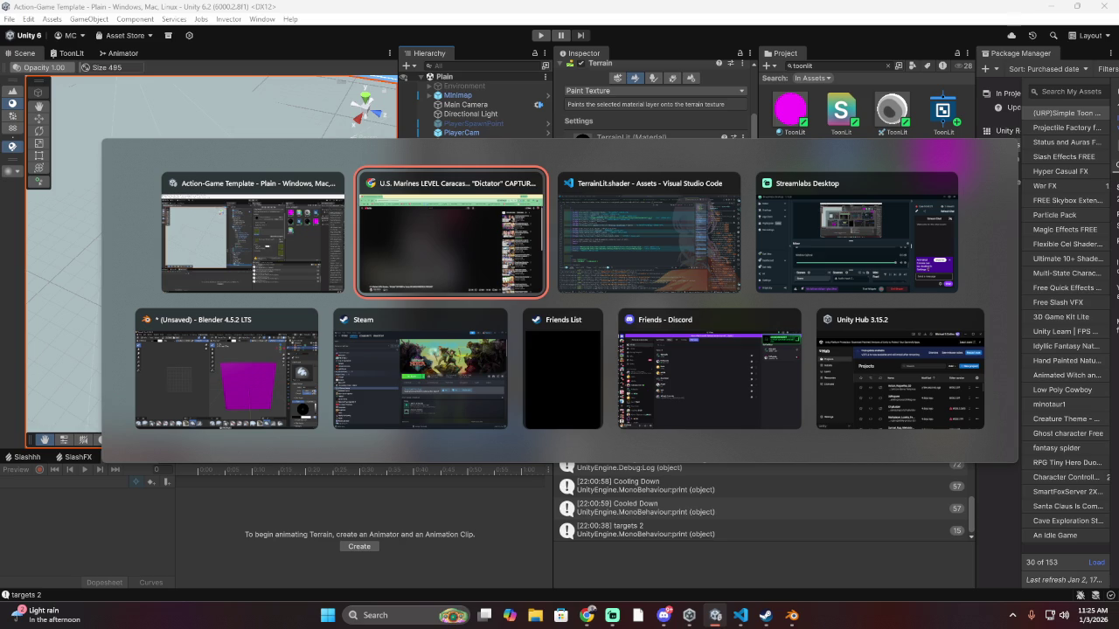
key(Escape)
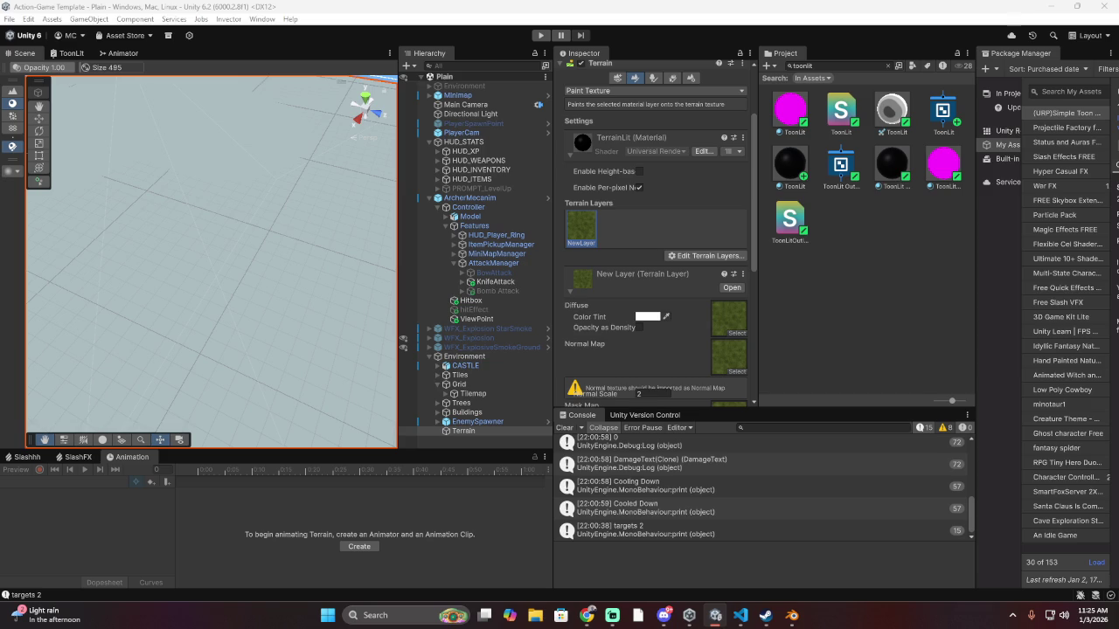
key(alt+Tab)
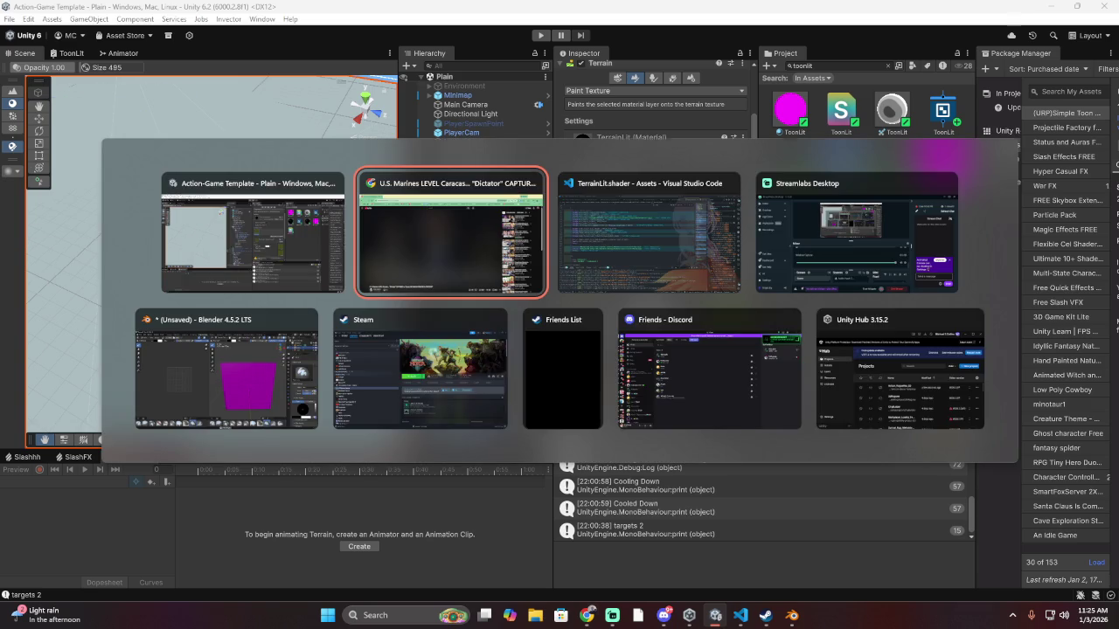
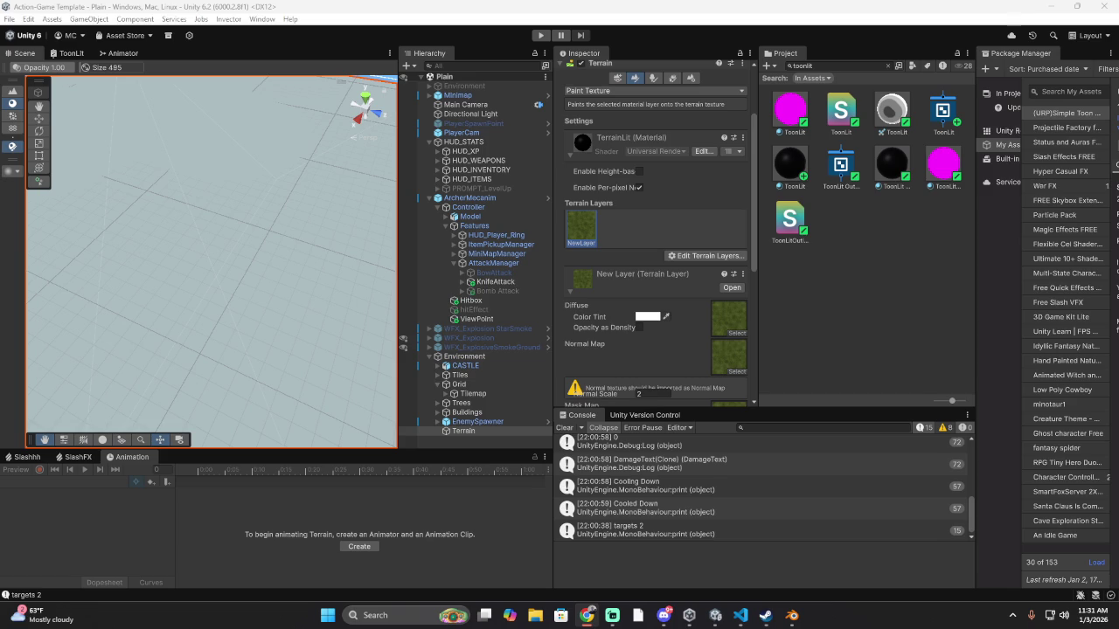
Launch the ChatGPT app from a Start menu search for 'chatgpt'
key(alt+Tab)
click(330, 617)
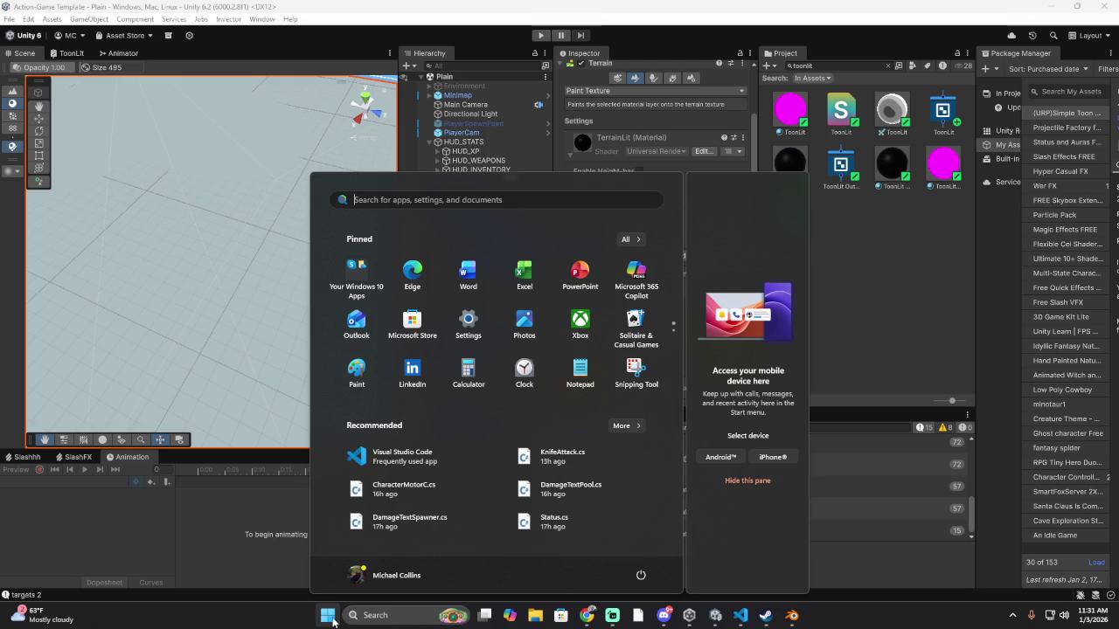
text(chat)
key(BackSpace)
key(BackSpace)
key(BackSpace)
text(chatgpt)
click(330, 617)
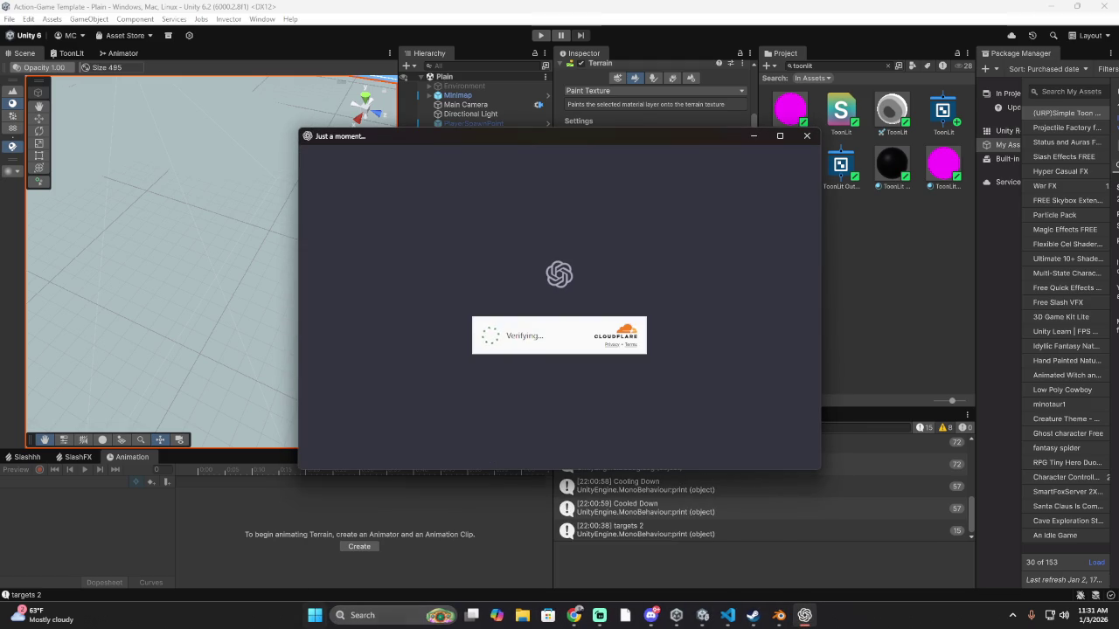
Launch Google Chrome under the chosen profile, then return to the Unity editor
click(316, 611)
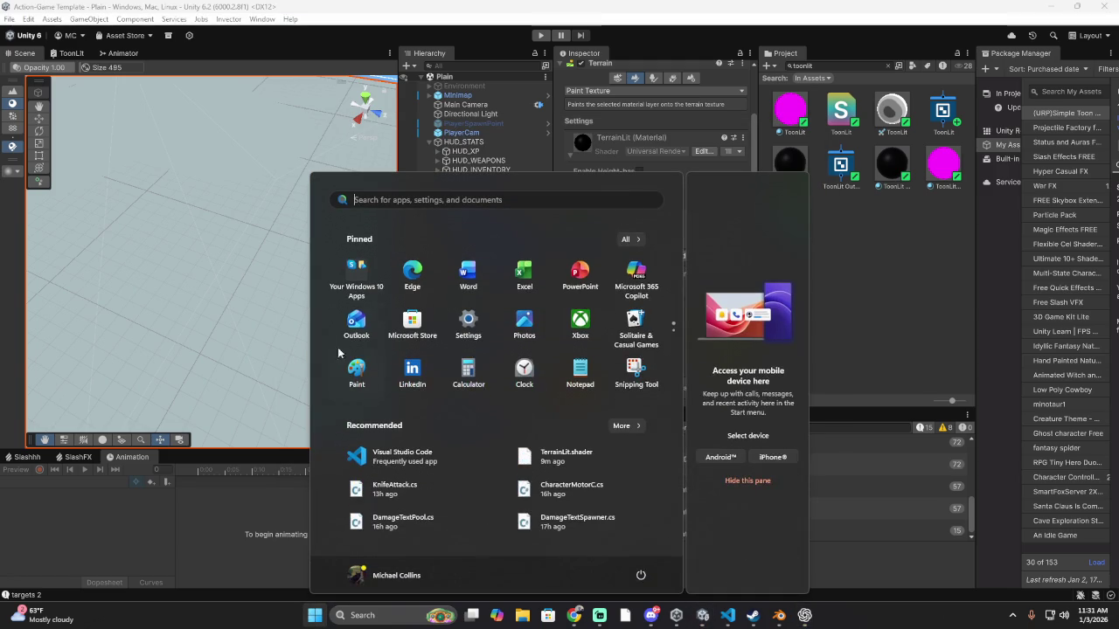
text(google Chrome)
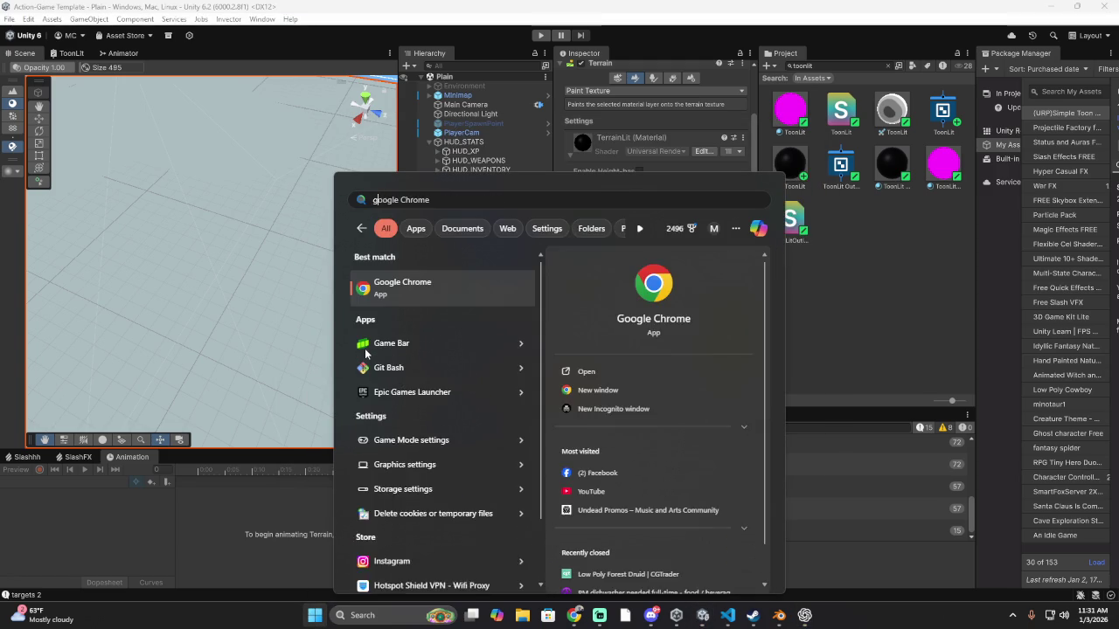
key(Return)
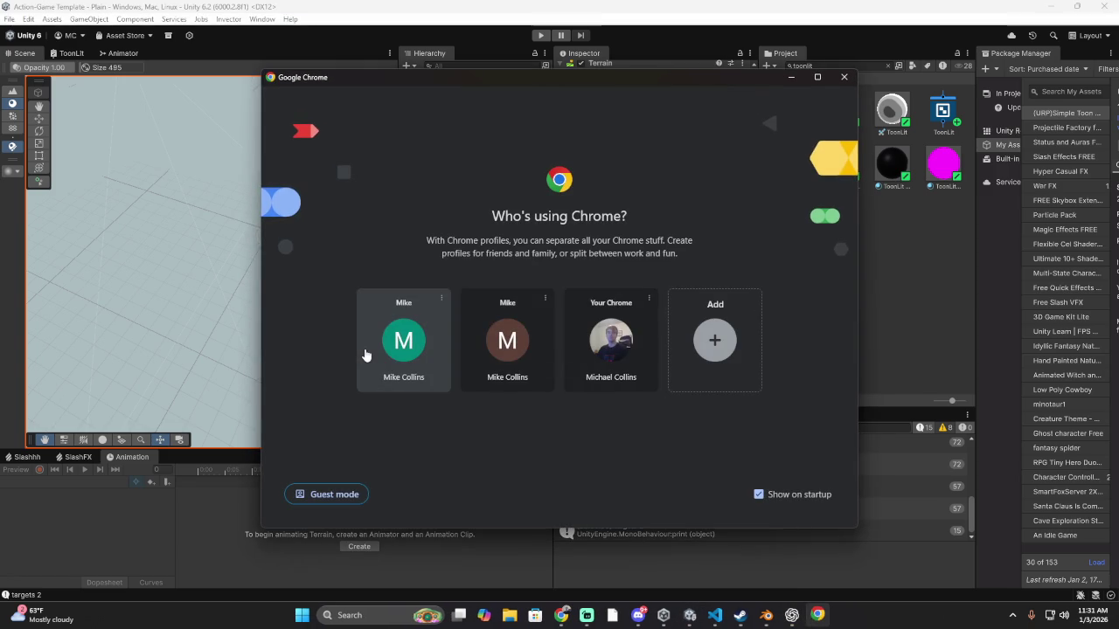
click(591, 359)
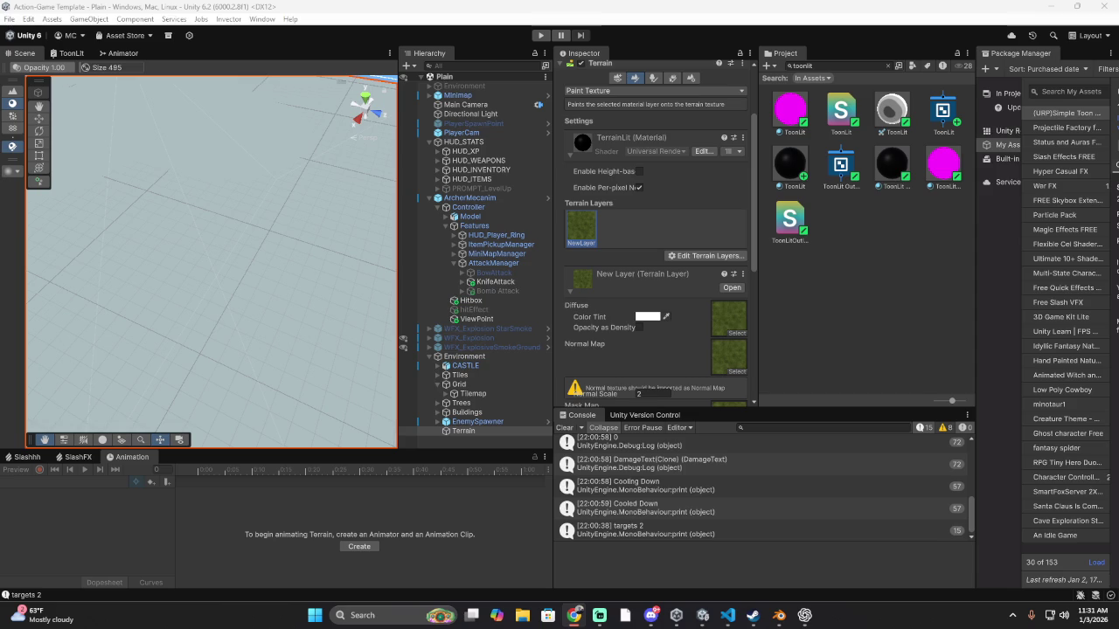
key(alt+Tab)
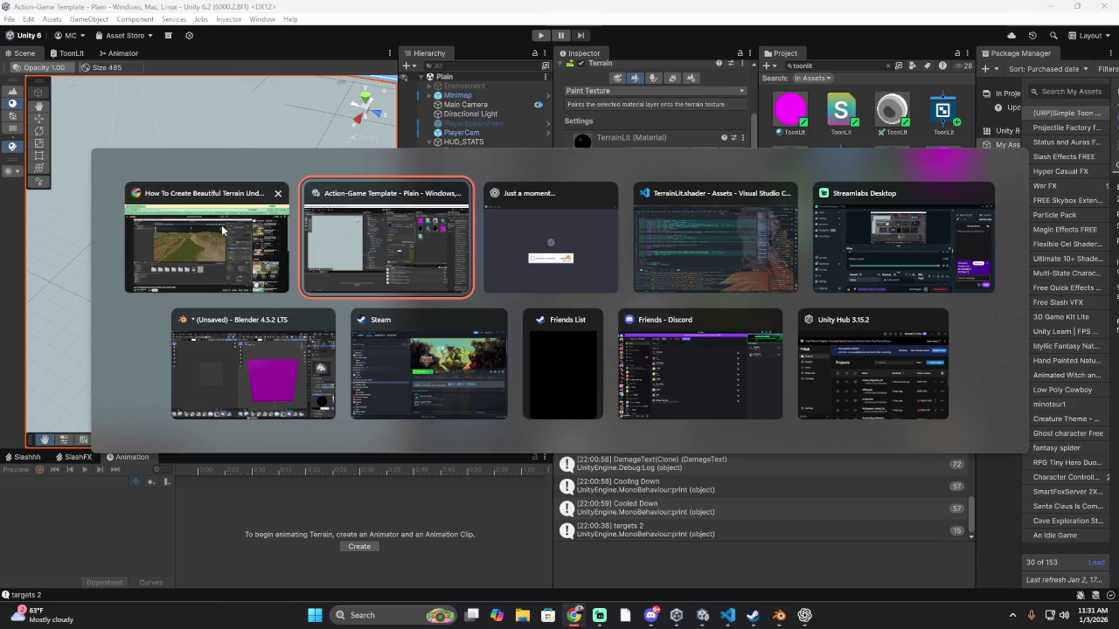
key(alt+Tab)
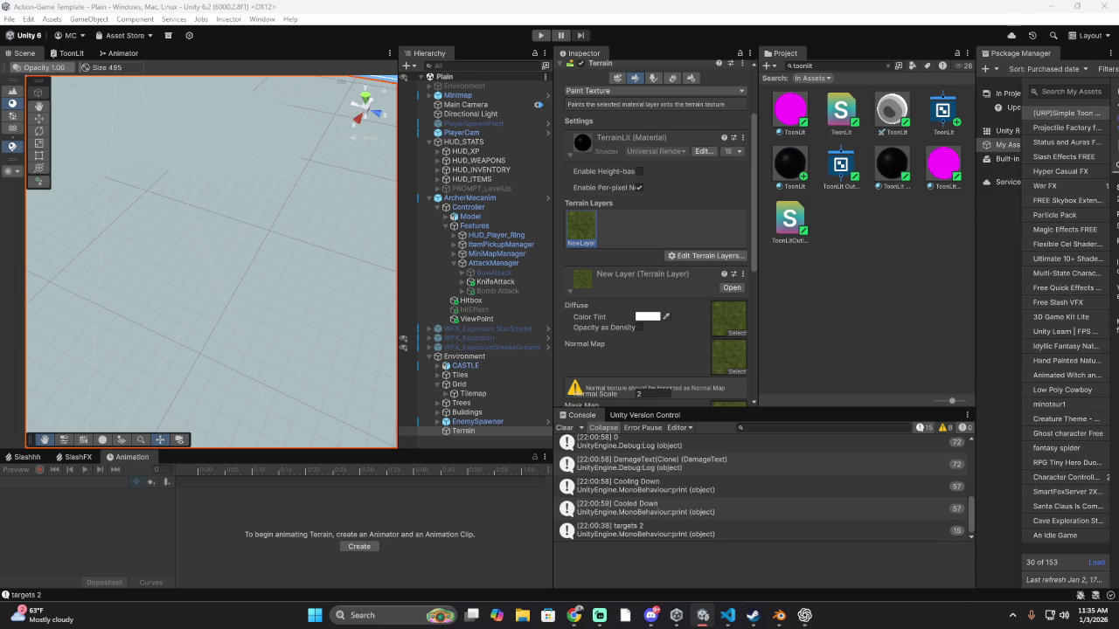
key(alt+Tab)
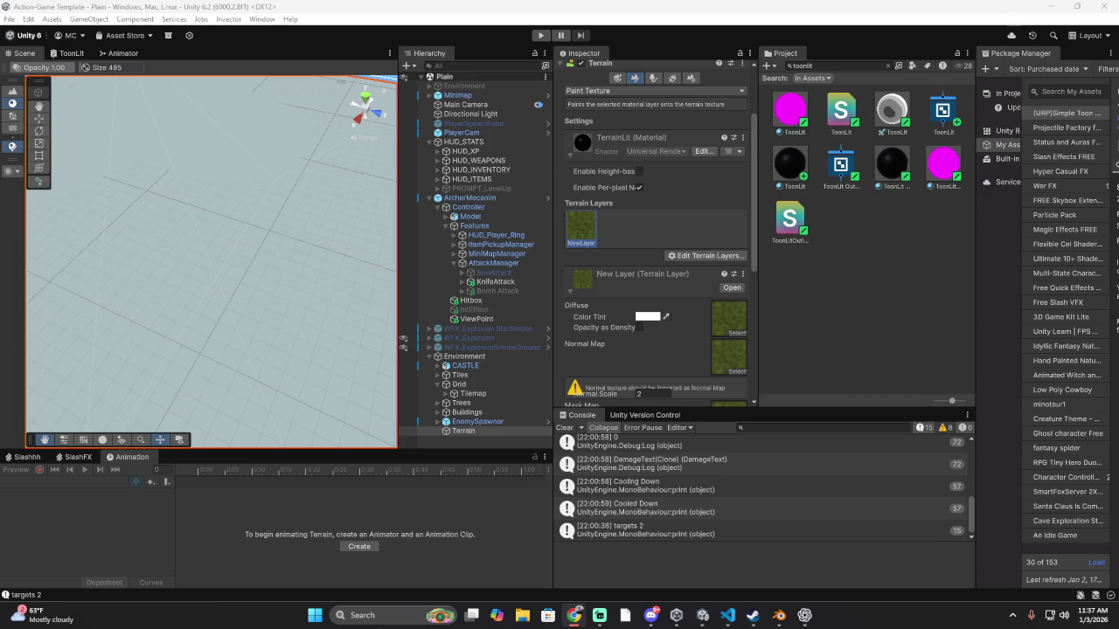
click(308, 621)
text(powershell)
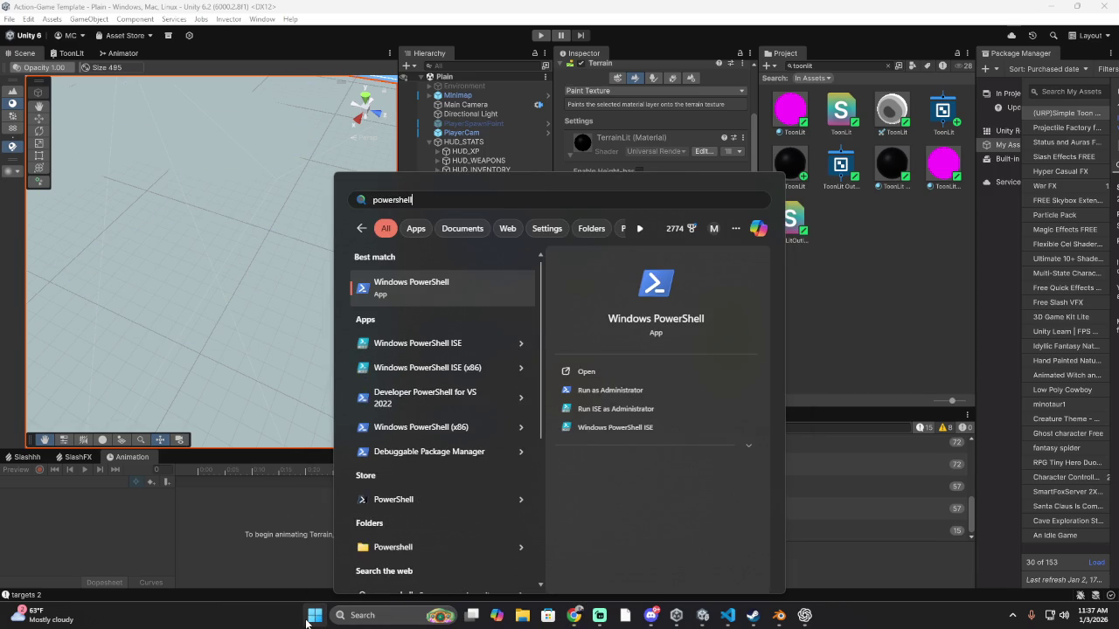
key(Return)
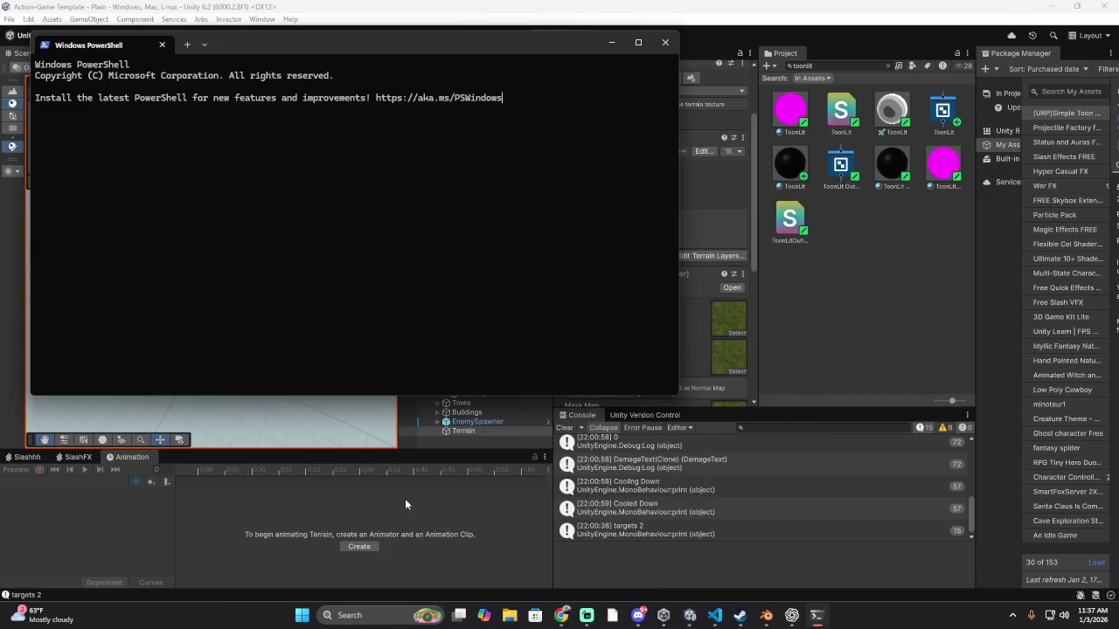
text(irm https://claude.ai/install.ps1 | iex)
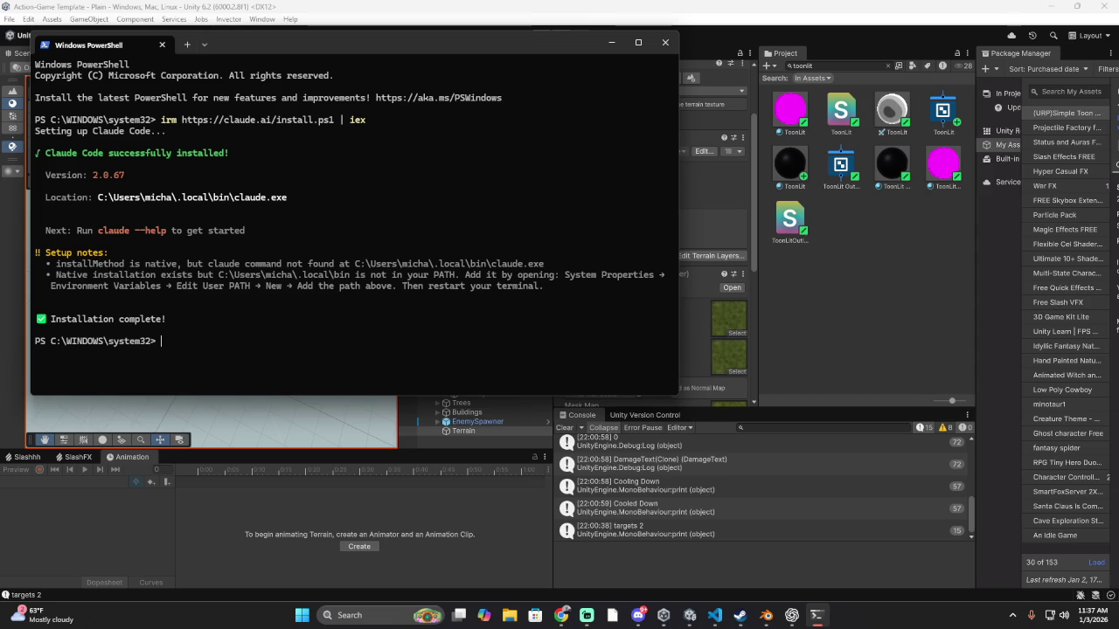
Try launching Claude with 'run claude', which isn't recognised, then return to Unity
text(run cl)
key(BackSpace)
text(laude)
key(Return)
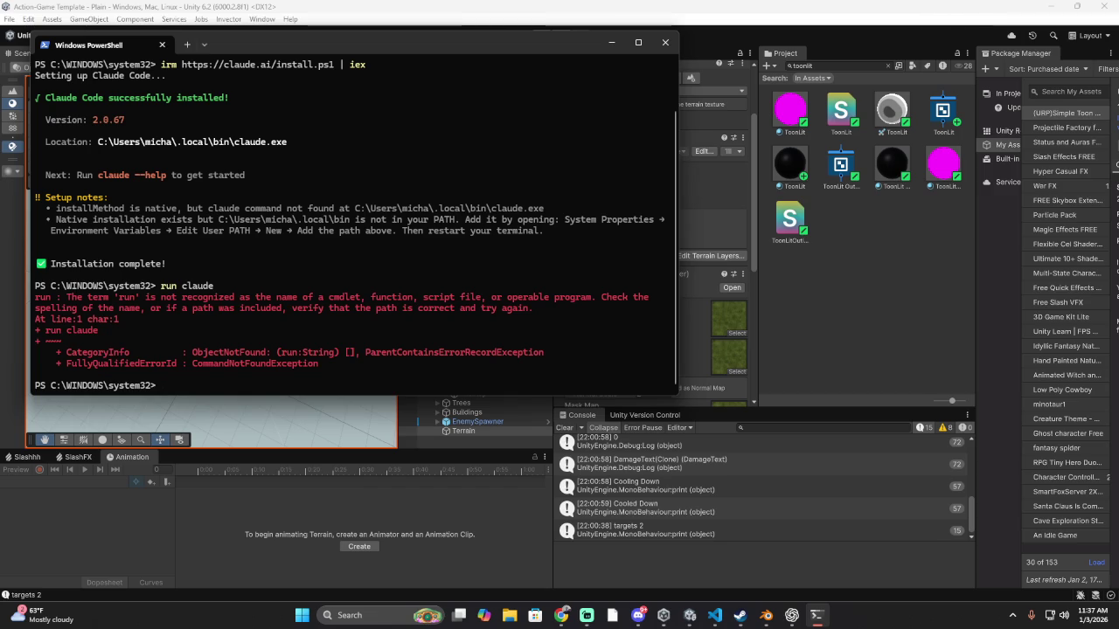
key(alt+Tab)
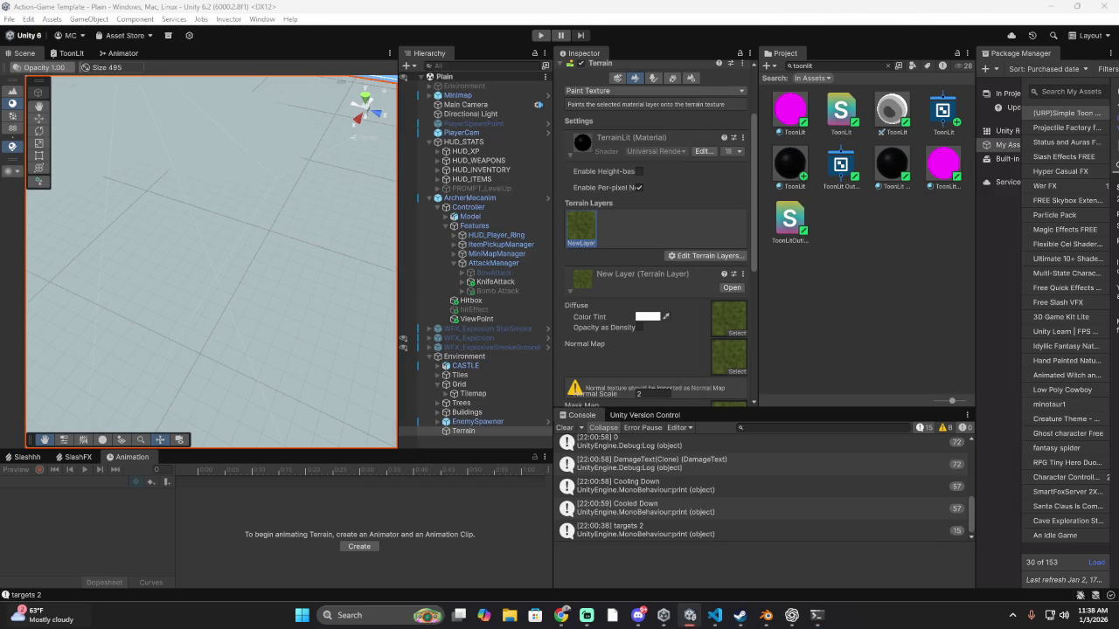
click(308, 615)
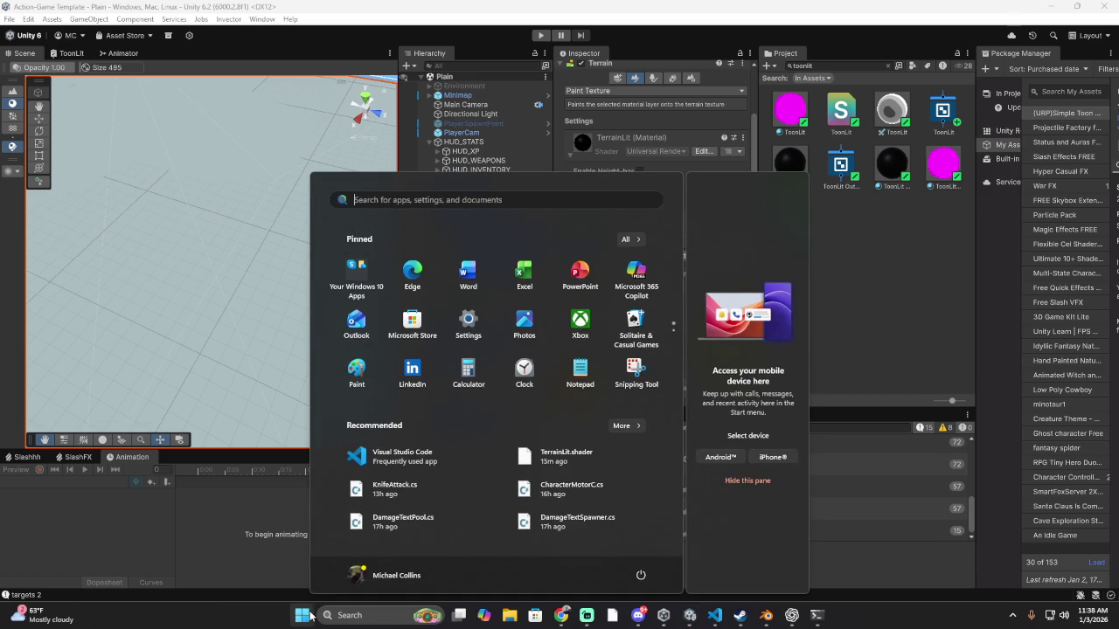
text(cla)
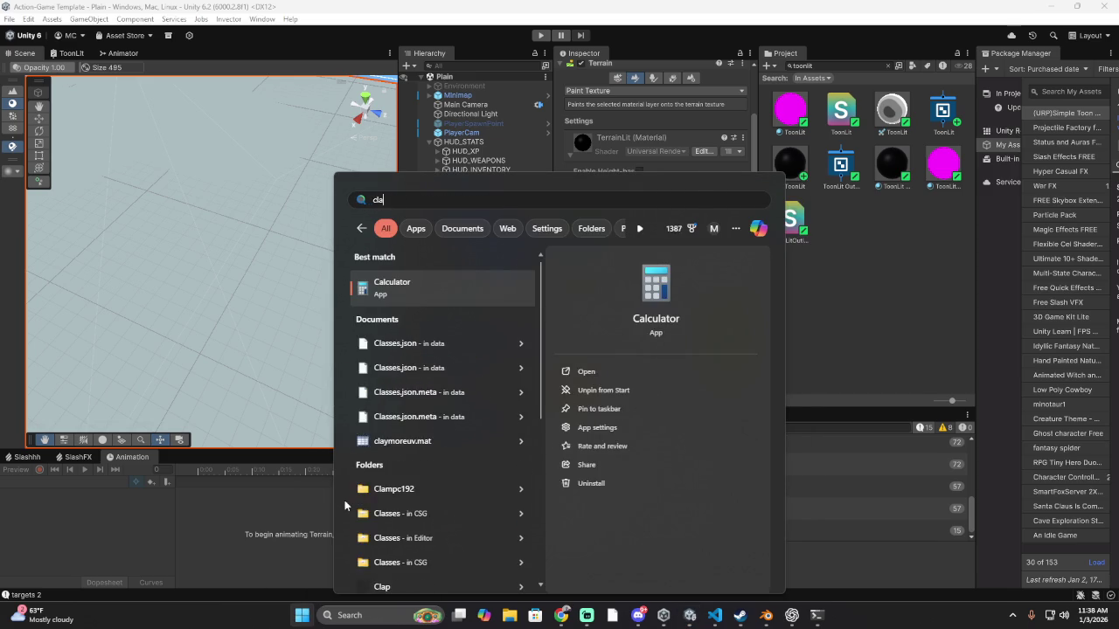
text(ude)
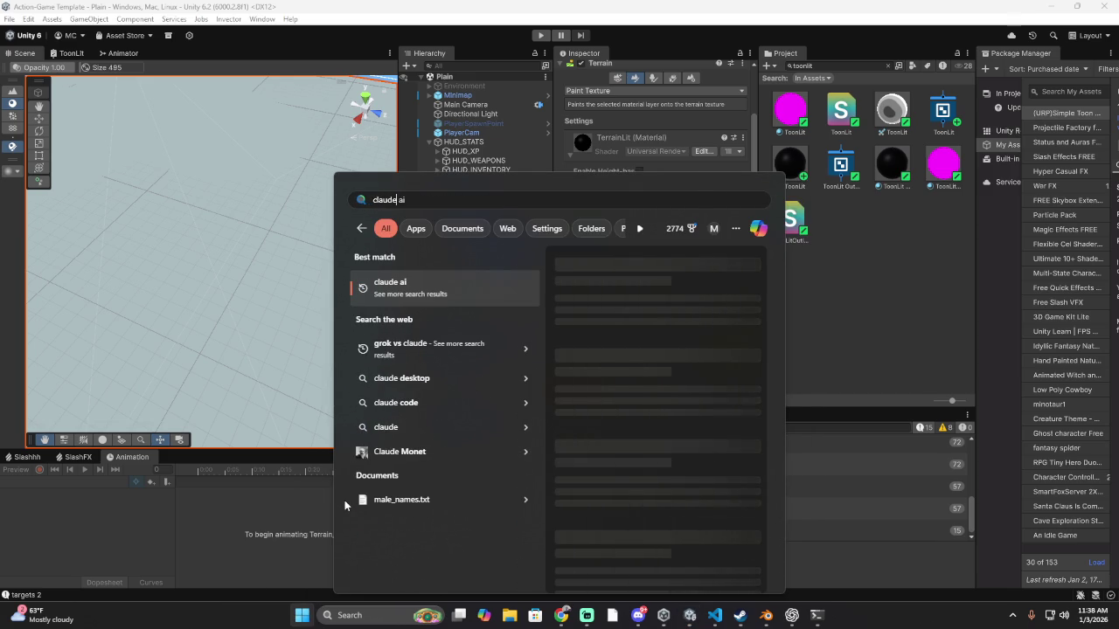
key(BackSpace)
key(BackSpace)
key(BackSpace)
text(c)
key(BackSpace)
text(kde)
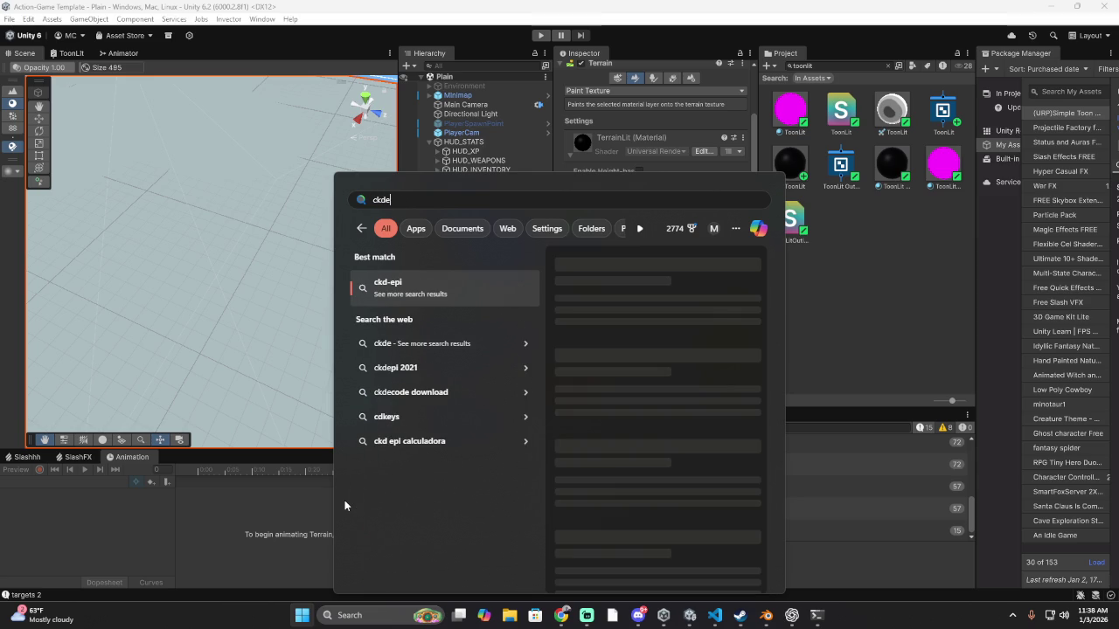
key(BackSpace)
key(BackSpace)
key(BackSpace)
text(ode)
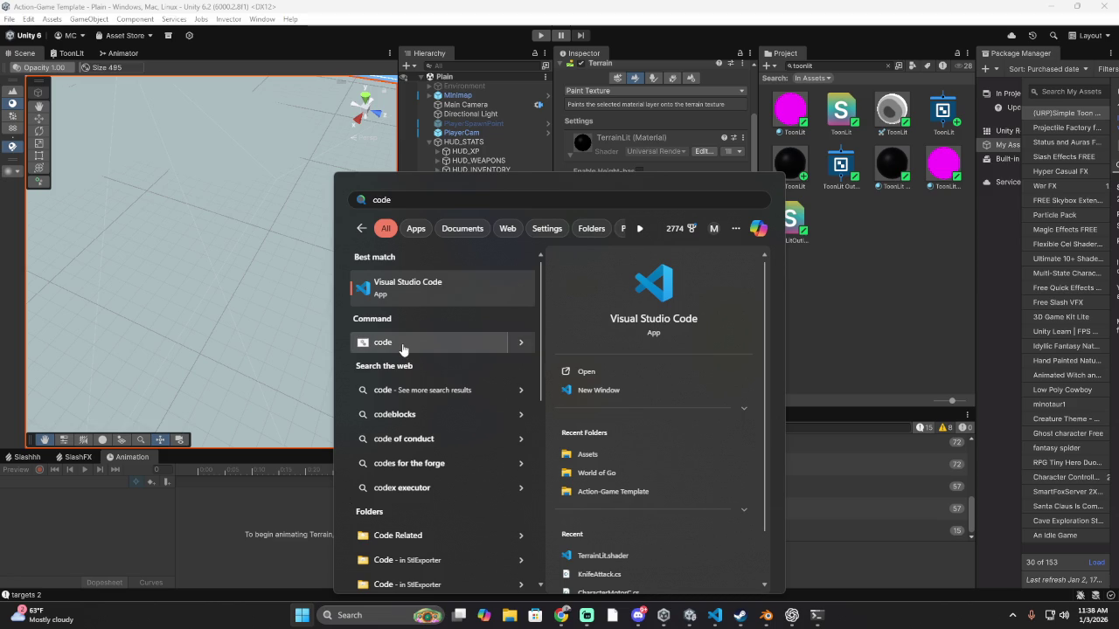
scroll(401, 352, down, 3)
scroll(401, 352, down, 2)
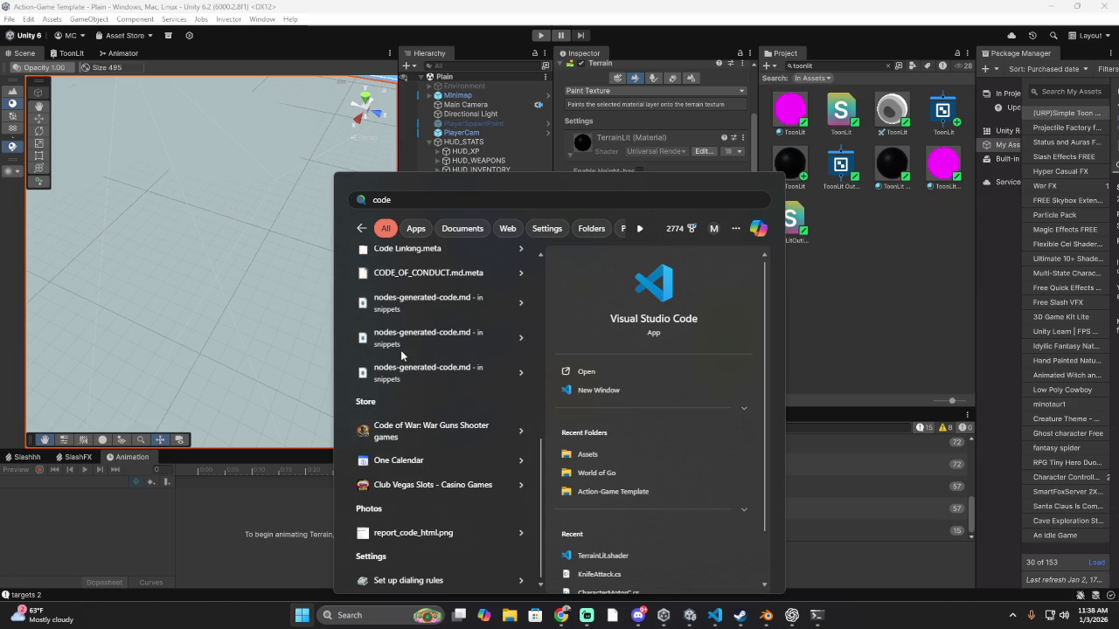
double_click(390, 202)
text(cla)
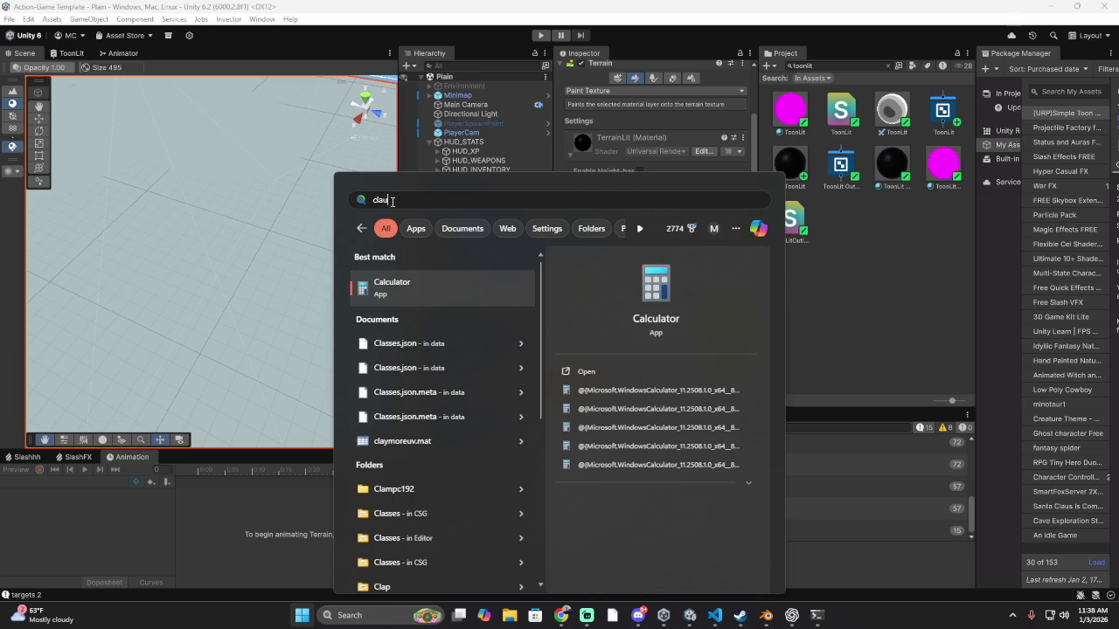
text(u)
key(alt+Tab)
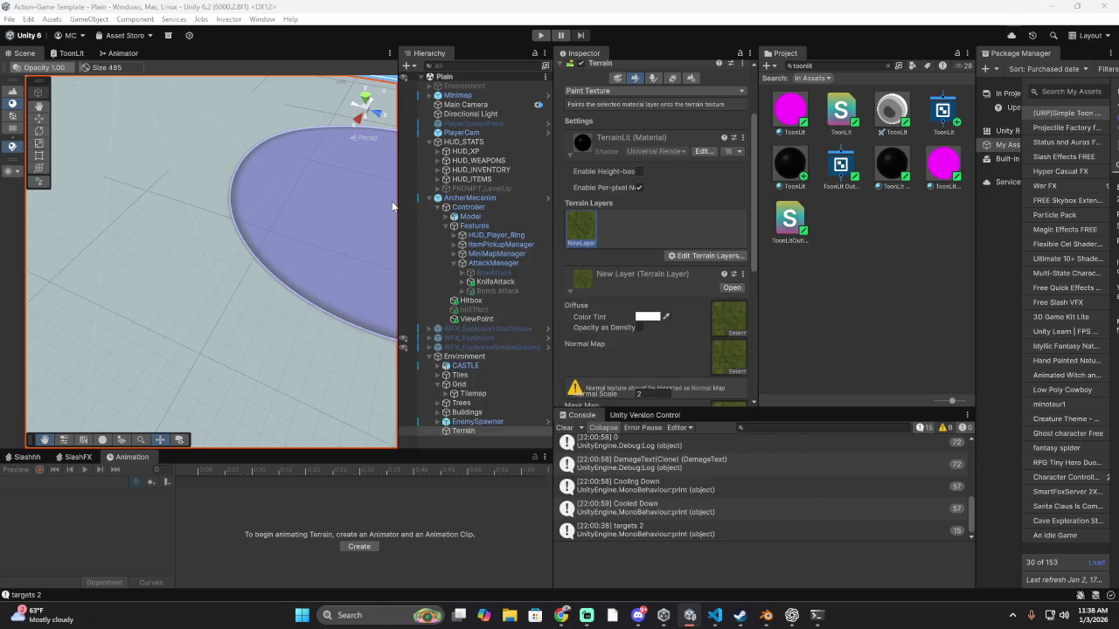
Dismiss the window switcher without switching and open a new File Explorer window from the taskbar
key(alt+Tab)
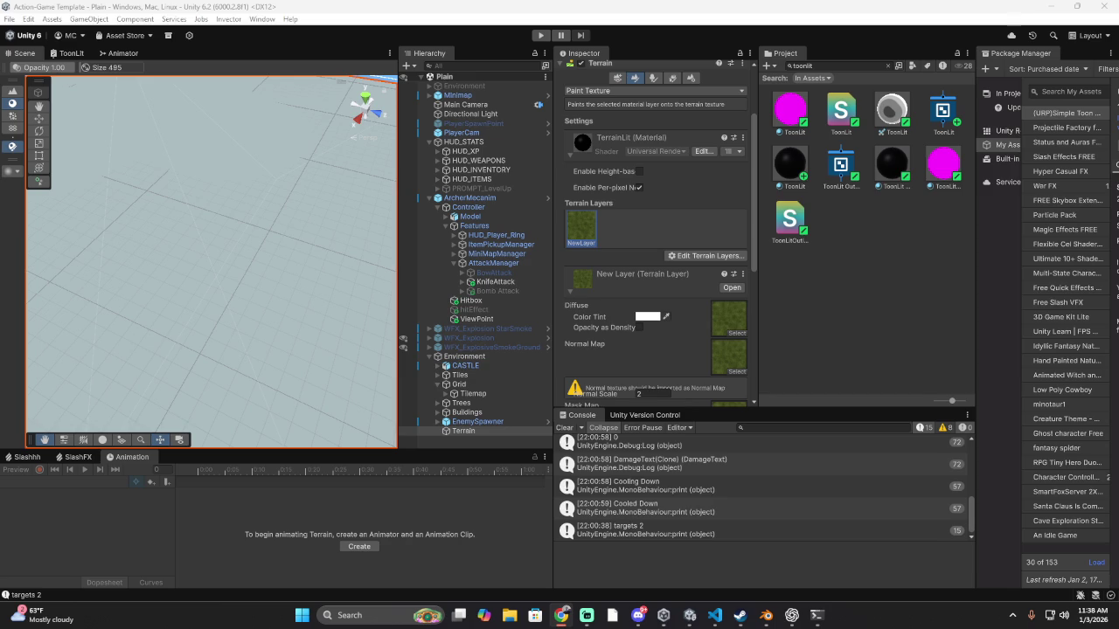
key(alt+Tab)
key(alt+Tab)
key(alt+Tab)
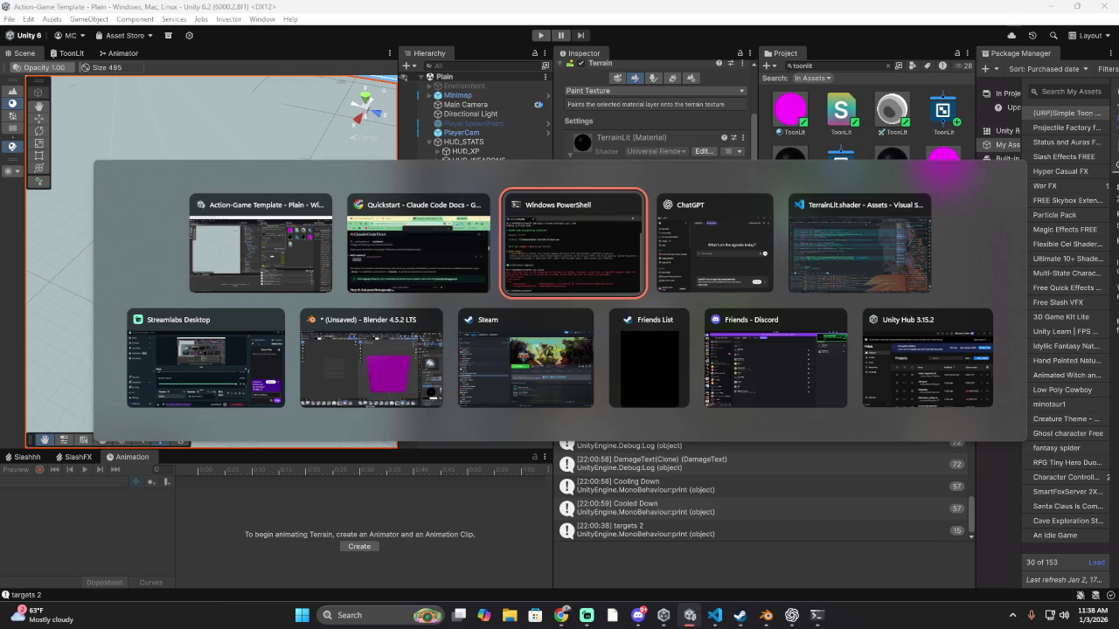
key(Escape)
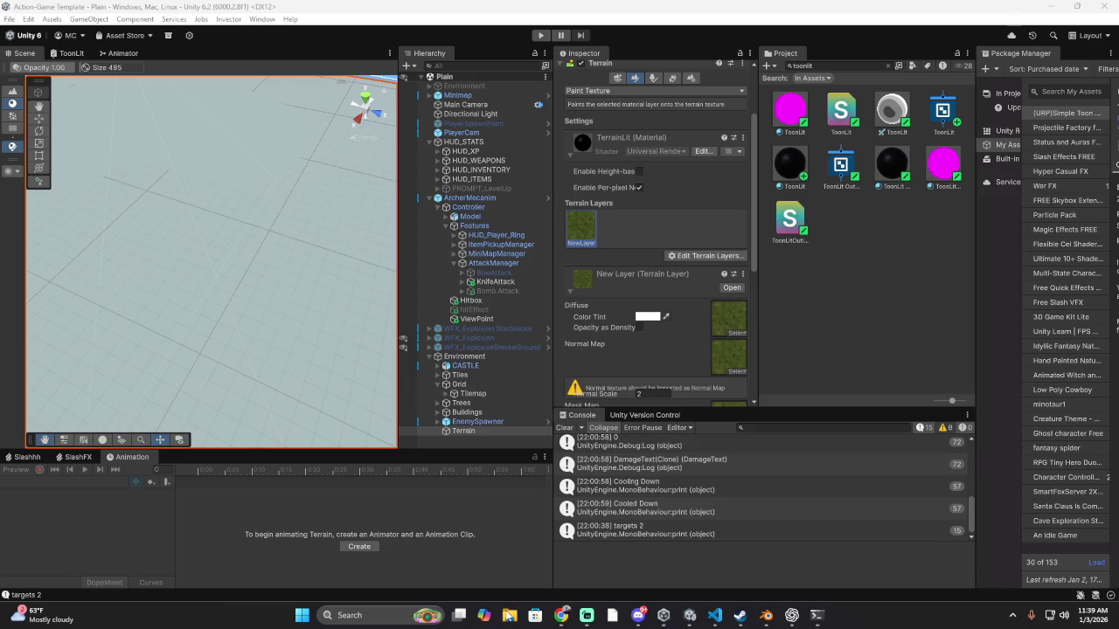
click(509, 616)
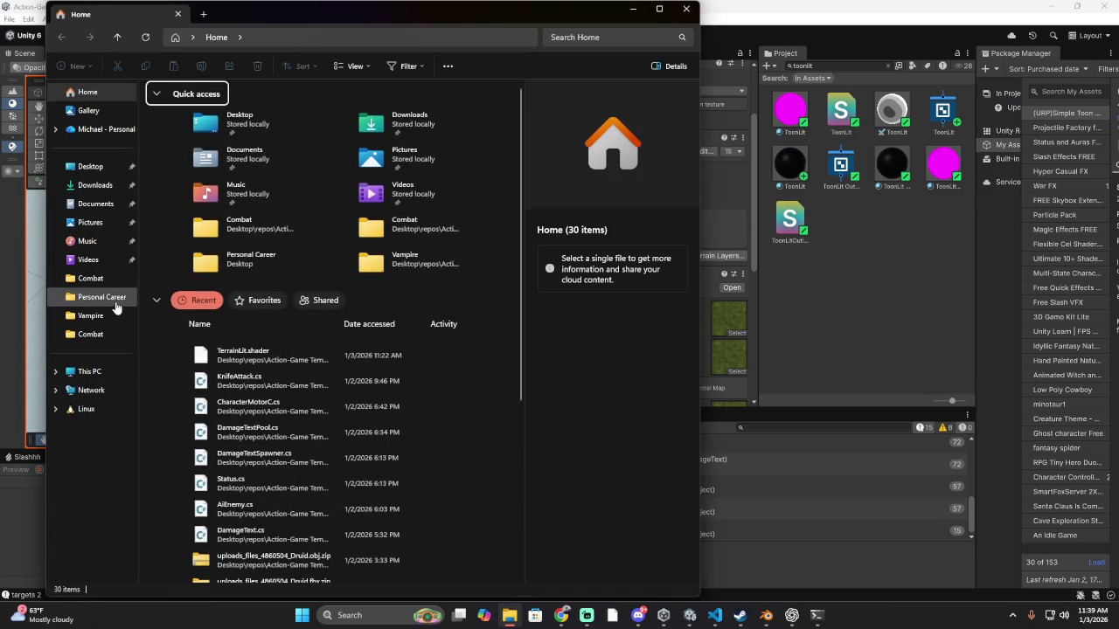
Browse through the Personal Career, Combat and Vampire folders up to the project's Assets folder
click(112, 298)
click(87, 333)
click(105, 316)
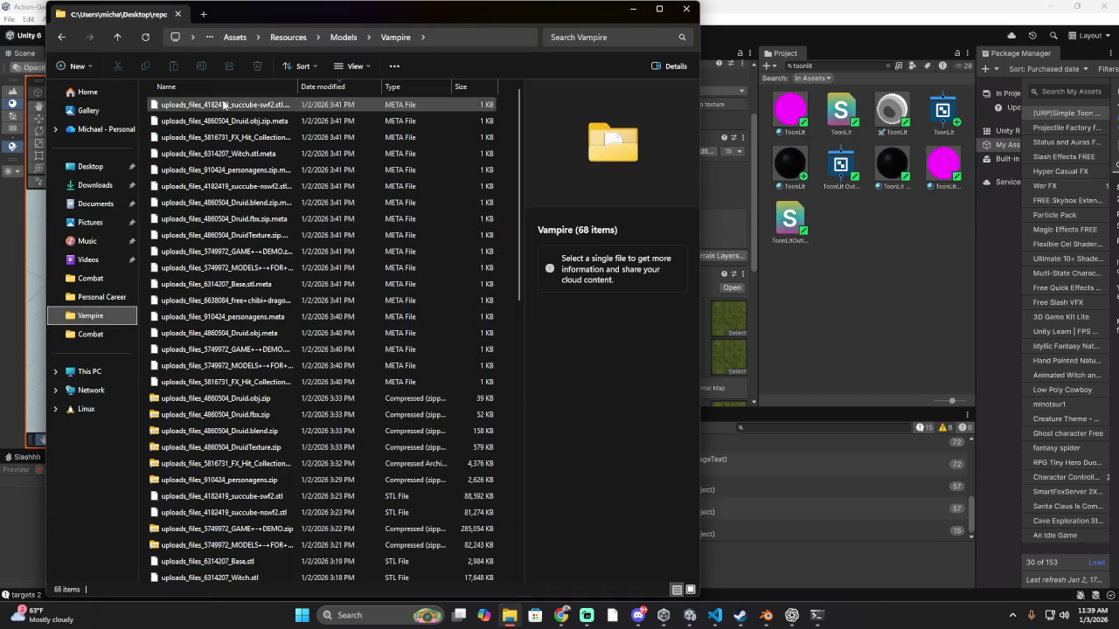
click(237, 38)
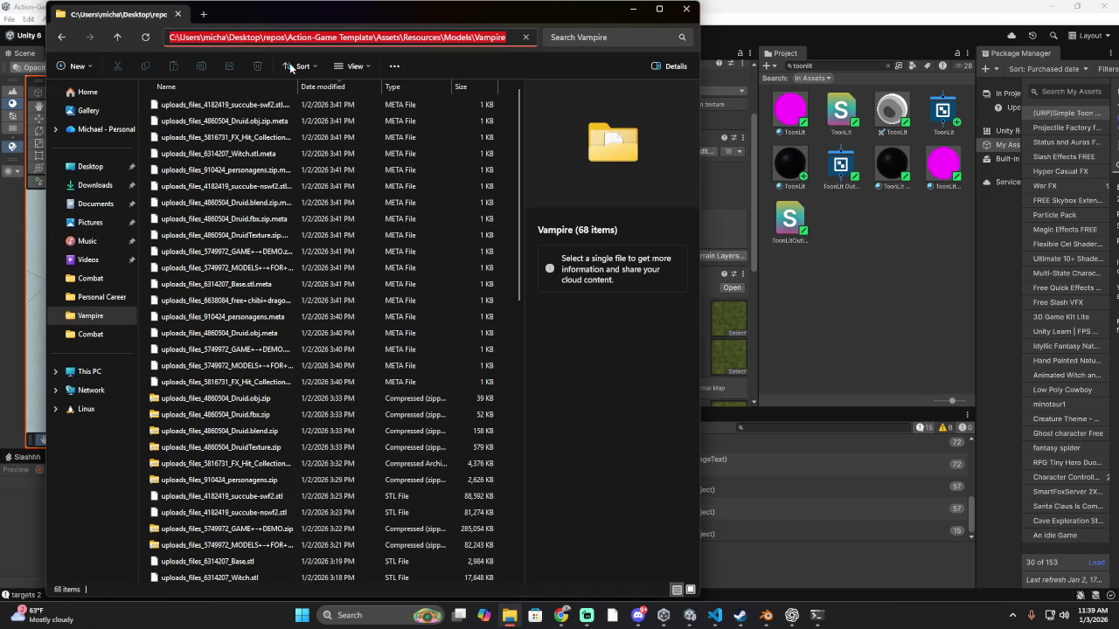
click(237, 38)
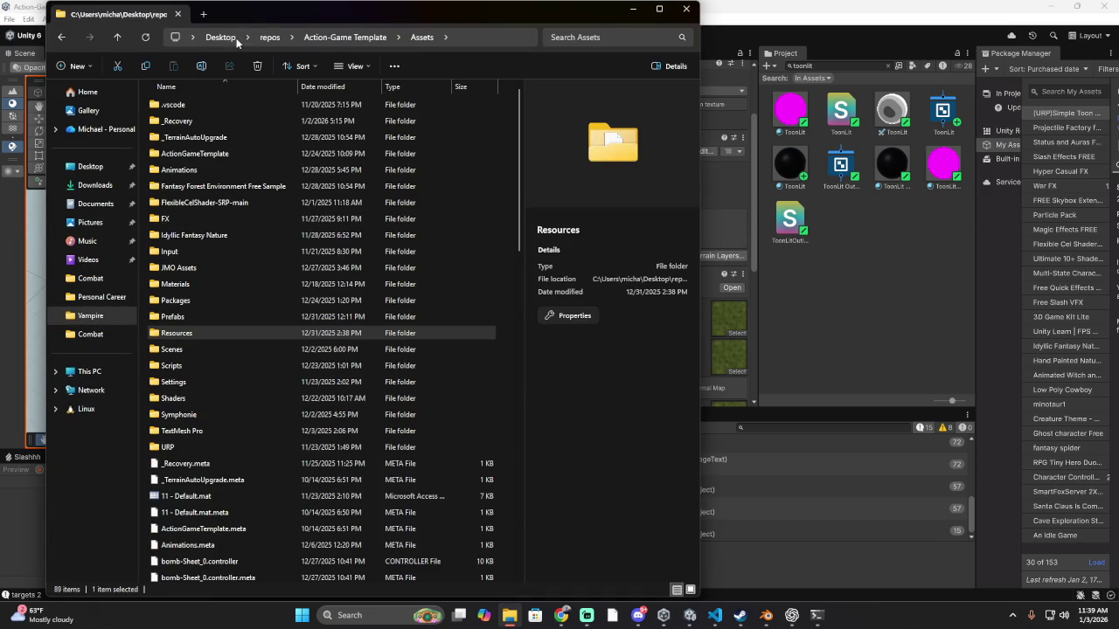
click(201, 366)
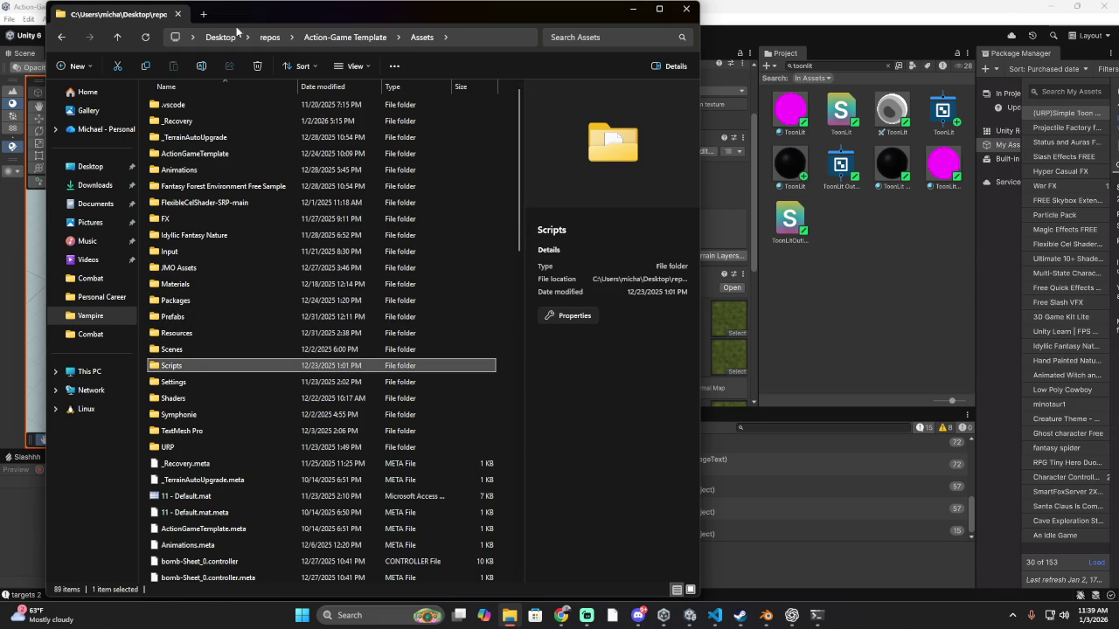
Copy the Assets folder path as text and show the full list of Assets folder actions
right_click(429, 37)
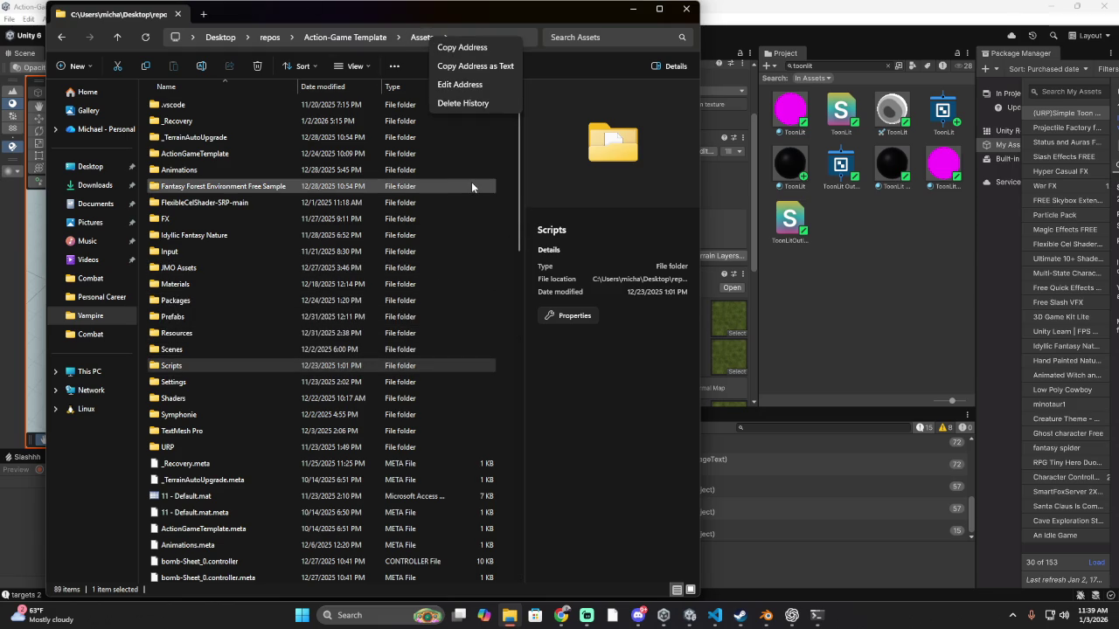
click(477, 69)
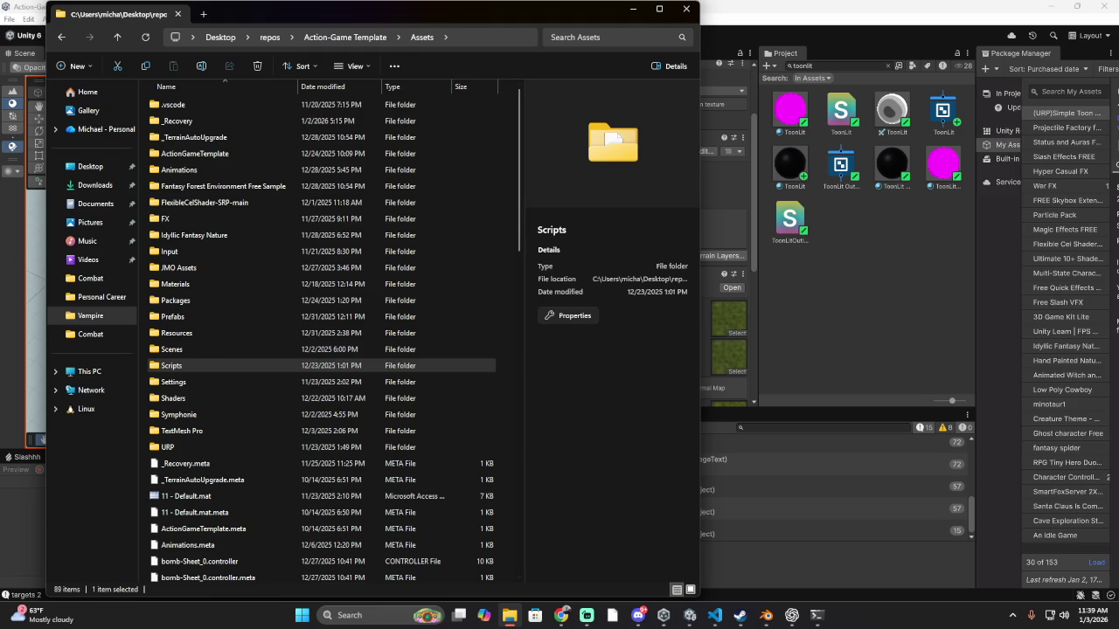
click(303, 615)
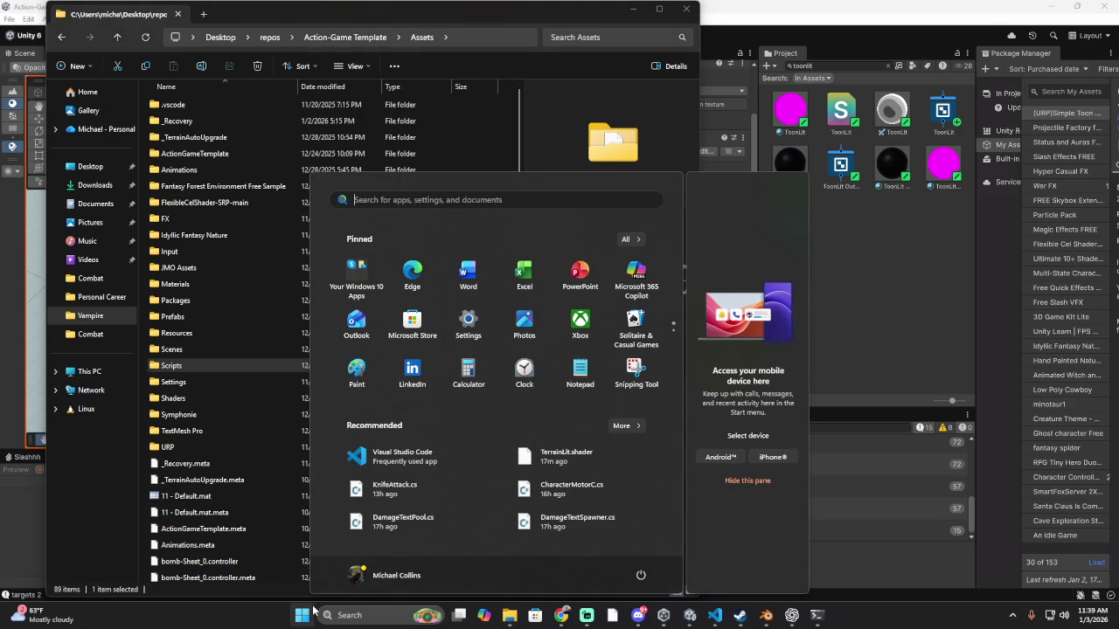
text(bl)
key(BackSpace)
key(BackSpace)
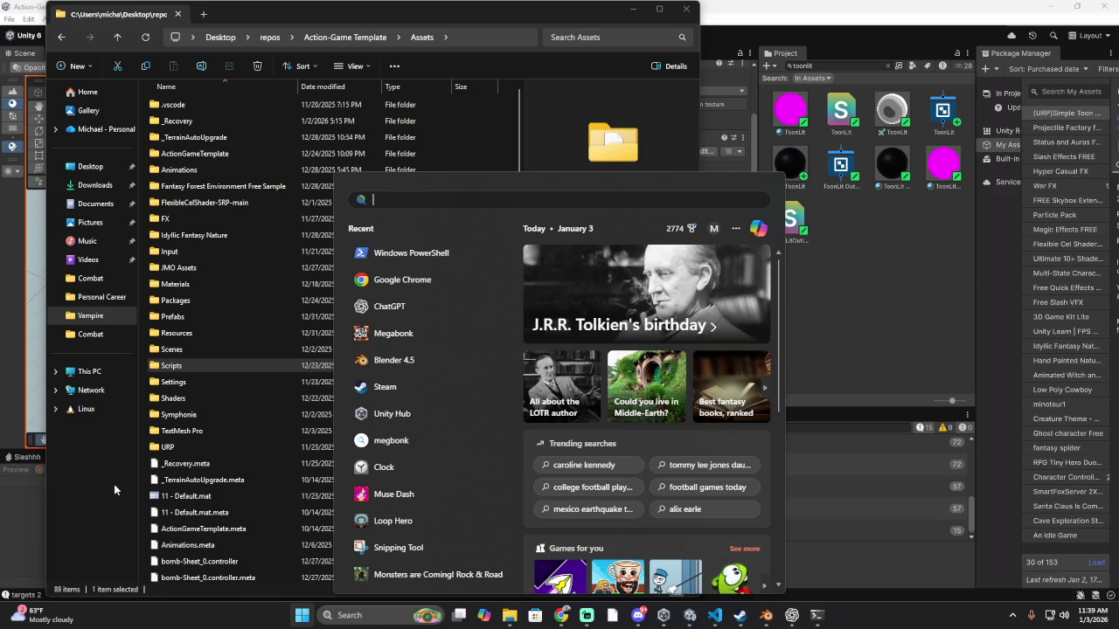
click(259, 461)
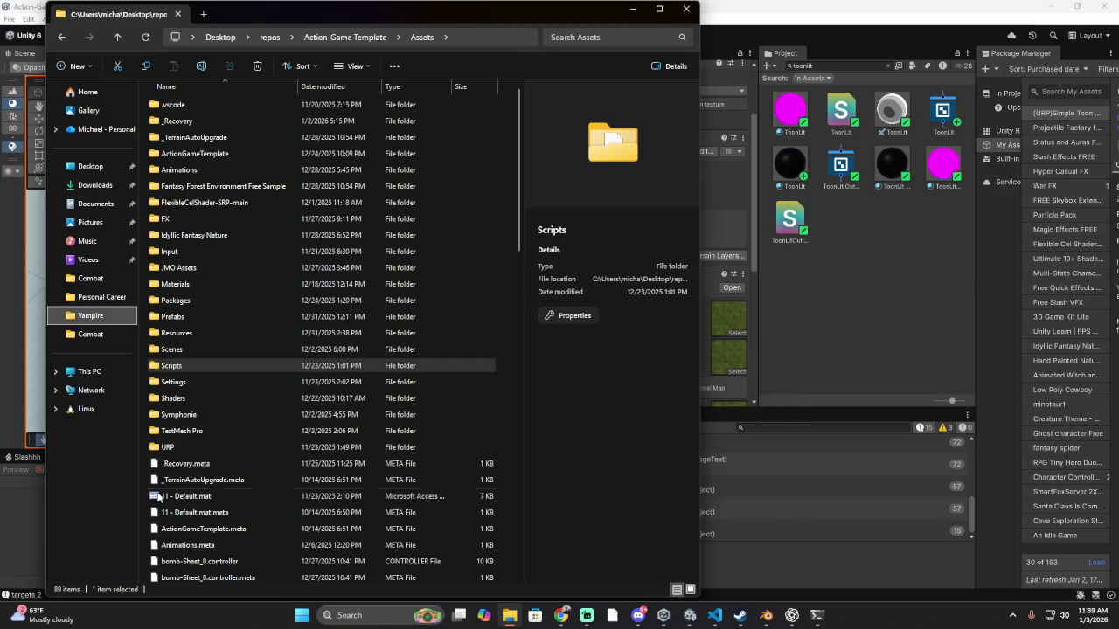
right_click(373, 517)
click(409, 509)
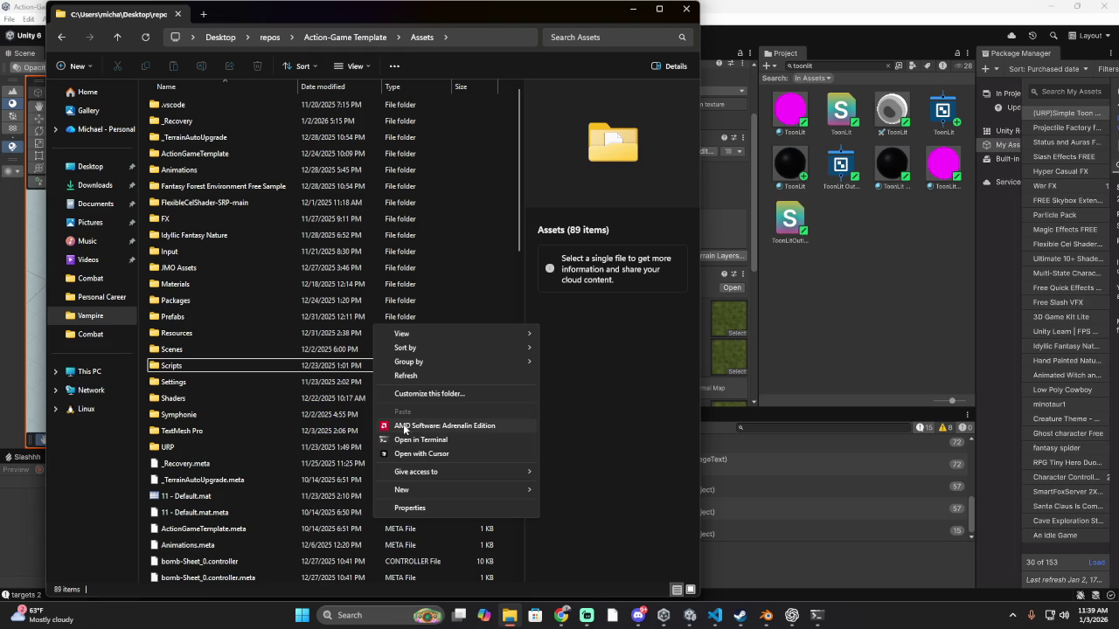
Open a terminal in the Assets folder and enter 'claude', which PowerShell doesn't recognise
click(421, 439)
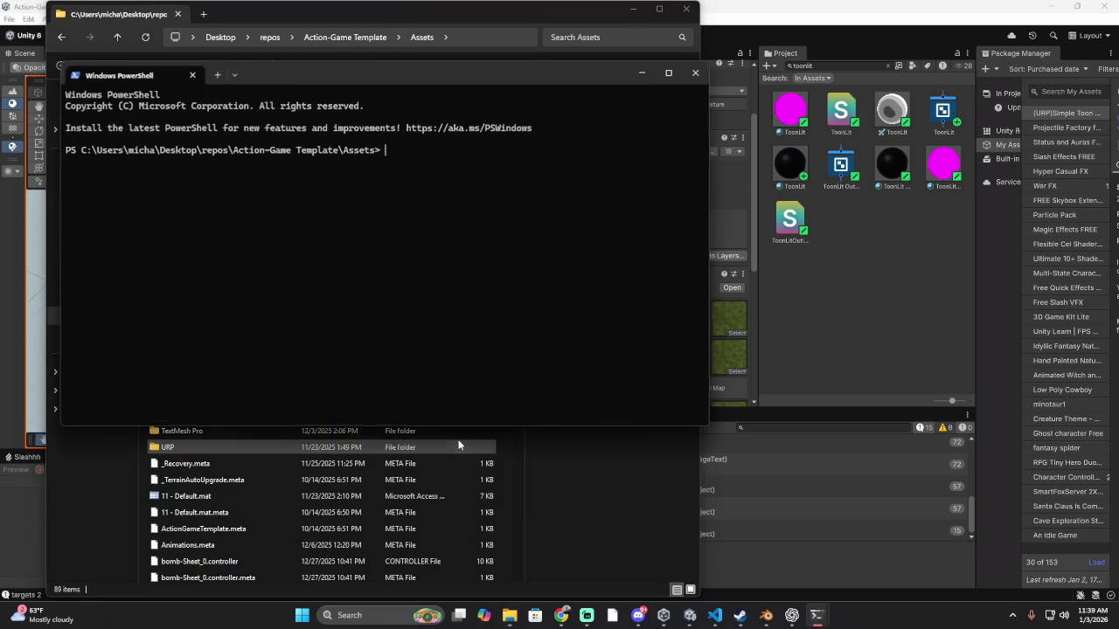
text(C:\Users\micha\Desktop\repos\Action-Game Template\Assets)
key(BackSpace)
key(BackSpace)
key(BackSpace)
key(BackSpace)
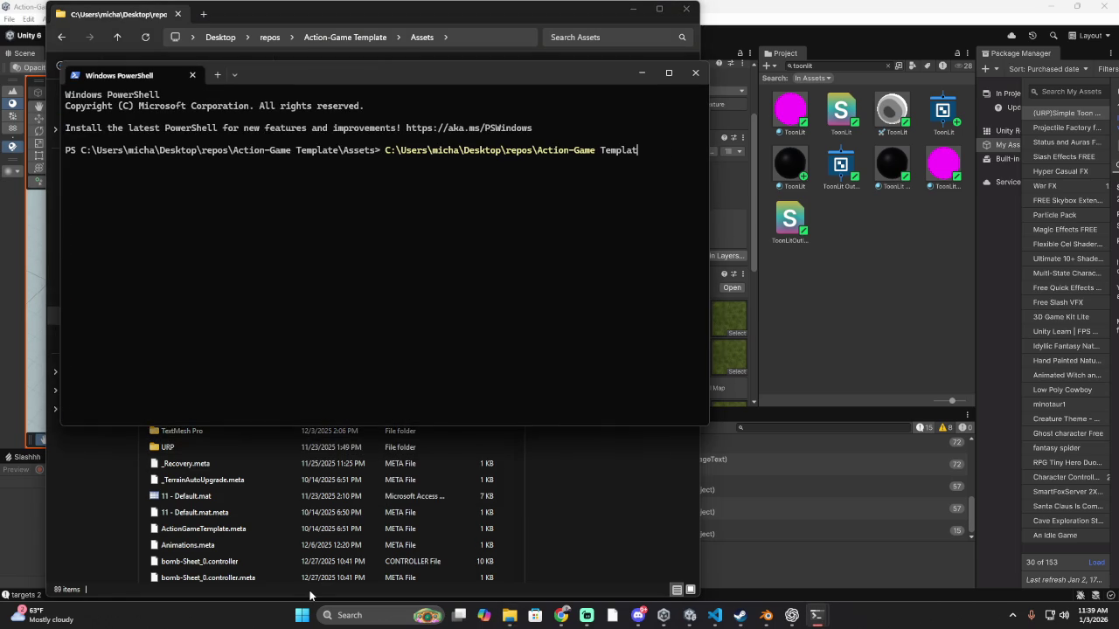
key(BackSpace)
key(BackSpace)
key(BackSpace)
text(claj)
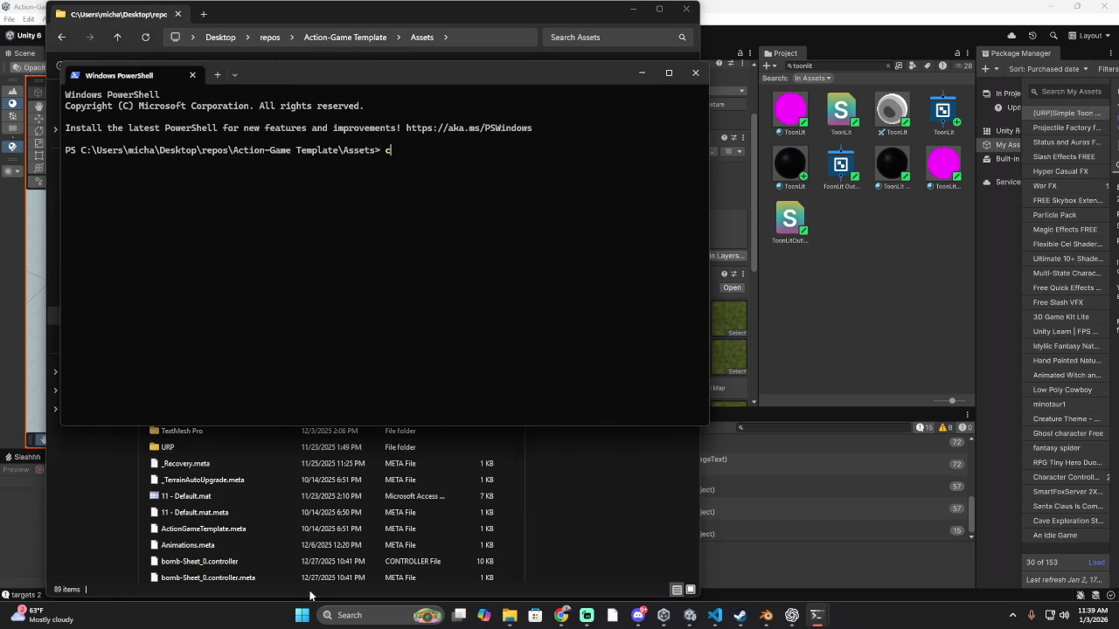
key(BackSpace)
text(j)
key(BackSpace)
text(ujde)
key(BackSpace)
key(BackSpace)
key(BackSpace)
text(de)
key(Return)
Switch between Unity, File Explorer and PowerShell, rerun claude, then return to Unity
key(alt+Tab)
key(alt+Tab)
key(Tab)
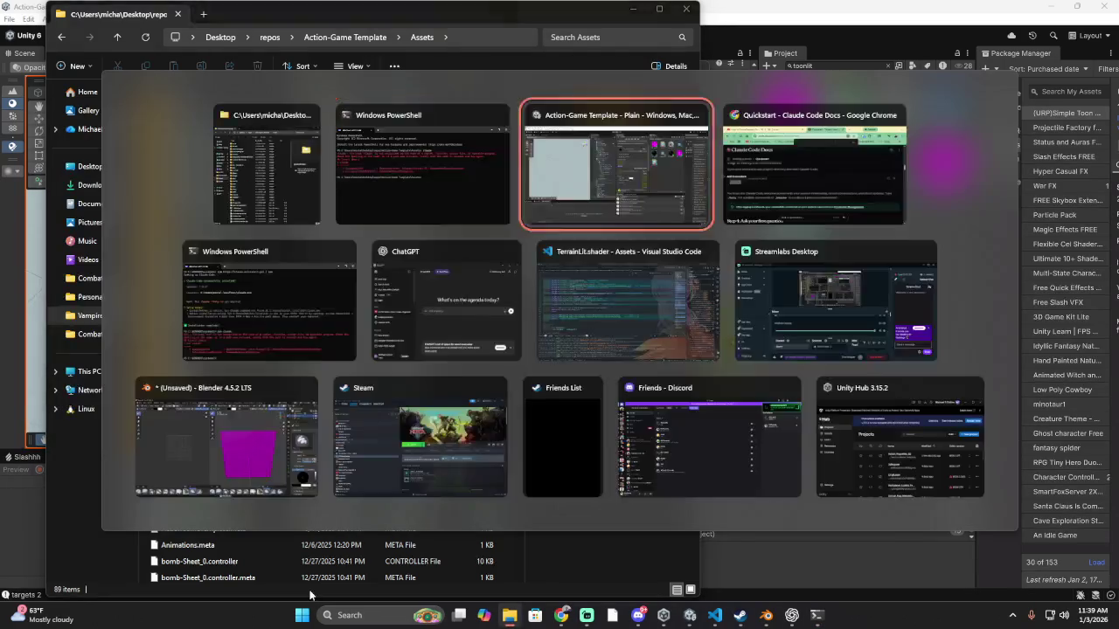
key(alt+Tab)
key(Tab)
key(Escape)
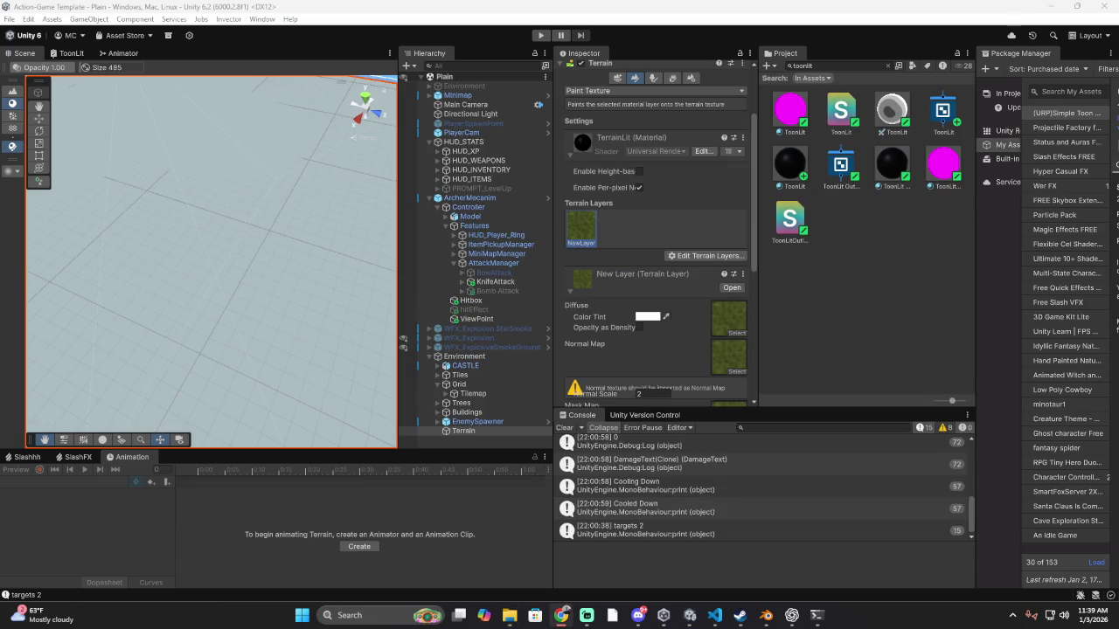
key(alt+Tab)
key(alt+Tab)
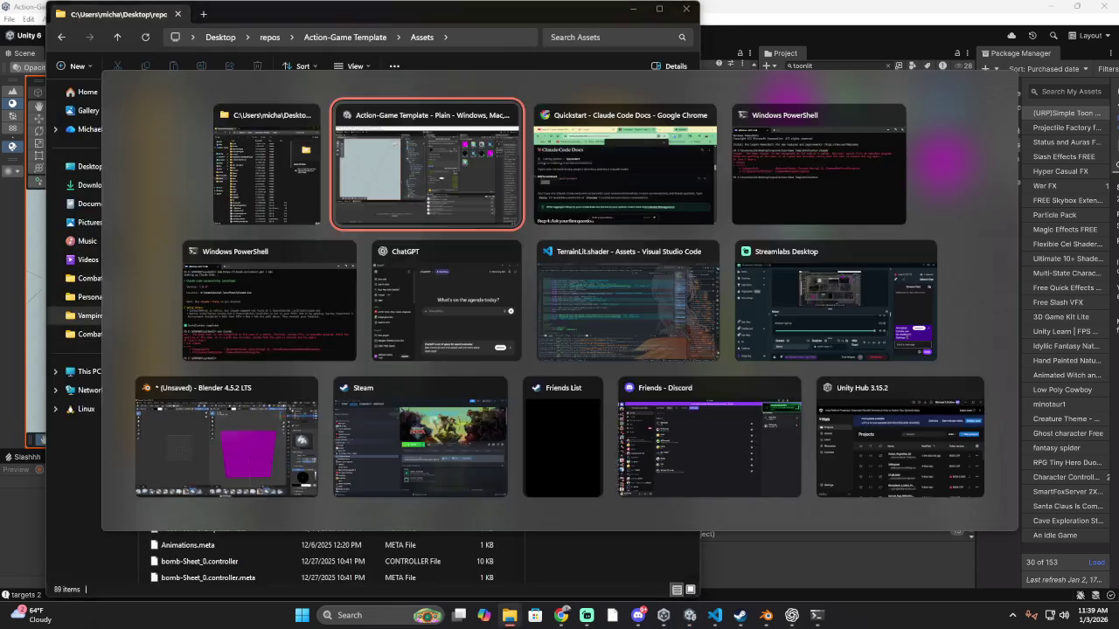
key(alt+Tab)
key(Tab)
key(Tab)
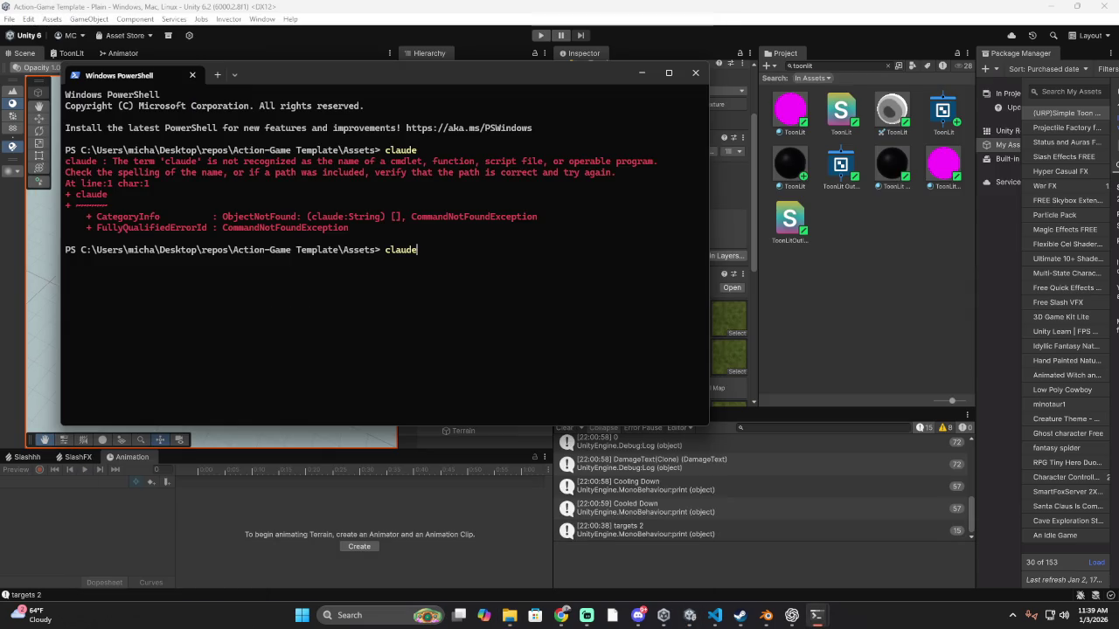
key(Return)
key(alt+Tab)
key(alt+Tab)
key(alt+Tab)
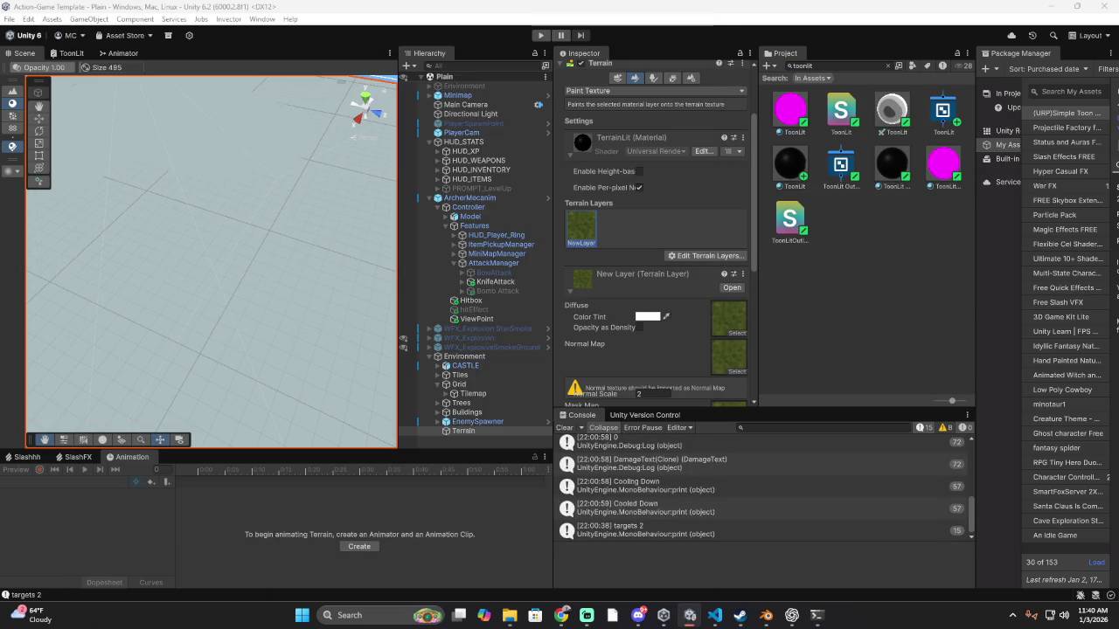